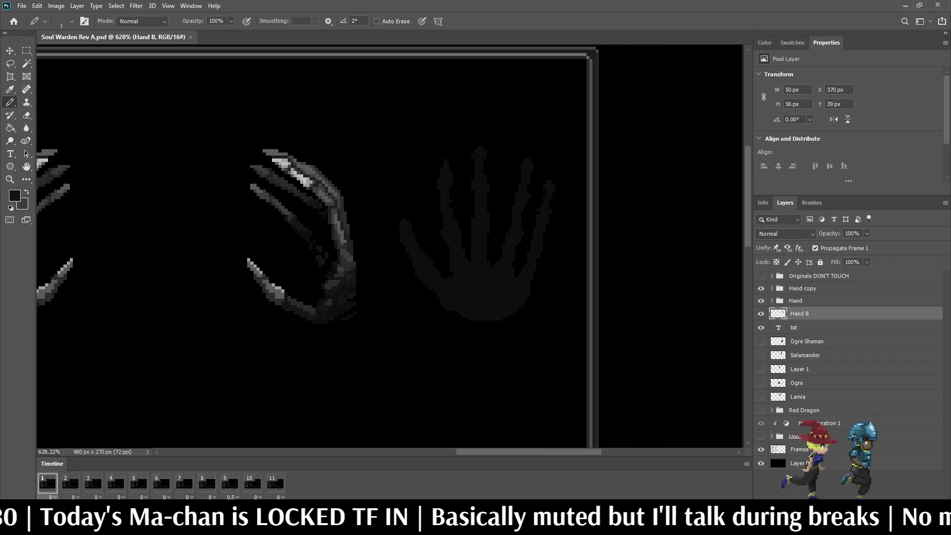
pyautogui.scroll(-2, 478, 258)
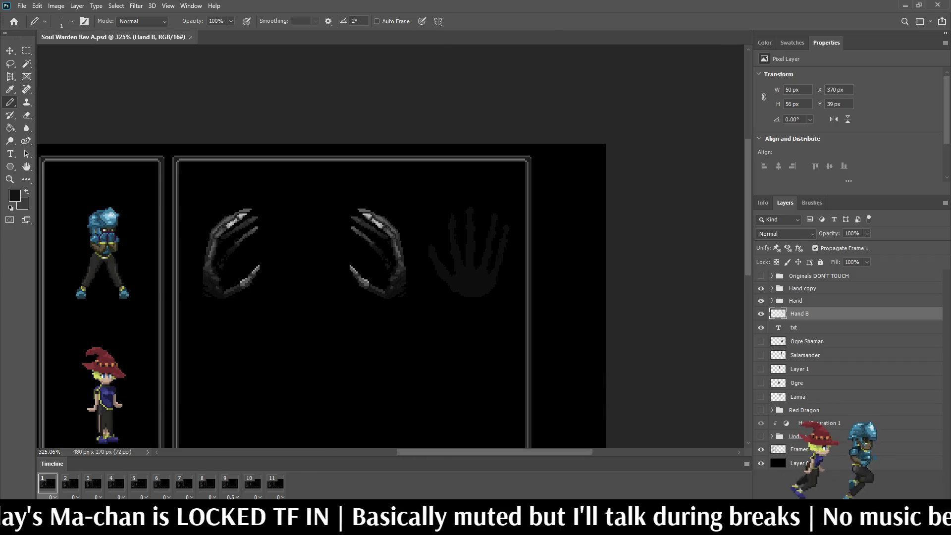
# Lasso one finger of the faint hand on Hand B and free-transform it into a new position
pyautogui.scroll(4, 478, 257)
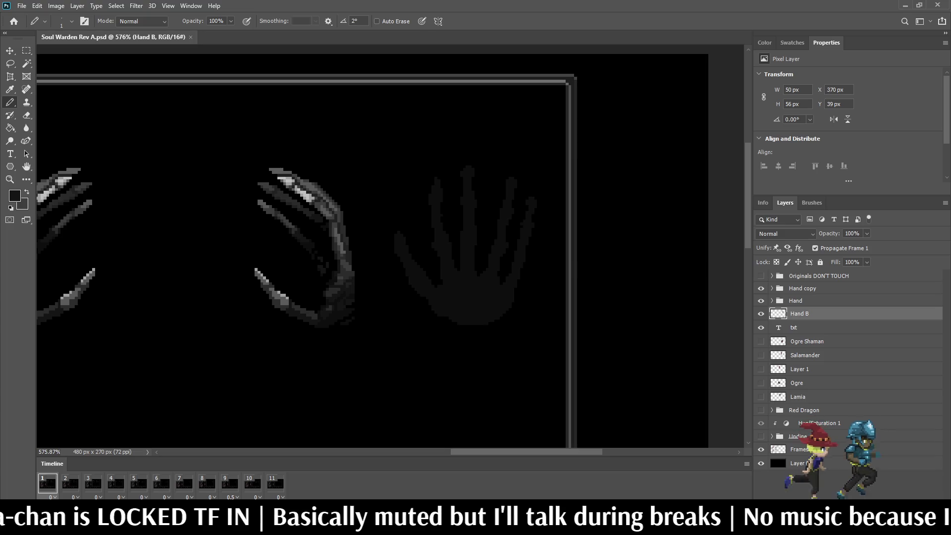
pyautogui.scroll(3, 484, 255)
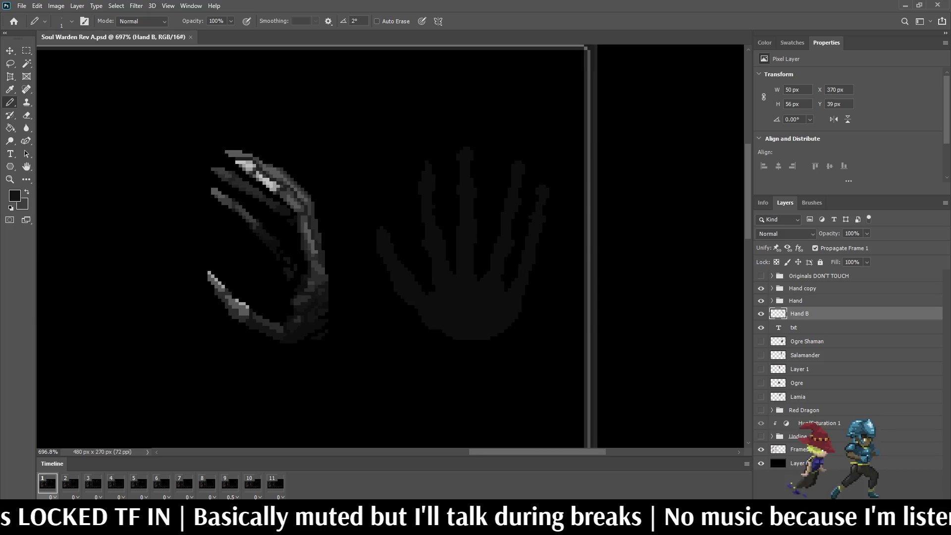
pyautogui.press('l')
pyautogui.moveTo(492, 165)
pyautogui.mouseDown()
pyautogui.moveTo(502, 138)
pyautogui.moveTo(544, 168)
pyautogui.moveTo(517, 257)
pyautogui.mouseUp()
pyautogui.moveTo(502, 295)
pyautogui.mouseDown()
pyautogui.moveTo(477, 268)
pyautogui.moveTo(491, 165)
pyautogui.mouseUp()
pyautogui.hotkey('ctrl', 't')
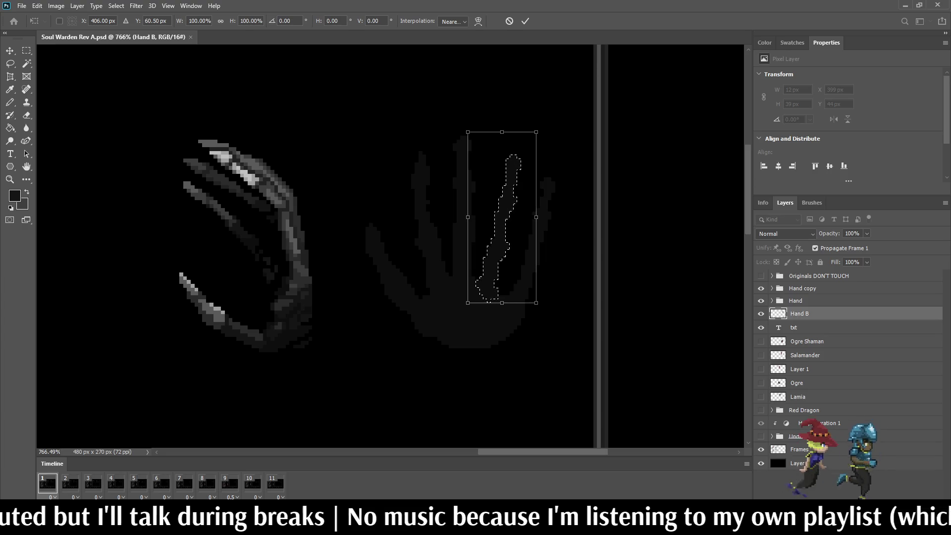
pyautogui.press('Return')
pyautogui.hotkey('ctrl', 'd')
# Save Soul Warden Rev A.psd with the repositioned finger
pyautogui.scroll(-5, 390, 246)
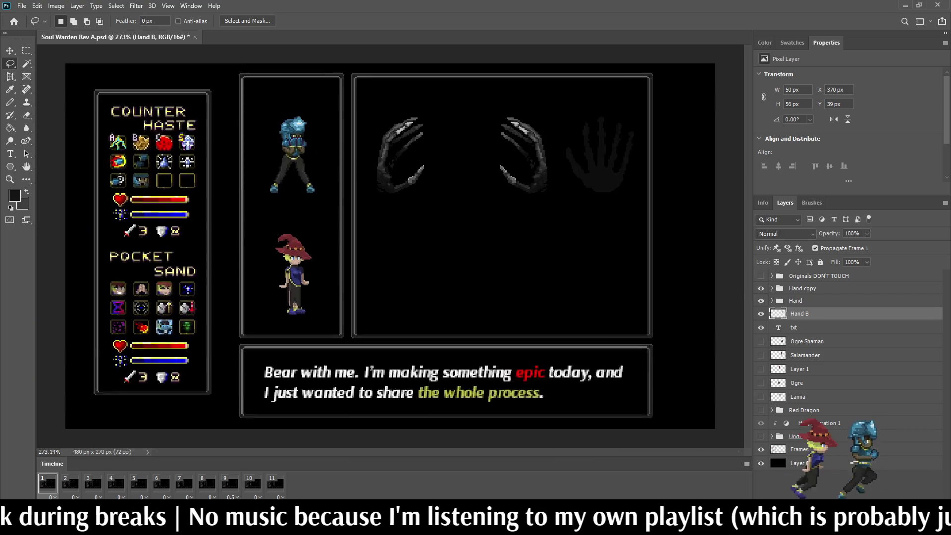
pyautogui.scroll(5, 617, 114)
pyautogui.scroll(-3, 396, 198)
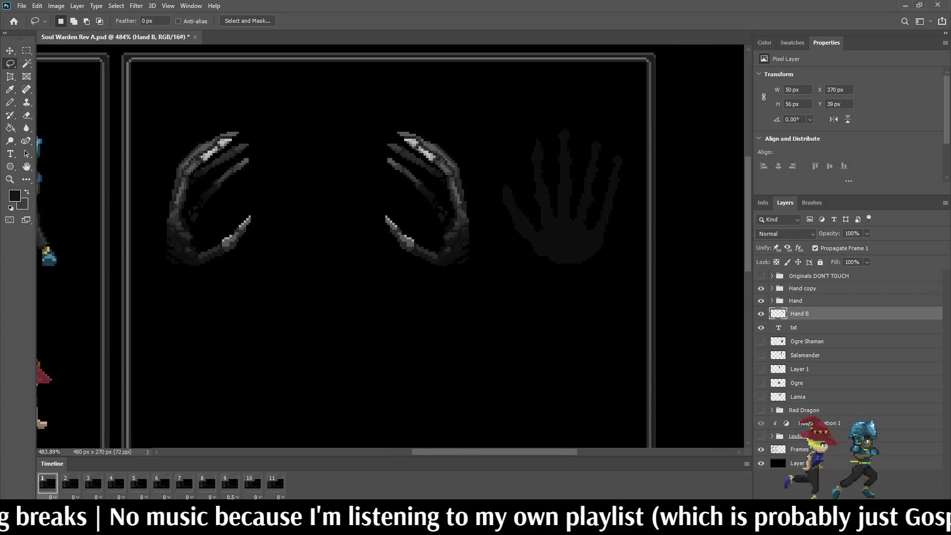
pyautogui.scroll(4, 396, 198)
pyautogui.press('i')
pyautogui.scroll(2, 459, 230)
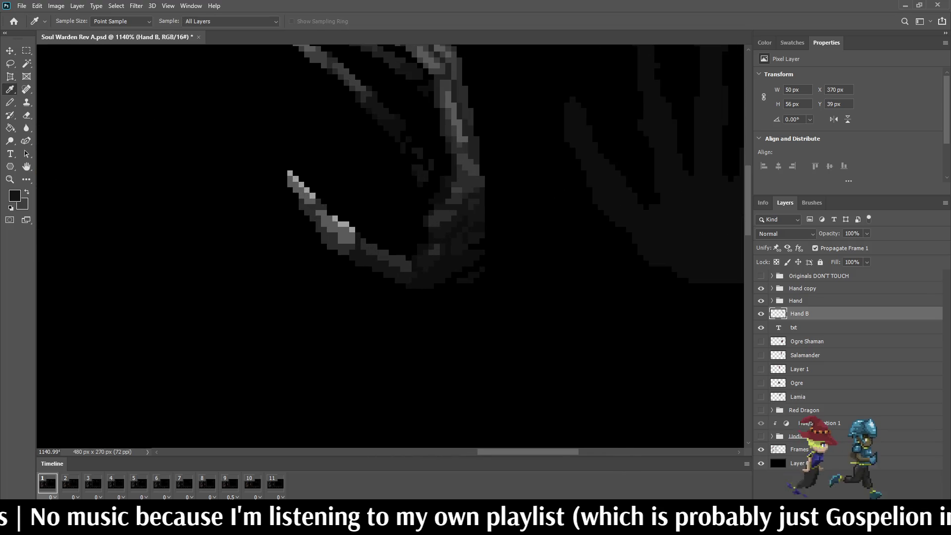
pyautogui.press('b')
pyautogui.scroll(-6, 389, 246)
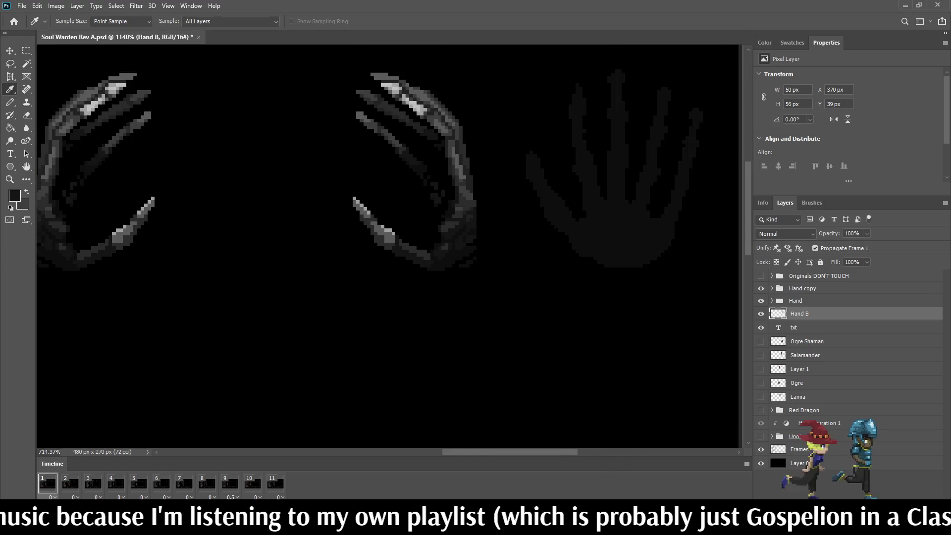
pyautogui.hotkey('ctrl', 's')
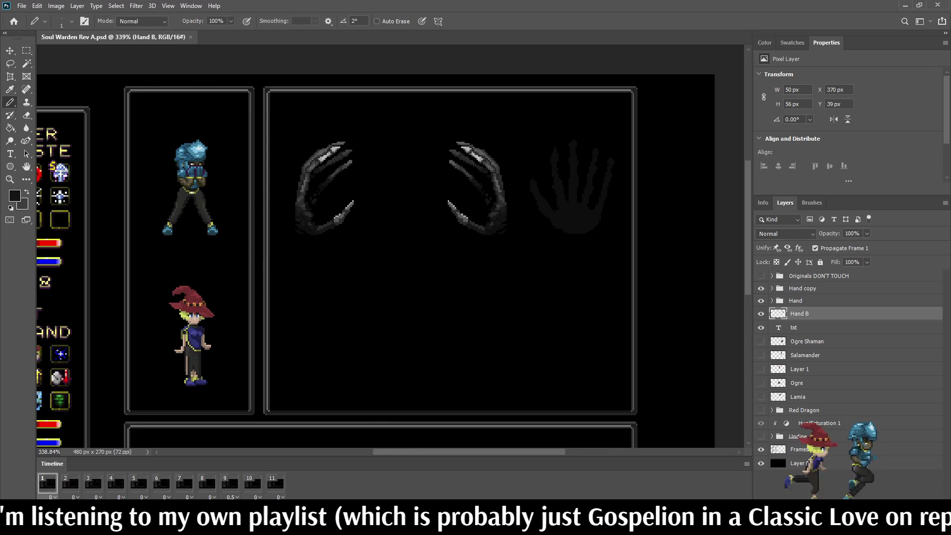
# Select the whole faint hand silhouette with the Magic Wand
pyautogui.scroll(6, 565, 158)
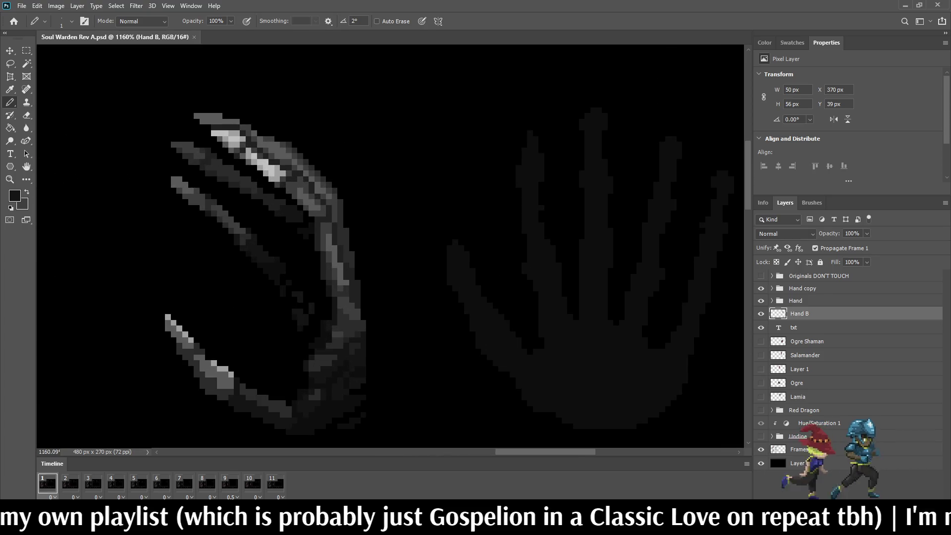
pyautogui.press('w')
pyautogui.click(604, 356)
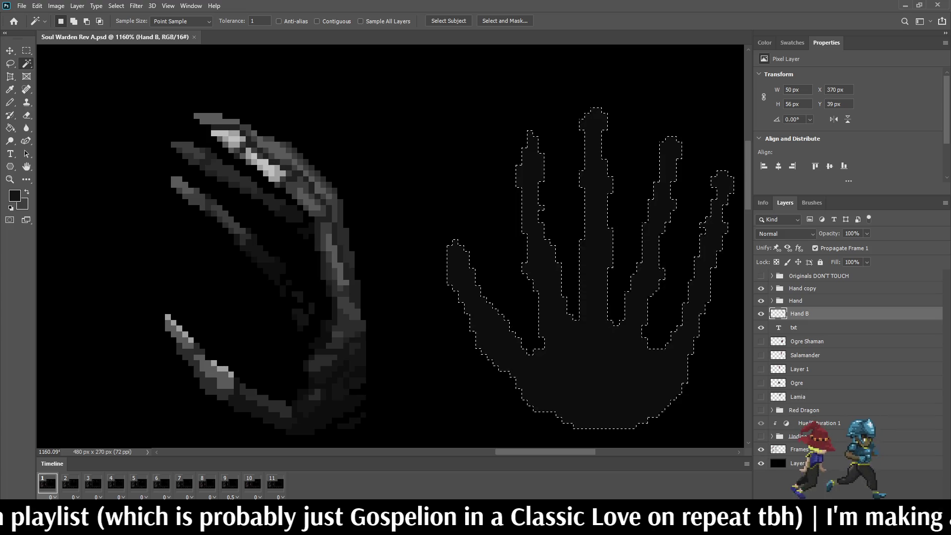
# Pencil two strokes of lighter shading pixels along the faint hand's lower-left finger, then deselect
pyautogui.press('b')
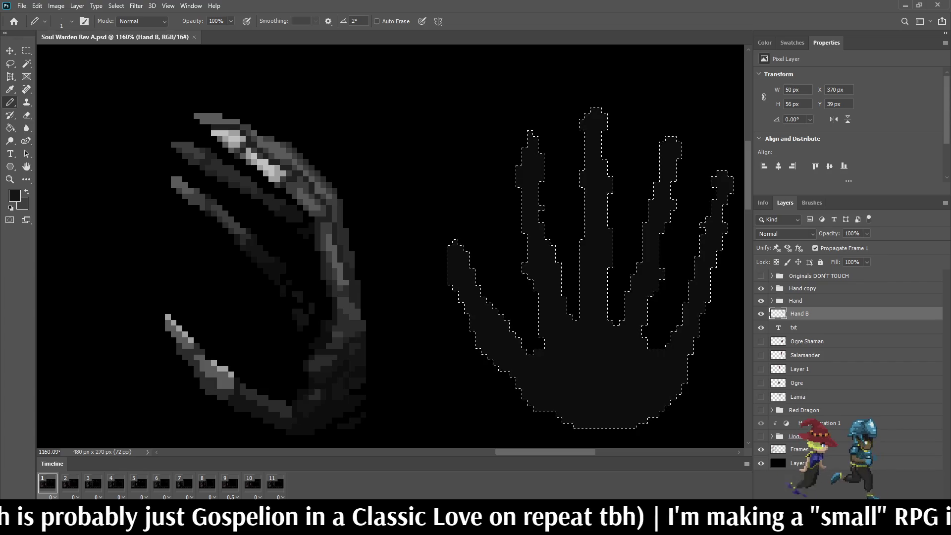
pyautogui.moveTo(487, 353); pyautogui.dragTo(473, 327)
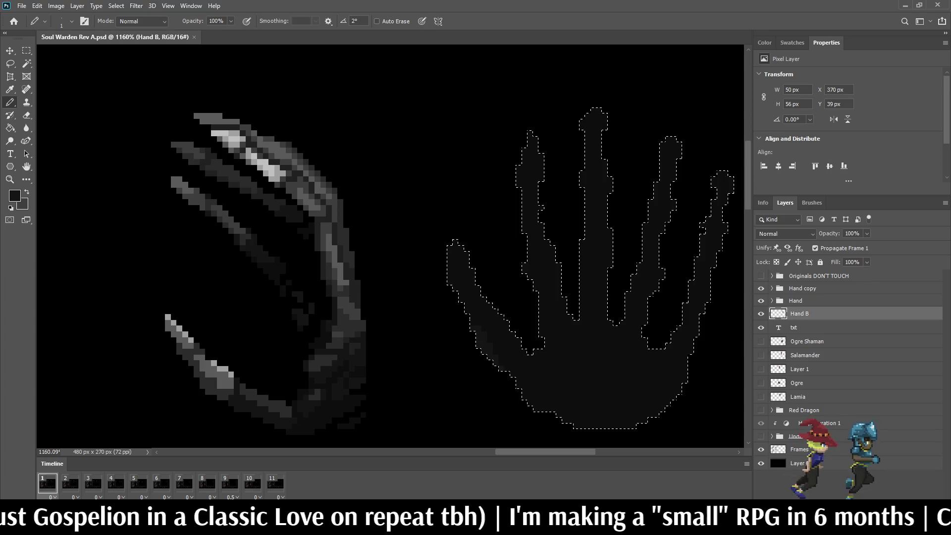
pyautogui.moveTo(475, 347); pyautogui.dragTo(474, 322)
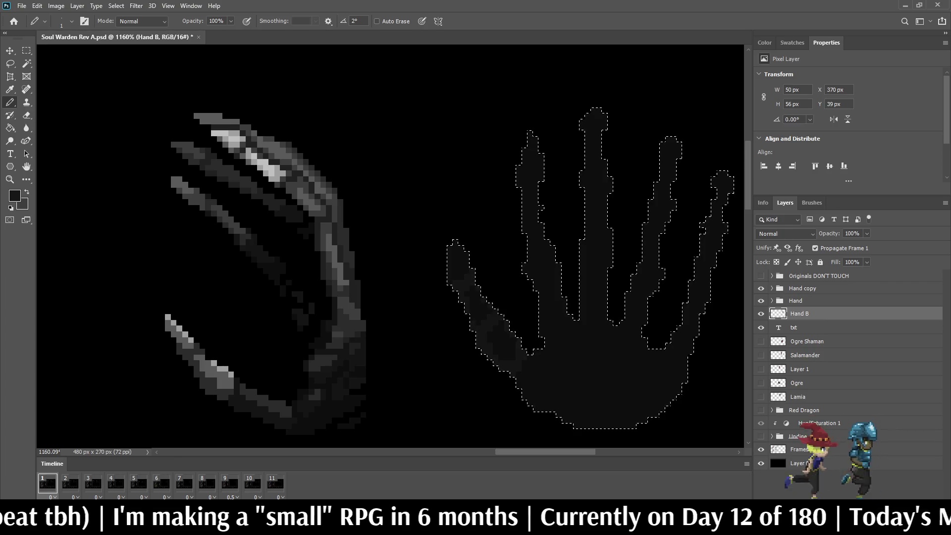
pyautogui.scroll(-3, 466, 251)
pyautogui.scroll(-2, 519, 191)
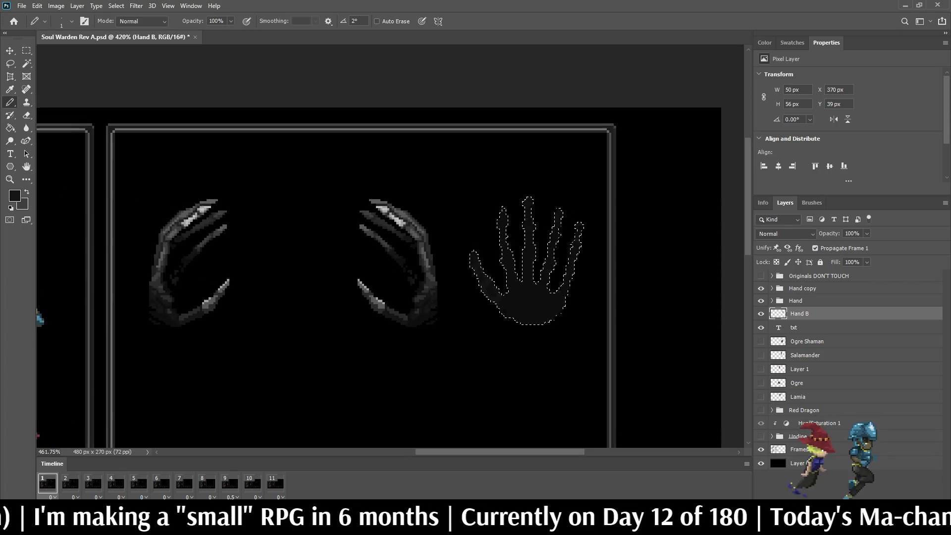
pyautogui.scroll(4, 519, 191)
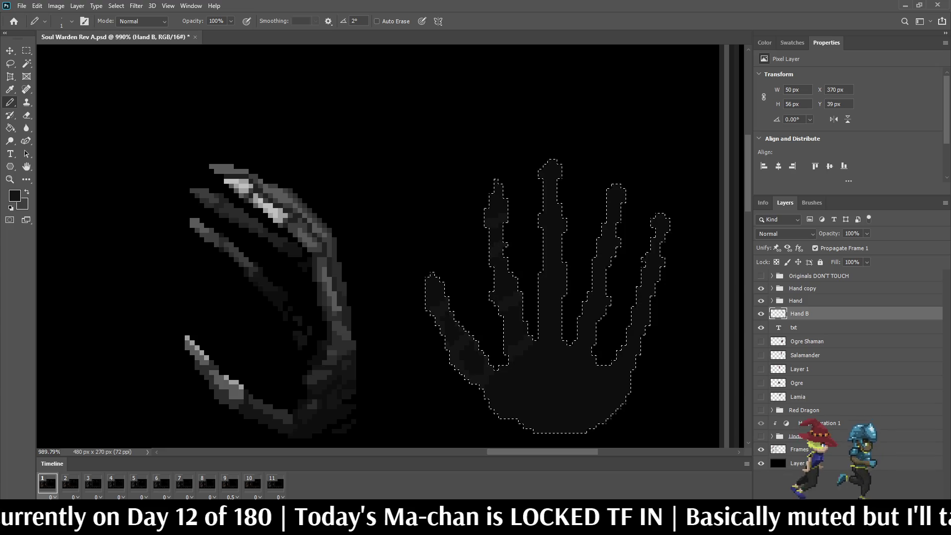
pyautogui.scroll(-1, 506, 243)
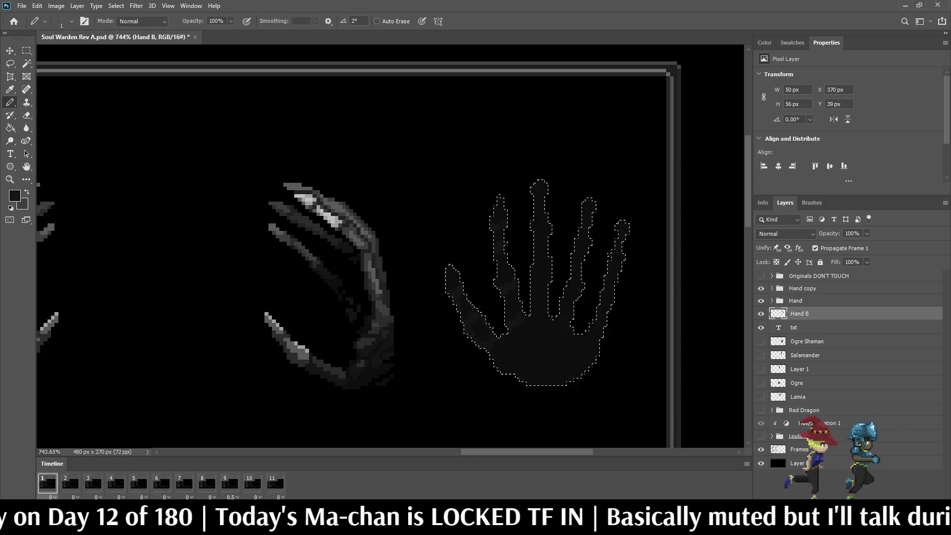
pyautogui.scroll(-3, 545, 282)
pyautogui.scroll(3, 544, 282)
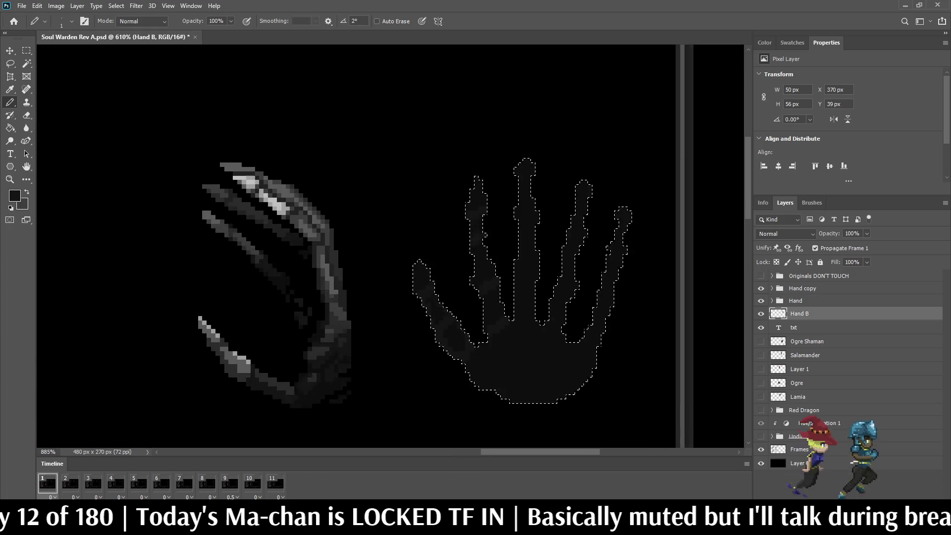
pyautogui.scroll(2, 535, 256)
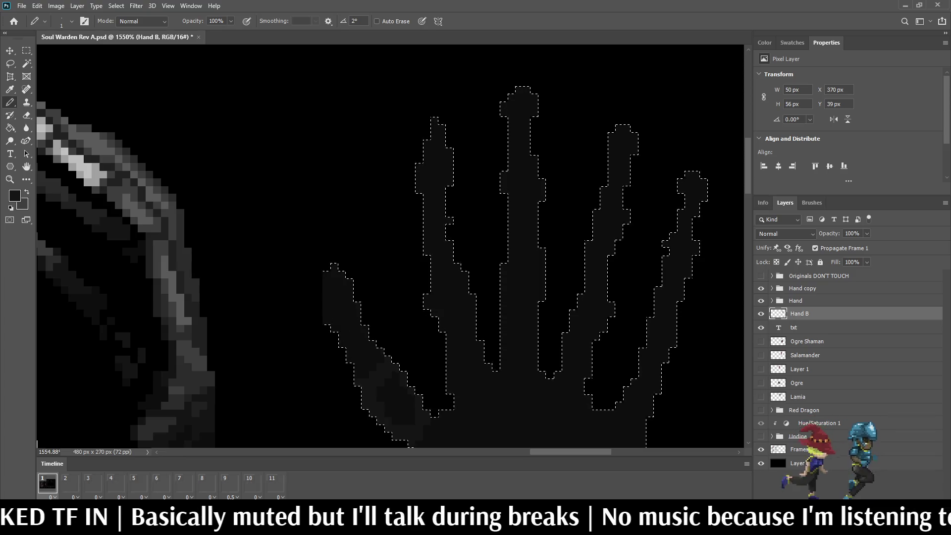
pyautogui.scroll(-5, 384, 340)
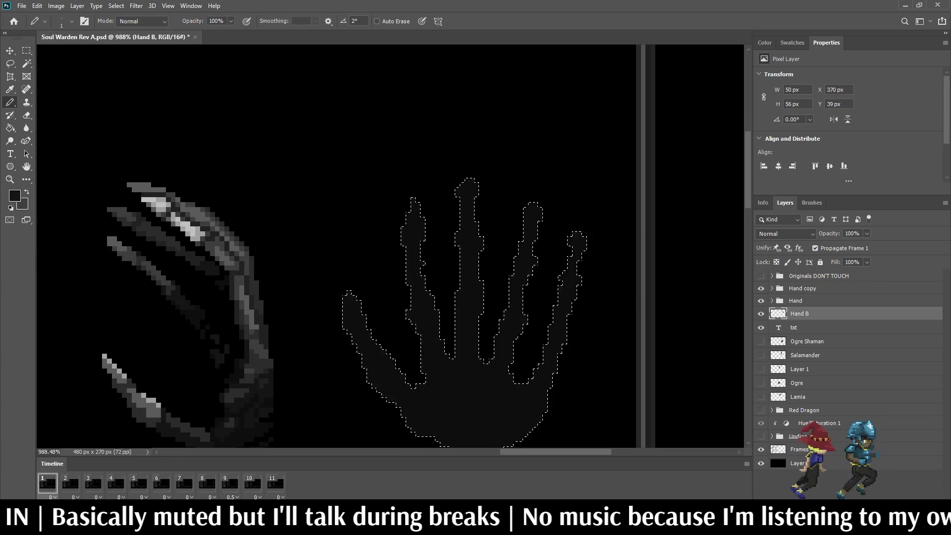
pyautogui.scroll(4, 416, 391)
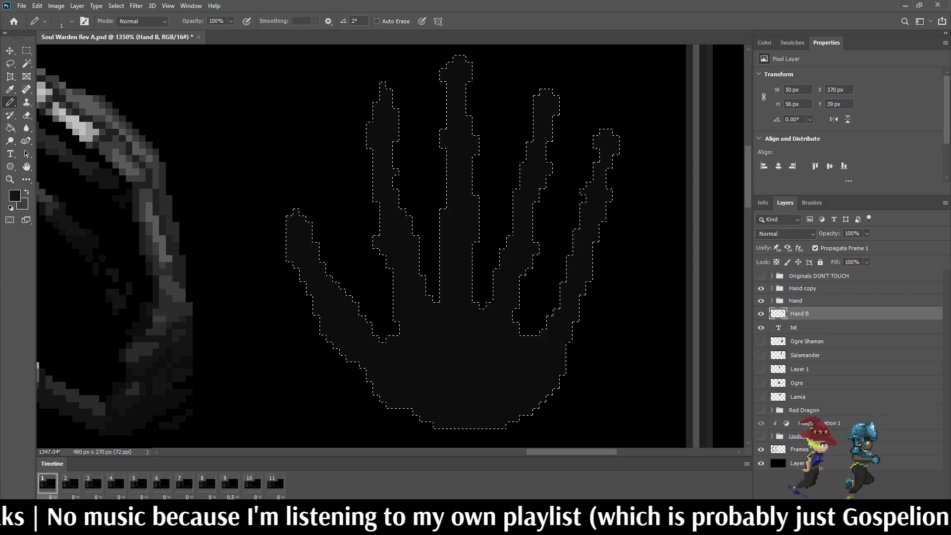
pyautogui.hotkey('ctrl', 'd')
pyautogui.scroll(-8, 511, 223)
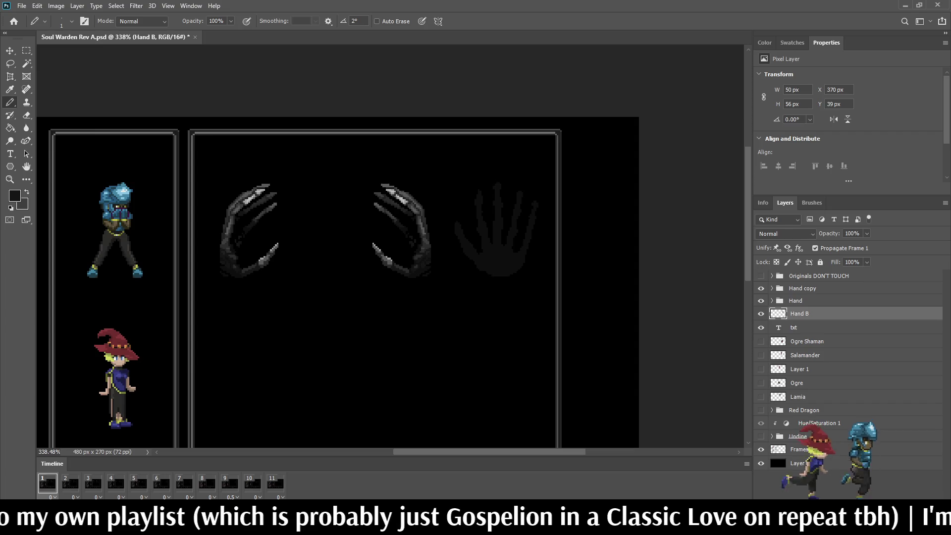
# Flip the Hand B silhouette horizontally with Free Transform
pyautogui.hotkey('ctrl', 't')
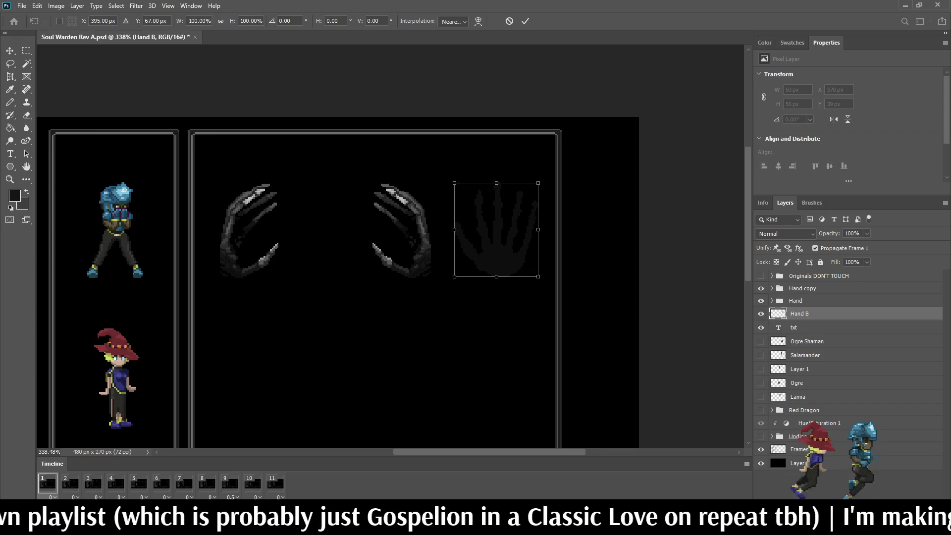
pyautogui.scroll(5, 504, 211)
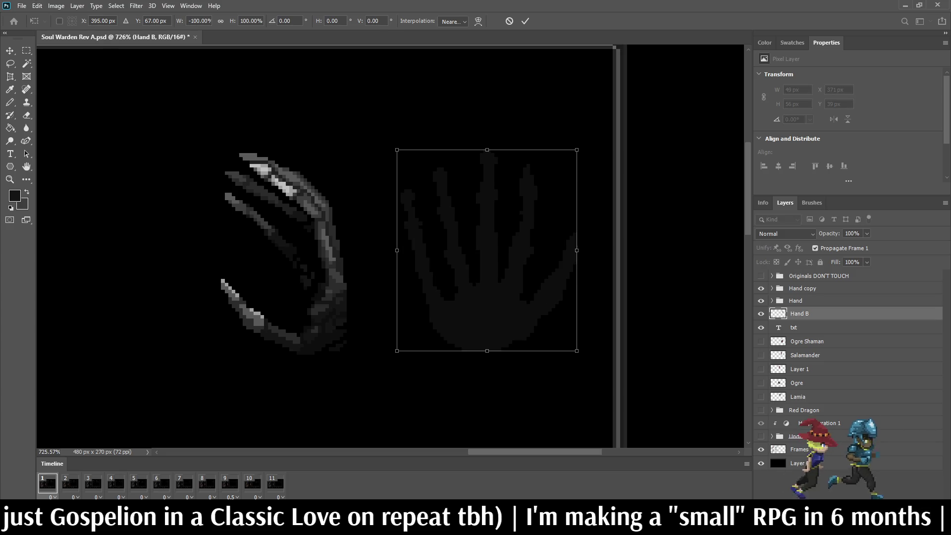
pyautogui.press('Return')
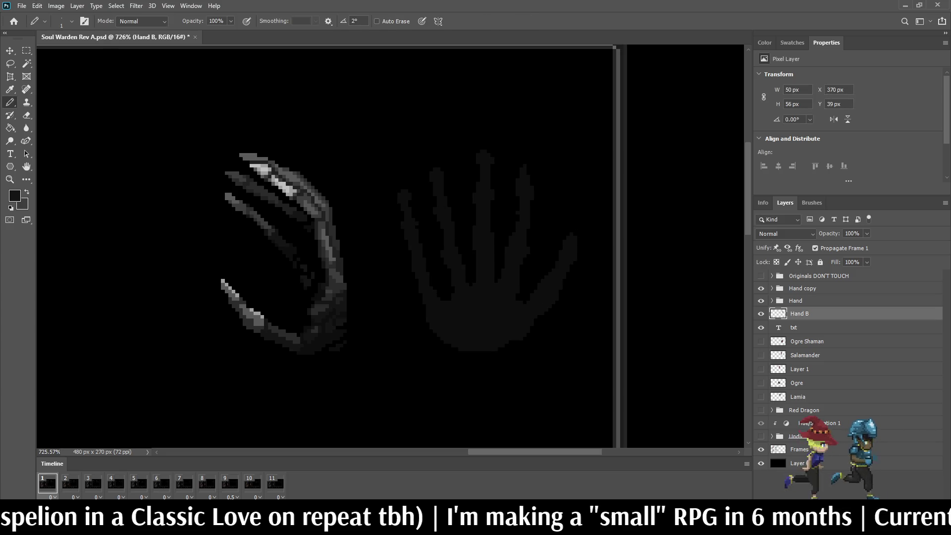
# Save the document with the mirrored hand
pyautogui.hotkey('ctrl', 's')
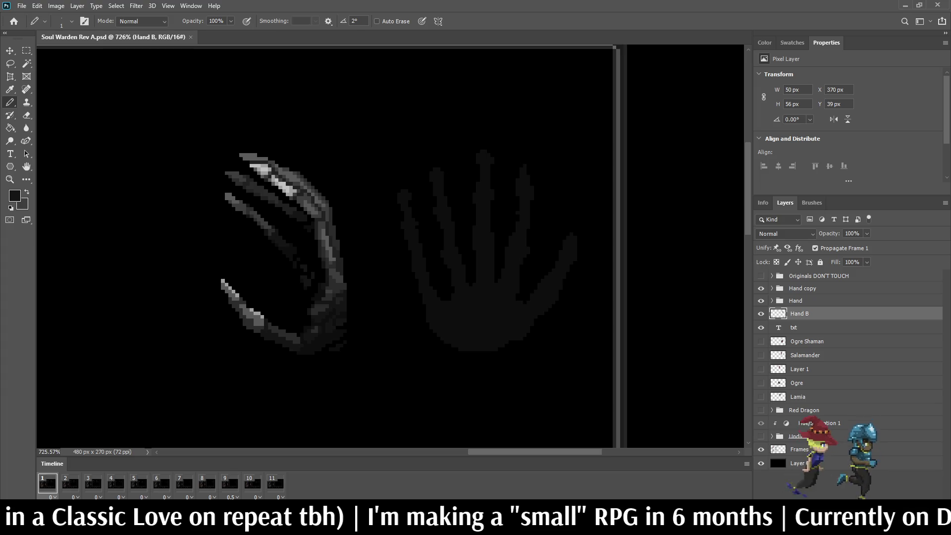
pyautogui.scroll(-3, 523, 281)
pyautogui.scroll(5, 523, 281)
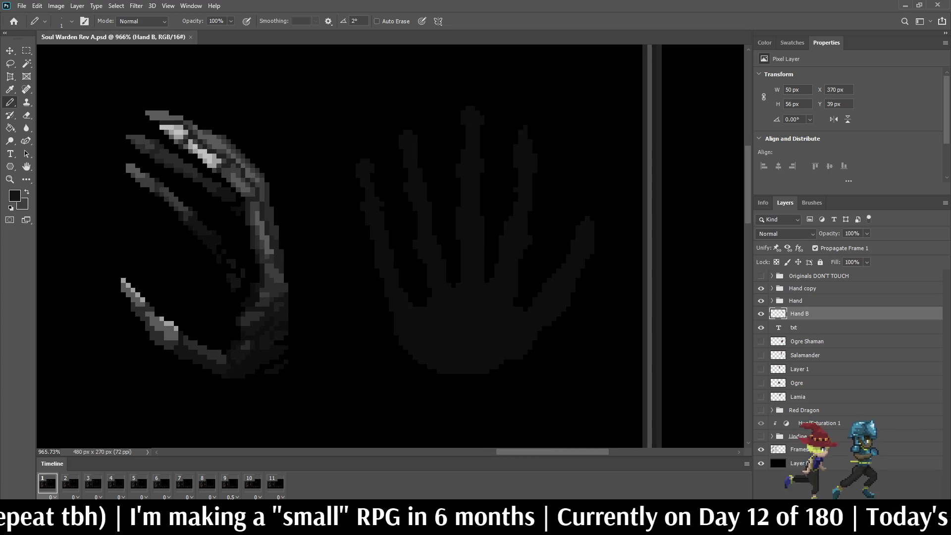
# Lasso the hand's leftmost finger and nudge it slightly right and up
pyautogui.press('l')
pyautogui.moveTo(324, 122)
pyautogui.mouseDown()
pyautogui.moveTo(353, 141)
pyautogui.moveTo(398, 208)
pyautogui.moveTo(424, 337)
pyautogui.moveTo(347, 190)
pyautogui.moveTo(325, 123)
pyautogui.mouseUp()
pyautogui.hotkey('ctrl', 't')
pyautogui.press('Right')
pyautogui.press('Right')
pyautogui.press('Up')
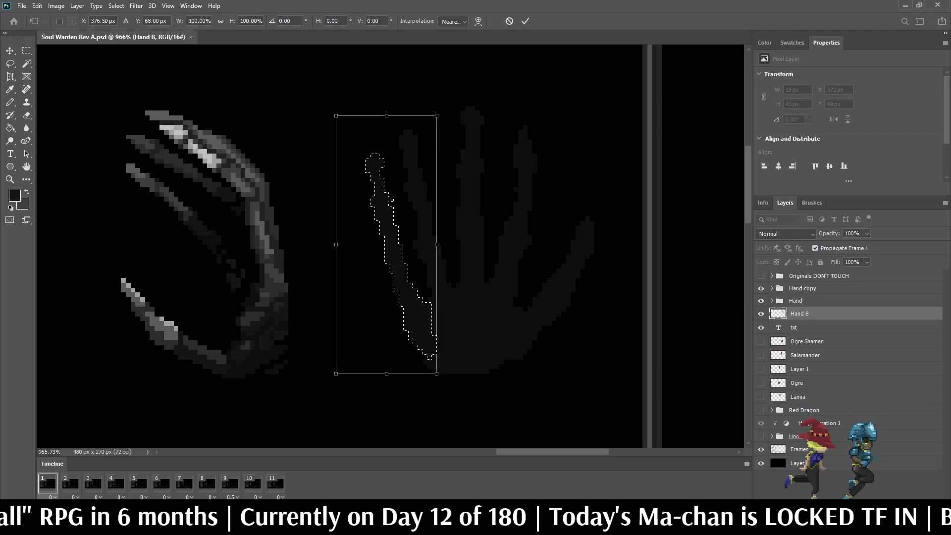
pyautogui.press('Return')
pyautogui.hotkey('ctrl', 'd')
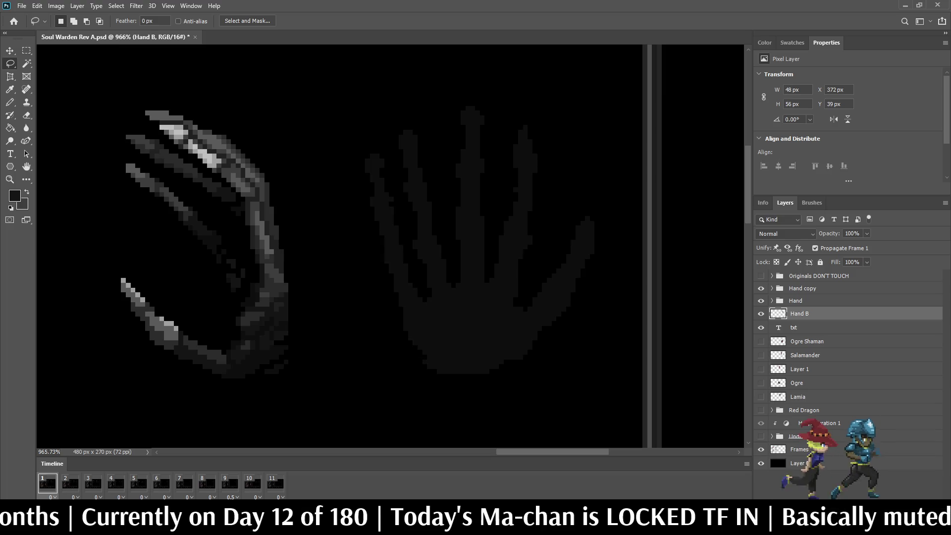
# Select the middle finger and nudge it into a new position with Free Transform
pyautogui.moveTo(462, 300)
pyautogui.mouseDown()
pyautogui.moveTo(439, 202)
pyautogui.moveTo(455, 93)
pyautogui.moveTo(492, 170)
pyautogui.moveTo(470, 302)
pyautogui.mouseUp()
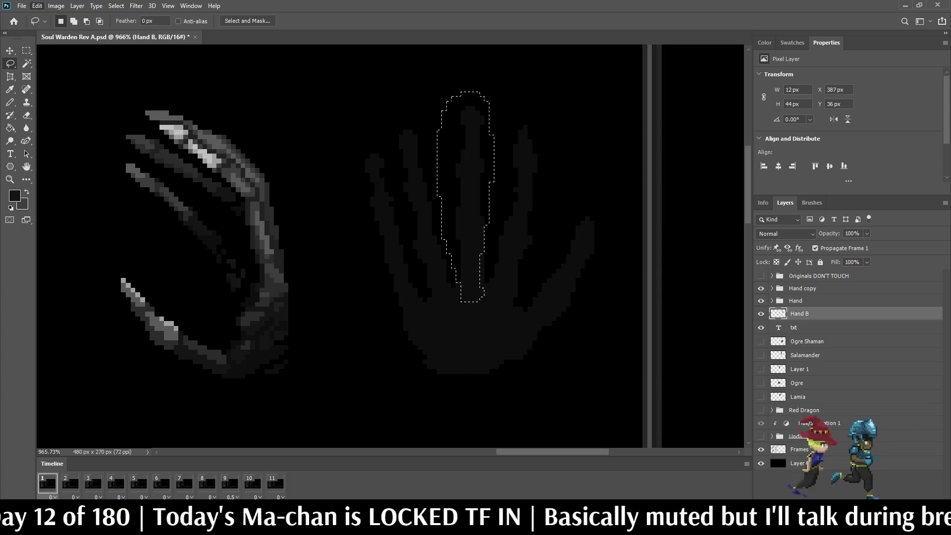
pyautogui.hotkey('ctrl', 'Left')
pyautogui.hotkey('ctrl', 'Left')
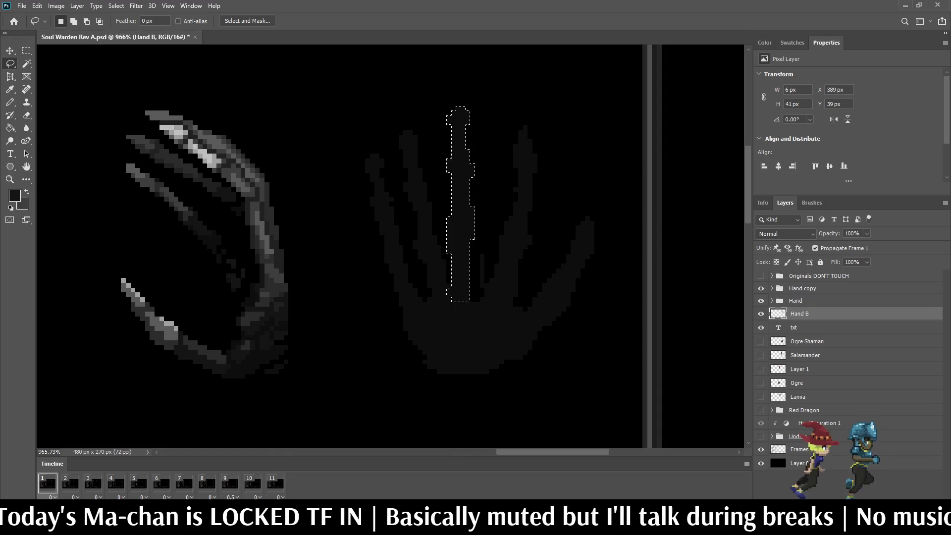
pyautogui.hotkey('ctrl', 't')
pyautogui.press('Right')
pyautogui.press('Right')
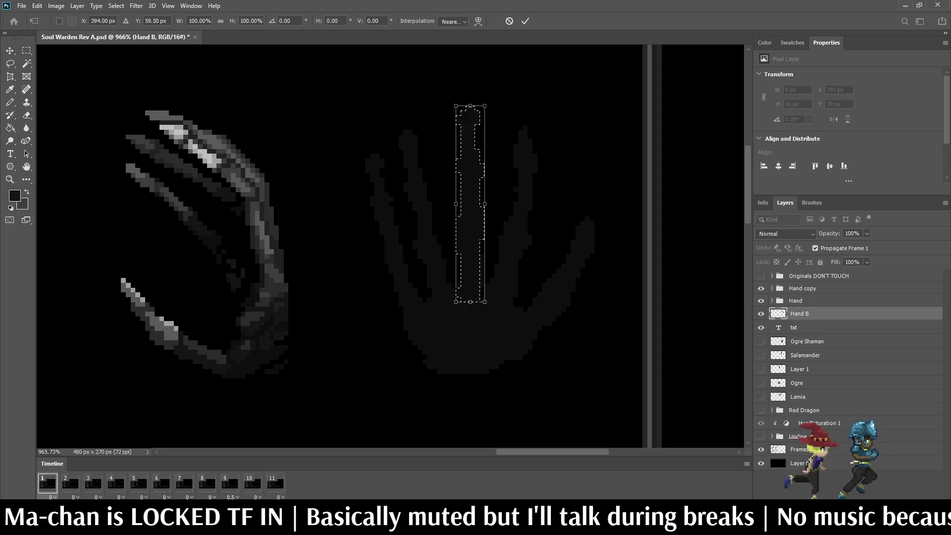
pyautogui.press('Return')
pyautogui.scroll(2, 456, 297)
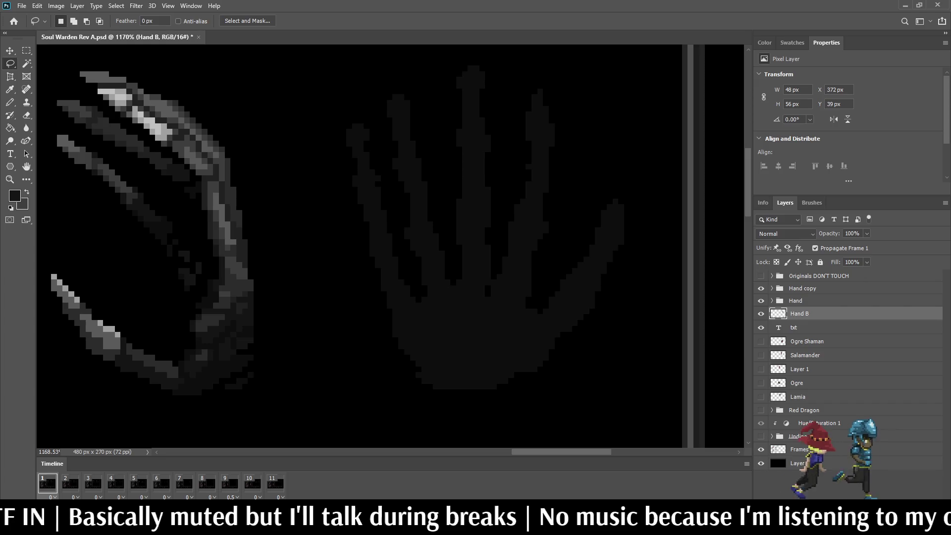
pyautogui.scroll(5, 498, 285)
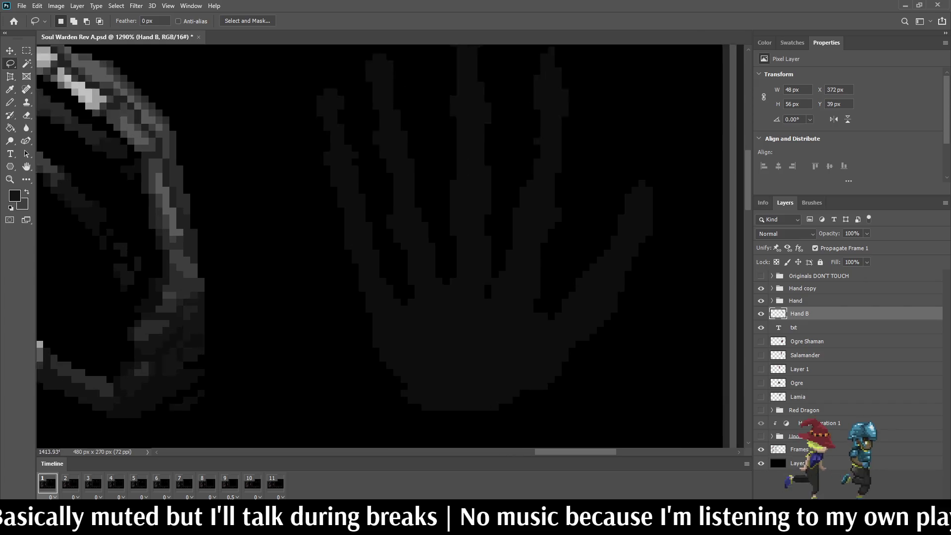
pyautogui.press('i')
pyautogui.press('b')
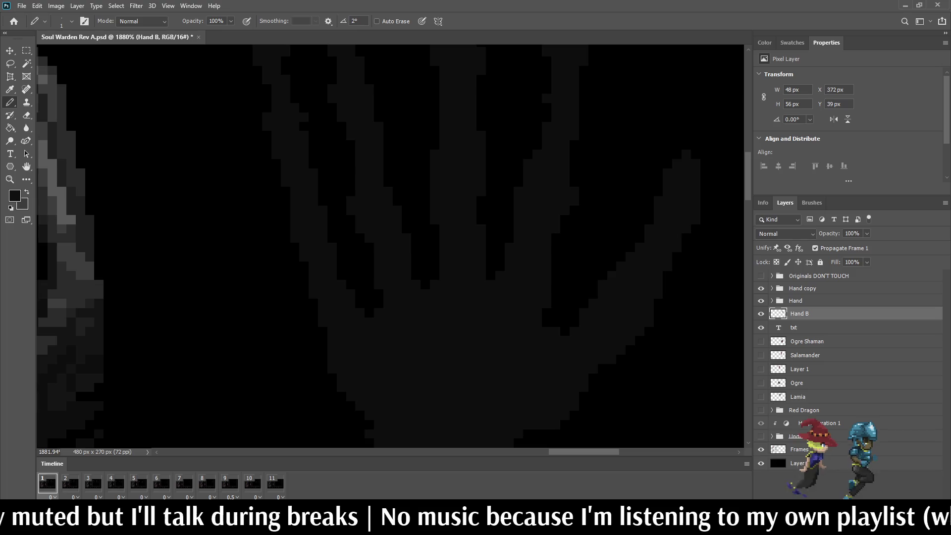
pyautogui.scroll(-6, 493, 286)
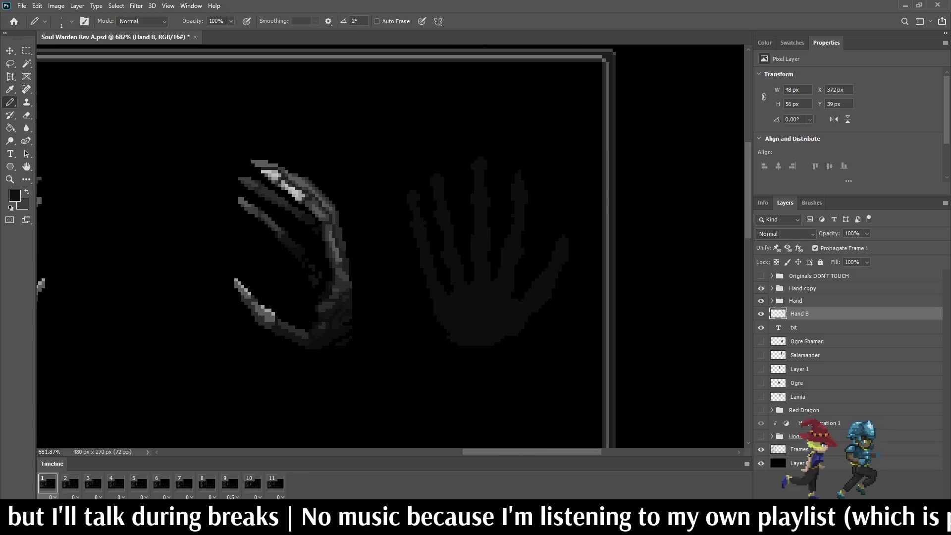
pyautogui.scroll(5, 567, 265)
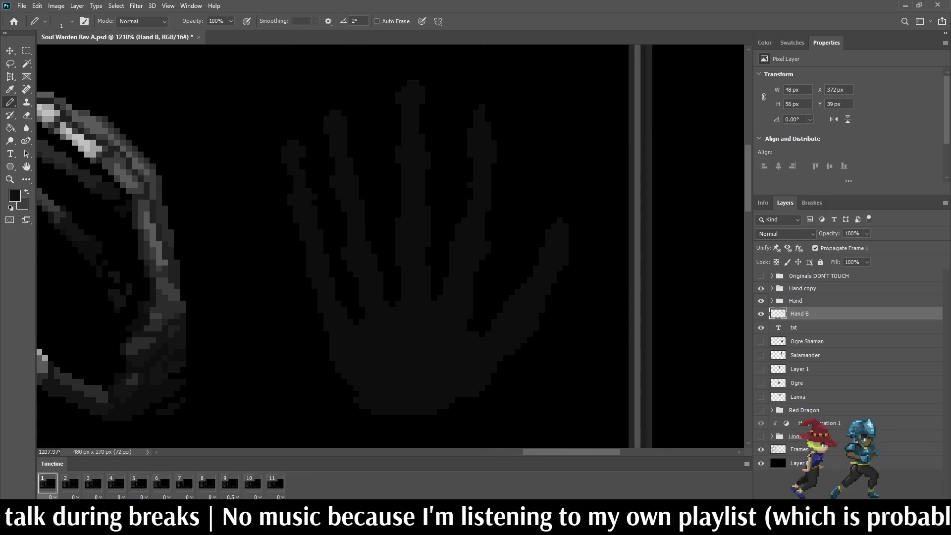
# Lasso the thumb and nudge it left and down, then deselect
pyautogui.press('l')
pyautogui.moveTo(477, 306)
pyautogui.mouseDown()
pyautogui.moveTo(479, 346)
pyautogui.moveTo(555, 318)
pyautogui.moveTo(584, 198)
pyautogui.moveTo(508, 256)
pyautogui.moveTo(478, 307)
pyautogui.mouseUp()
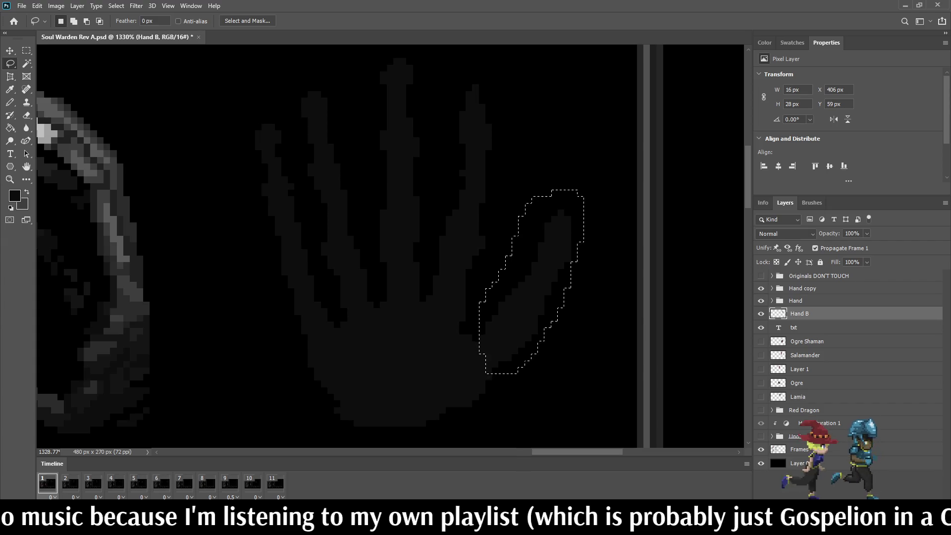
pyautogui.hotkey('ctrl', 't')
pyautogui.press('Left')
pyautogui.press('Down')
pyautogui.press('Left')
pyautogui.press('Right')
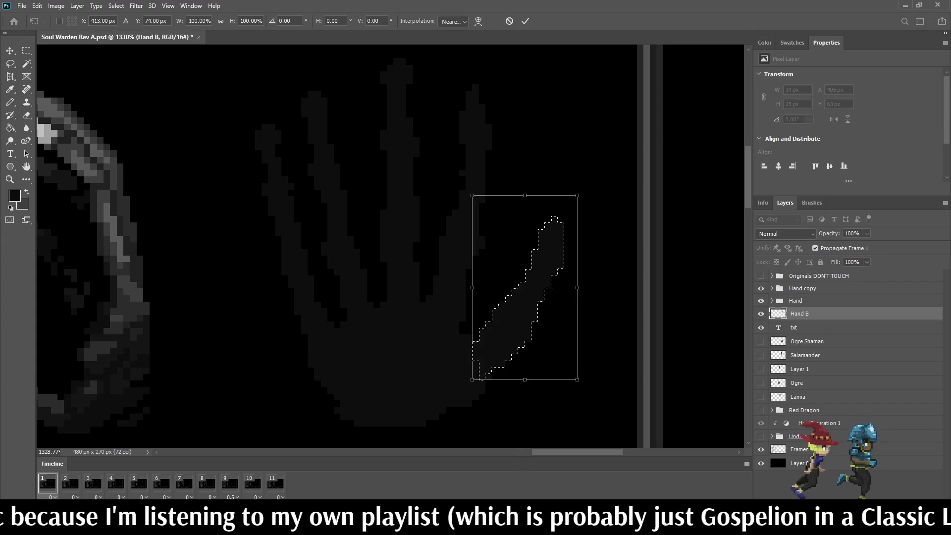
pyautogui.press('Up')
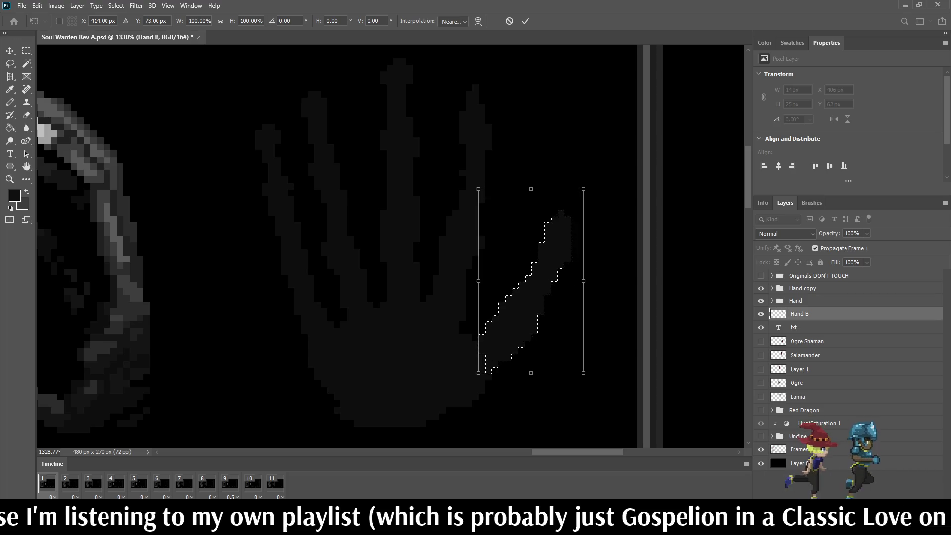
pyautogui.press('Return')
pyautogui.hotkey('ctrl', 'd')
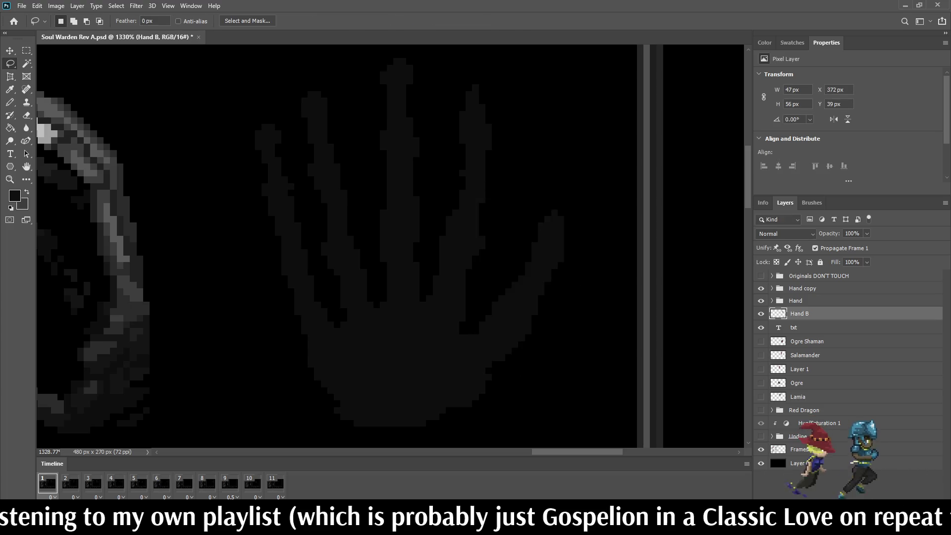
# Erase the lower-right edge of the palm with the Eraser
pyautogui.scroll(-3, 468, 308)
pyautogui.scroll(3, 467, 308)
pyautogui.press('e')
pyautogui.moveTo(483, 349)
pyautogui.mouseDown()
pyautogui.moveTo(468, 371)
pyautogui.moveTo(387, 398)
pyautogui.moveTo(329, 385)
pyautogui.mouseUp()
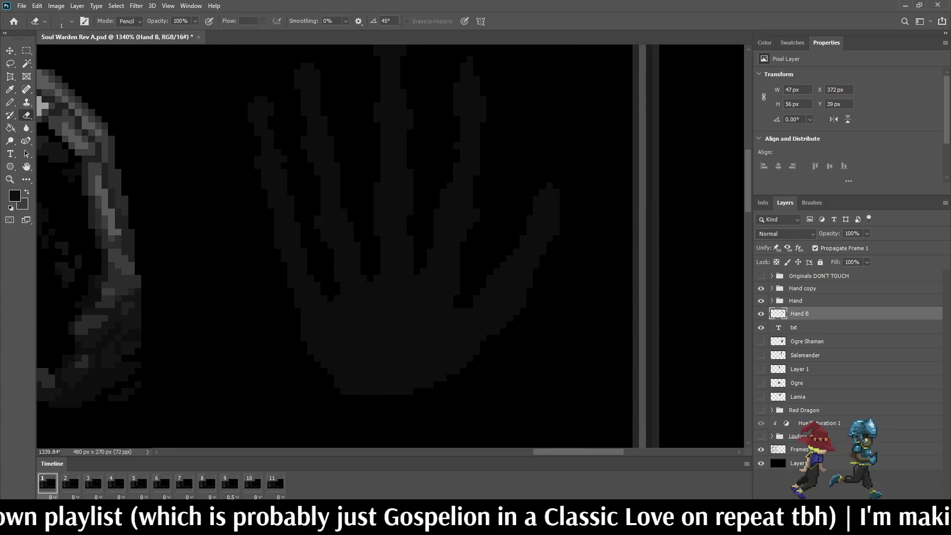
pyautogui.scroll(-5, 651, 136)
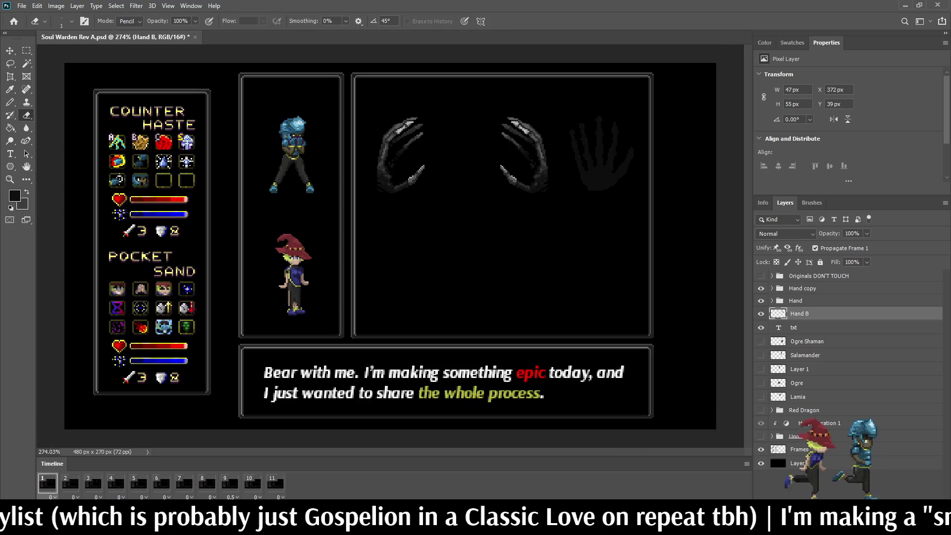
pyautogui.scroll(4, 632, 111)
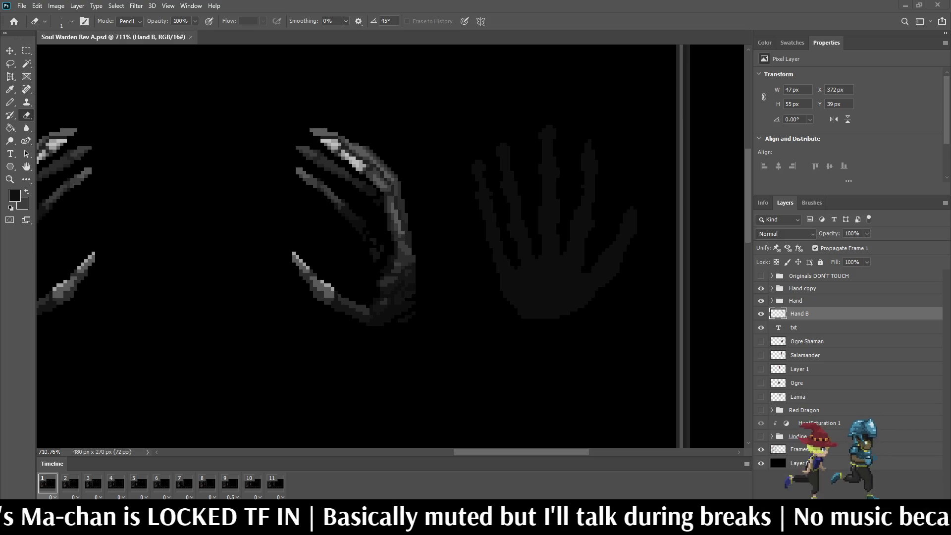
pyautogui.scroll(-5, 638, 109)
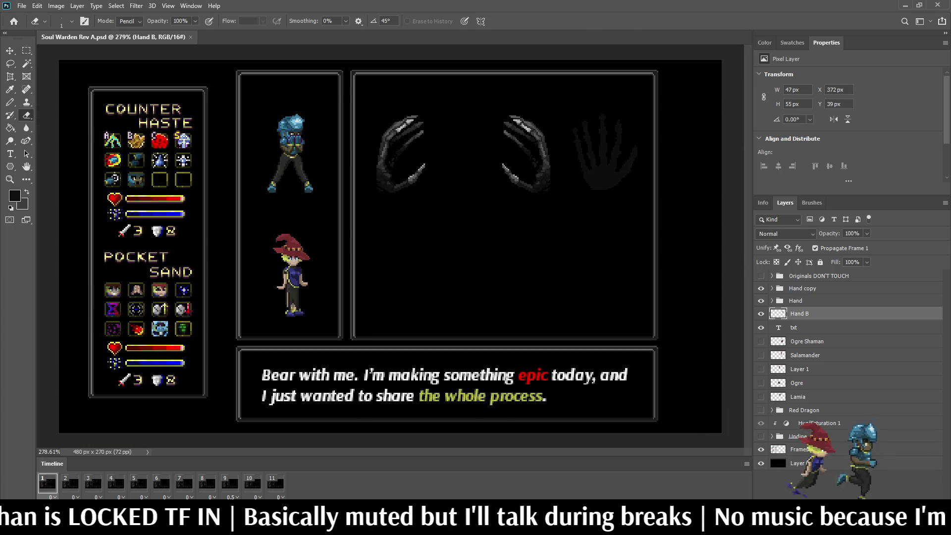
pyautogui.scroll(5, 604, 125)
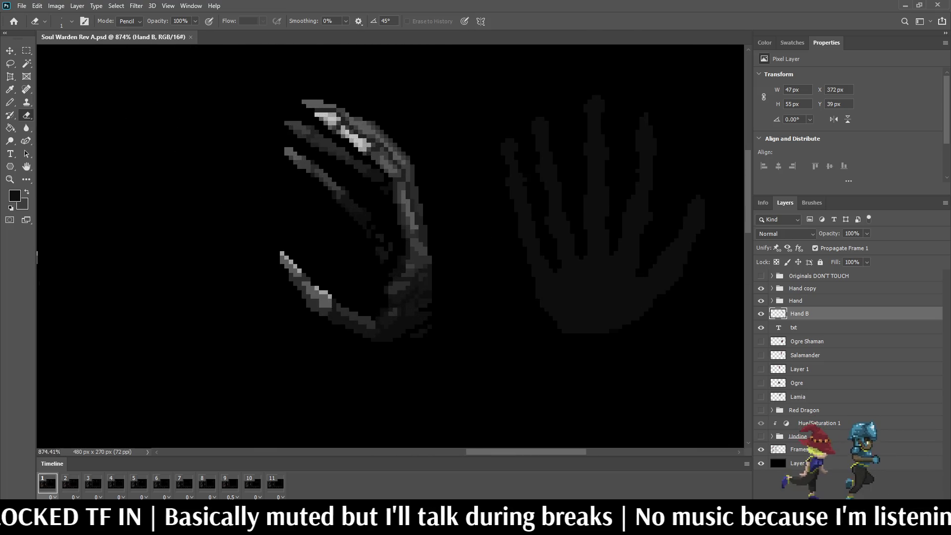
pyautogui.scroll(4, 647, 289)
# Erase a stray pixel between the shadow hand's fingers
pyautogui.press('i')
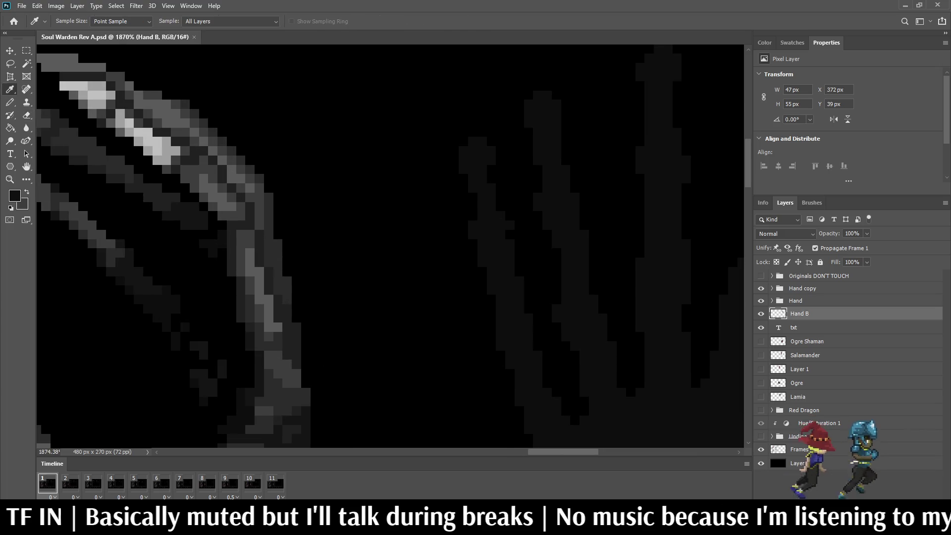
pyautogui.press('b')
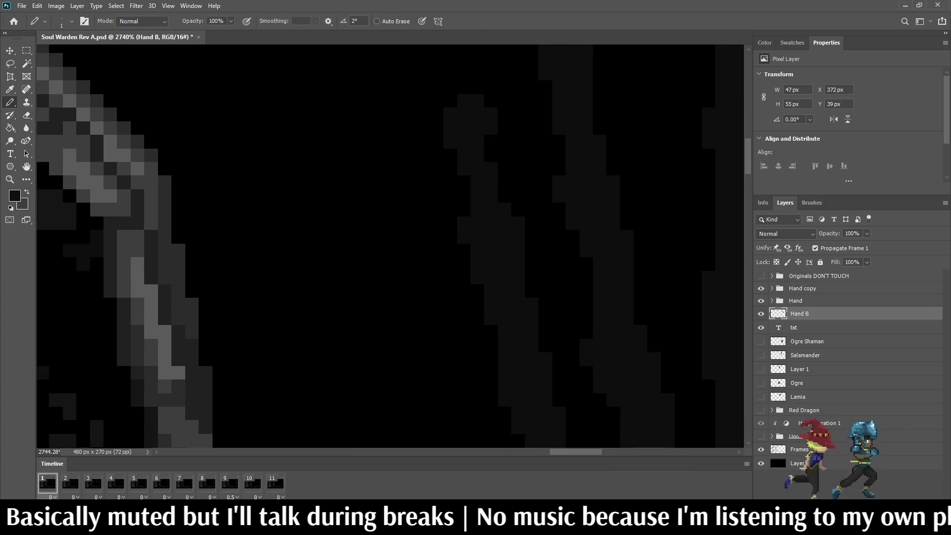
pyautogui.scroll(-3, 525, 252)
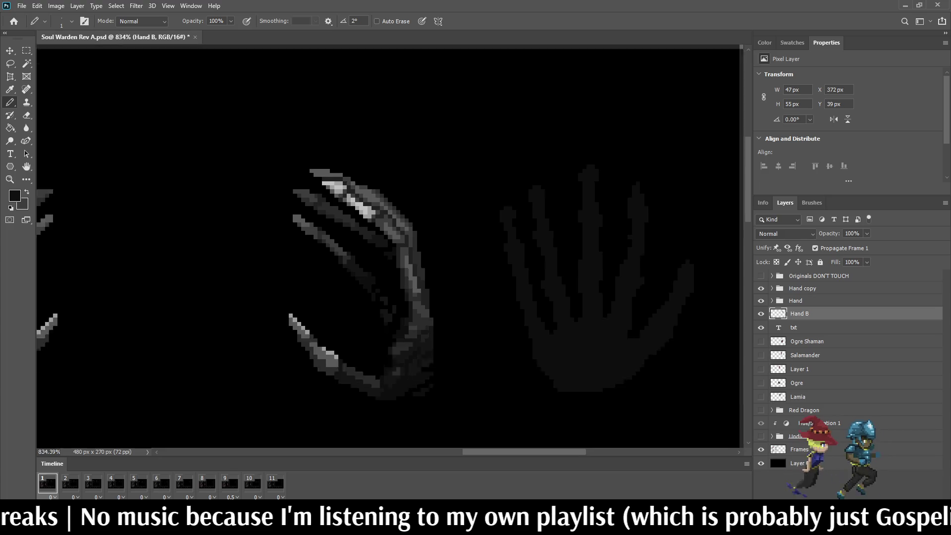
pyautogui.scroll(-5, 544, 335)
pyautogui.scroll(6, 545, 335)
pyautogui.scroll(8, 545, 335)
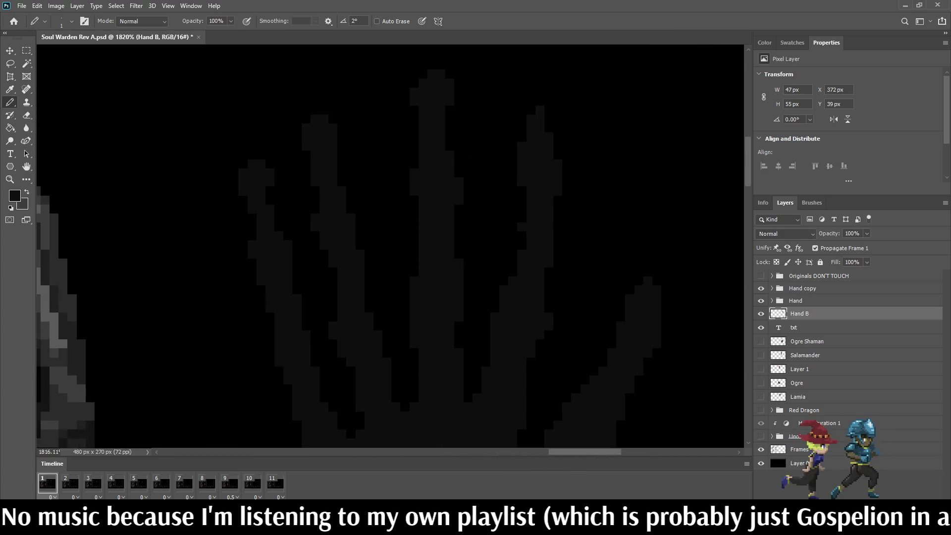
pyautogui.press('e')
pyautogui.click(486, 219)
# Add three dark-grey pixels along the finger edge with the Pencil
pyautogui.press('i')
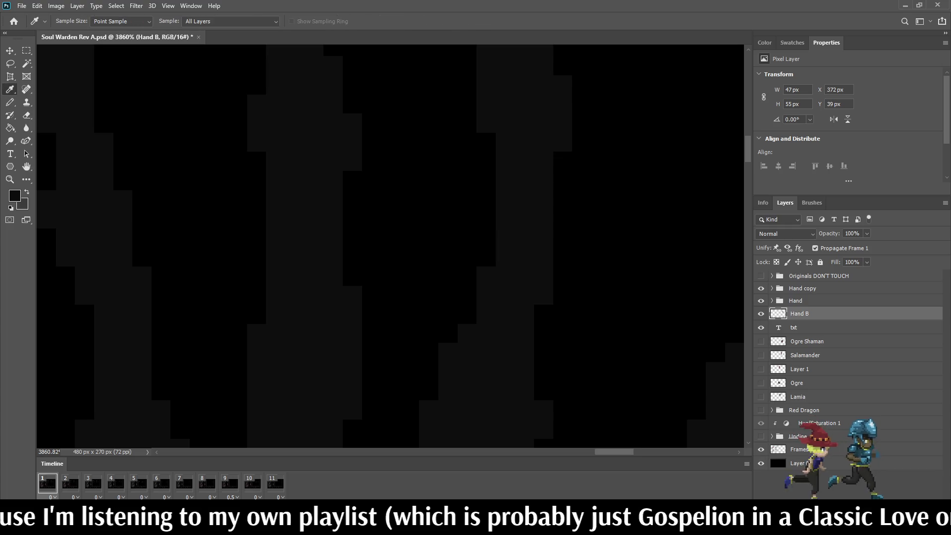
pyautogui.press('b')
pyautogui.click(543, 314)
pyautogui.click(562, 295)
pyautogui.click(562, 275)
pyautogui.scroll(-1, 563, 275)
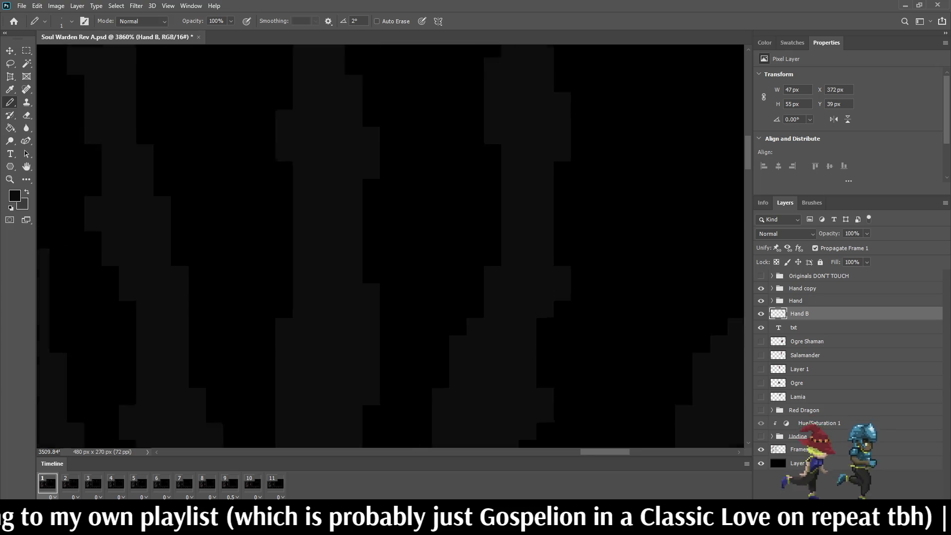
pyautogui.scroll(-5, 548, 347)
pyautogui.scroll(-2, 569, 242)
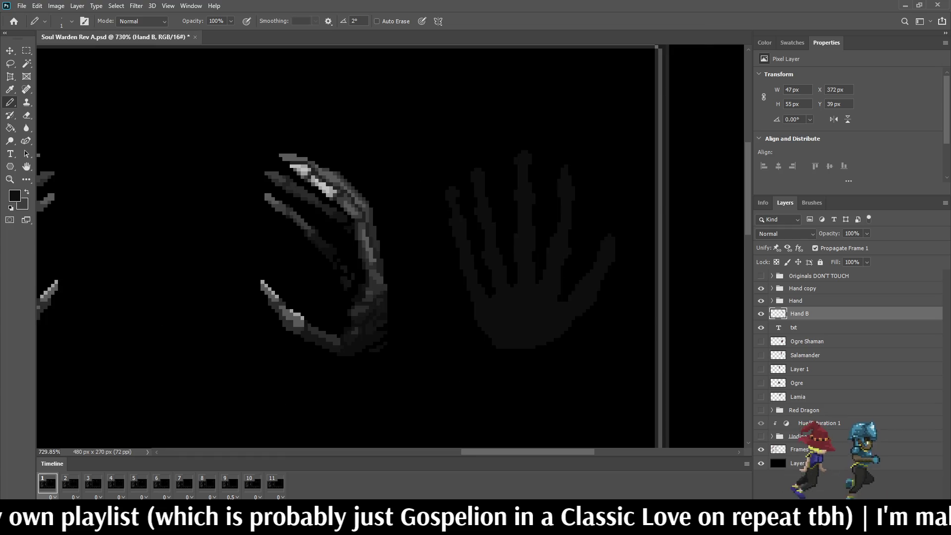
pyautogui.scroll(3, 557, 319)
pyautogui.scroll(-3, 556, 320)
pyautogui.scroll(3, 557, 320)
pyautogui.scroll(3, 556, 370)
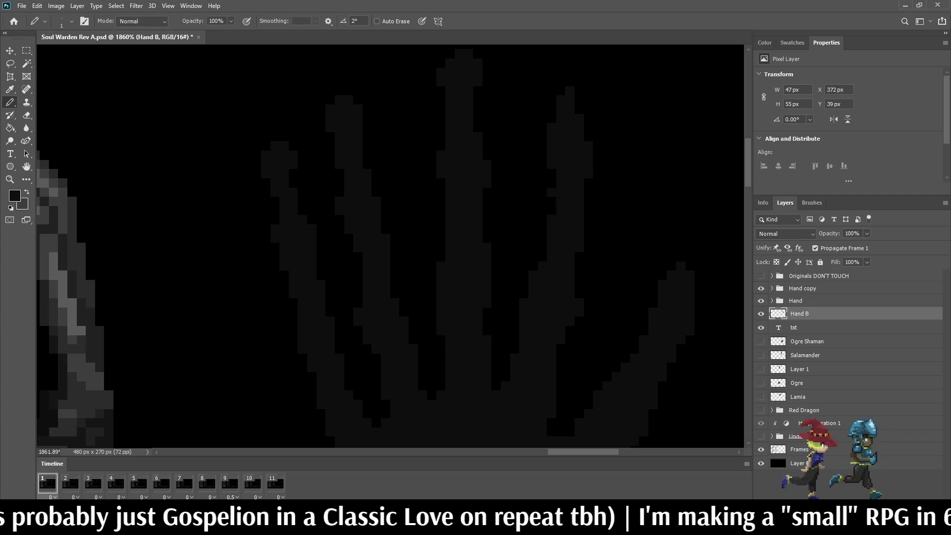
pyautogui.scroll(-6, 559, 238)
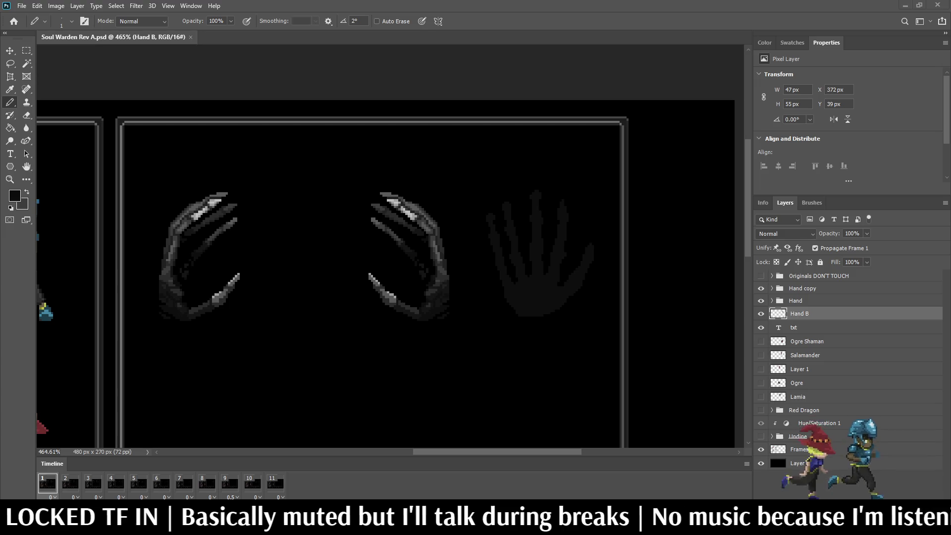
pyautogui.scroll(5, 300, 140)
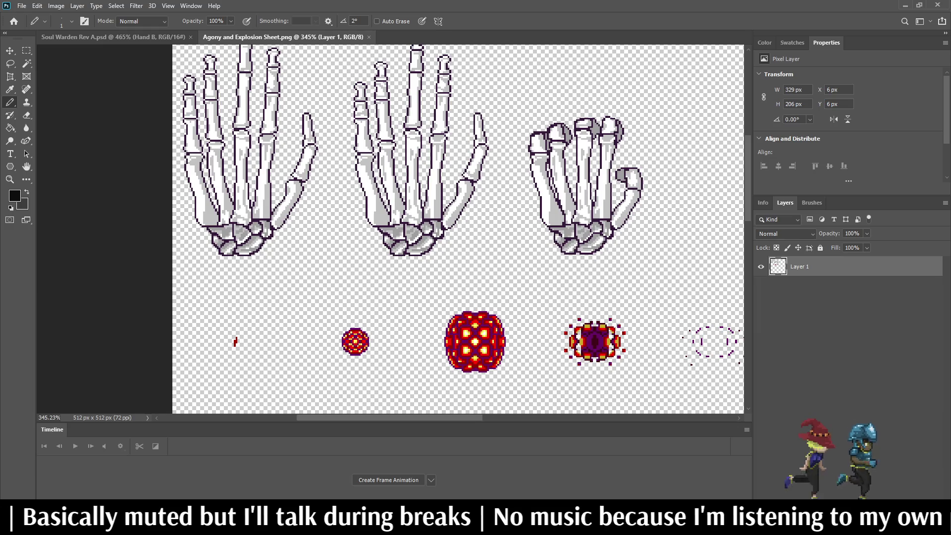
# Add a new layer beneath the skeleton hands and fill it black
pyautogui.moveTo(446, 223); pyautogui.dragTo(503, 277)
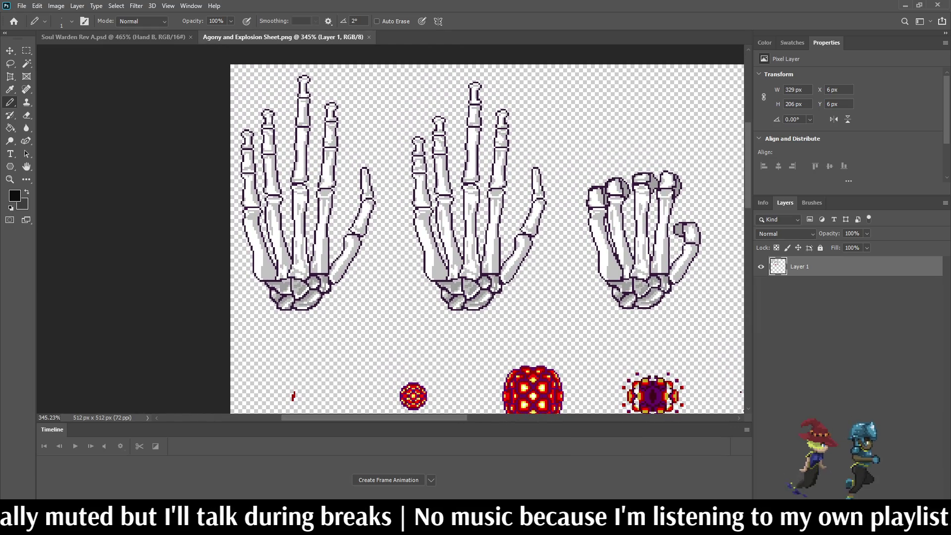
pyautogui.hotkey('ctrl', 'shift', 'alt', 'n')
pyautogui.hotkey('ctrl', '[')
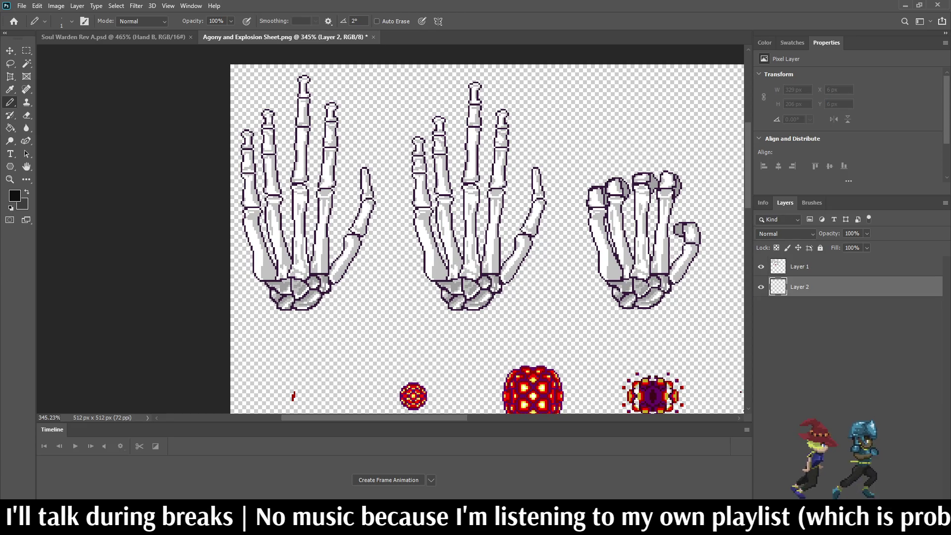
pyautogui.press('g')
pyautogui.hotkey('alt', 'BackSpace')
# Zoom in and out over the skeleton hands, then switch back to Soul Warden Rev A.psd
pyautogui.scroll(-3, 495, 238)
pyautogui.scroll(2, 495, 238)
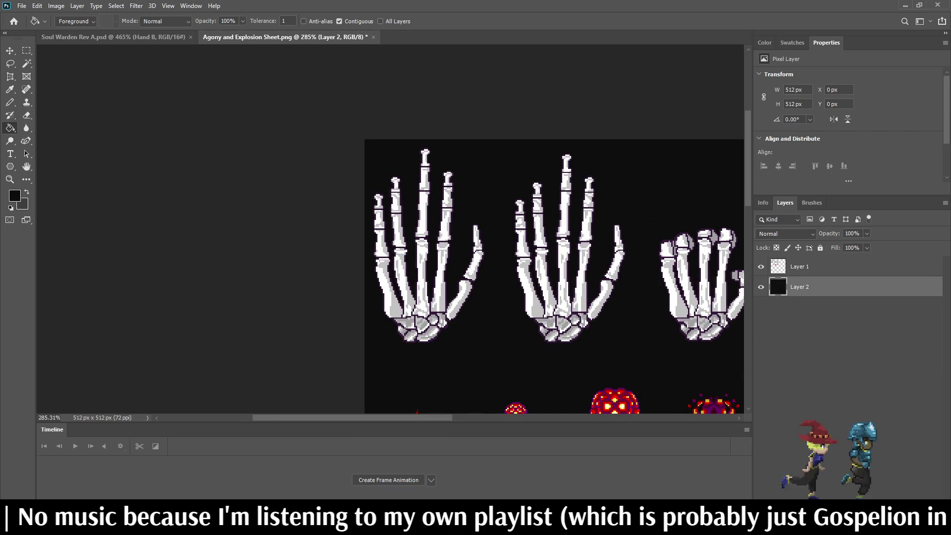
pyautogui.scroll(-2, 544, 272)
pyautogui.scroll(2, 545, 273)
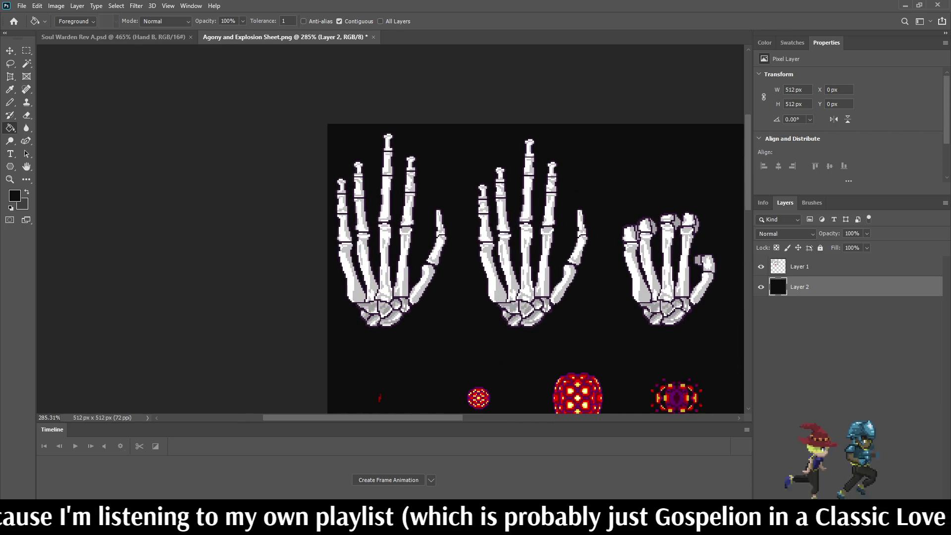
pyautogui.scroll(1, 495, 262)
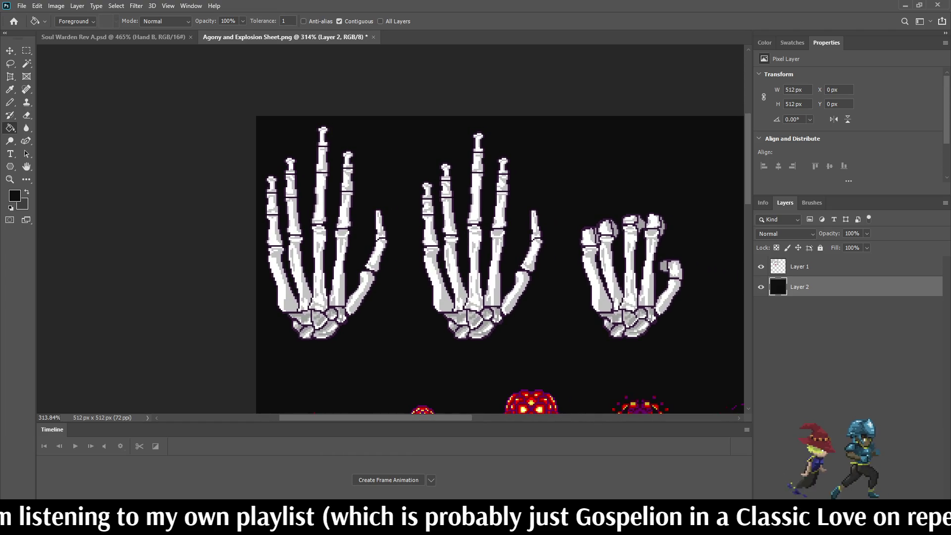
pyautogui.scroll(-4, 504, 162)
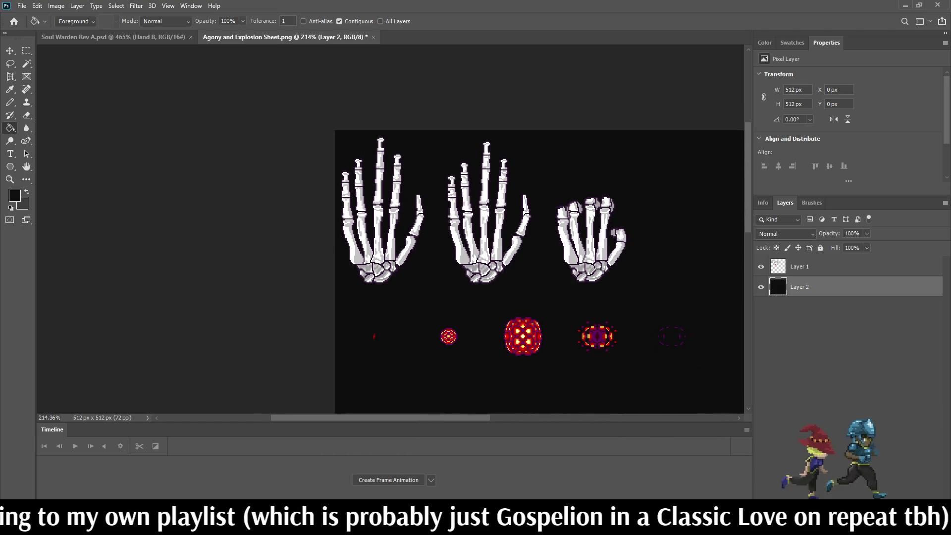
pyautogui.scroll(4, 472, 198)
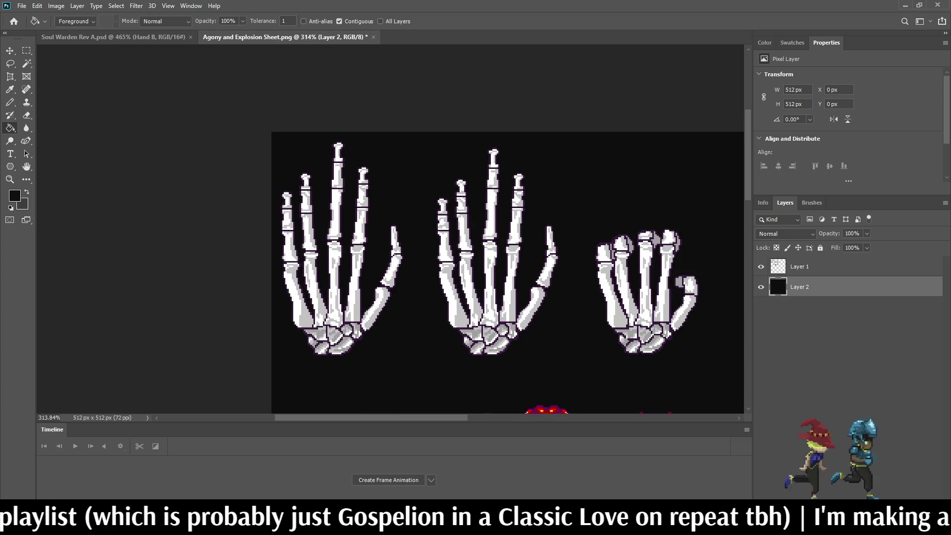
pyautogui.scroll(3, 680, 327)
pyautogui.scroll(-3, 680, 328)
pyautogui.scroll(3, 680, 327)
pyautogui.scroll(-3, 651, 297)
pyautogui.scroll(2, 651, 297)
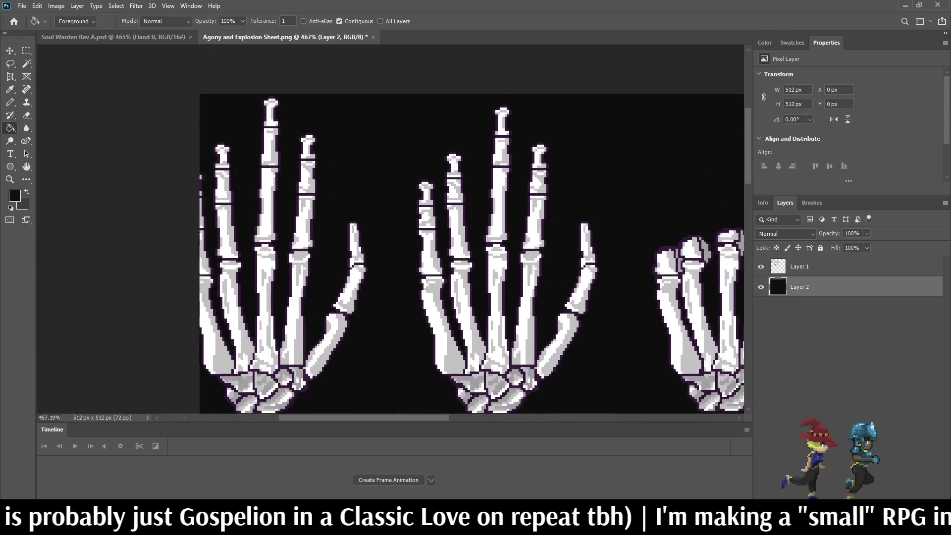
pyautogui.scroll(-2, 650, 297)
pyautogui.click(113, 37)
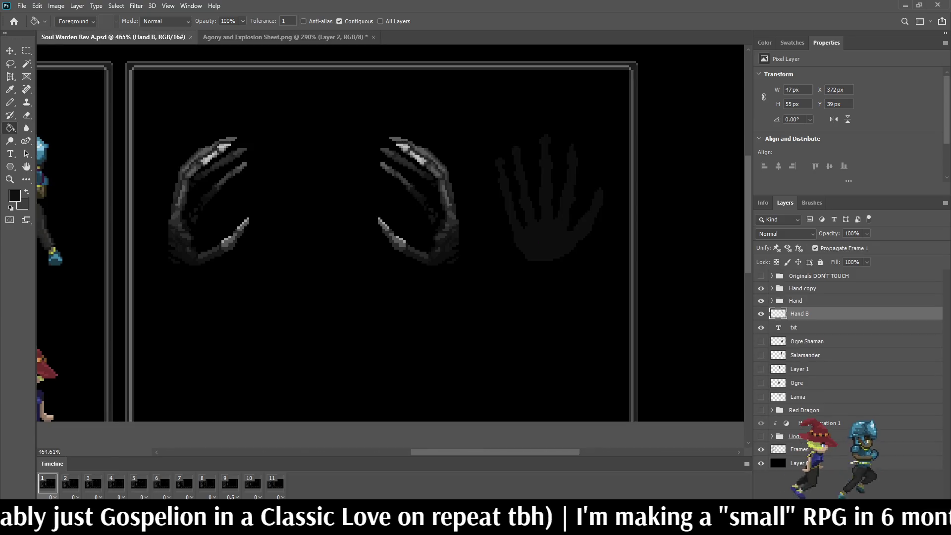
# Preview the frame animation, save Soul Warden Rev A.psd, and switch to the skeleton sprite sheet
pyautogui.scroll(2, 270, 107)
pyautogui.press('space')
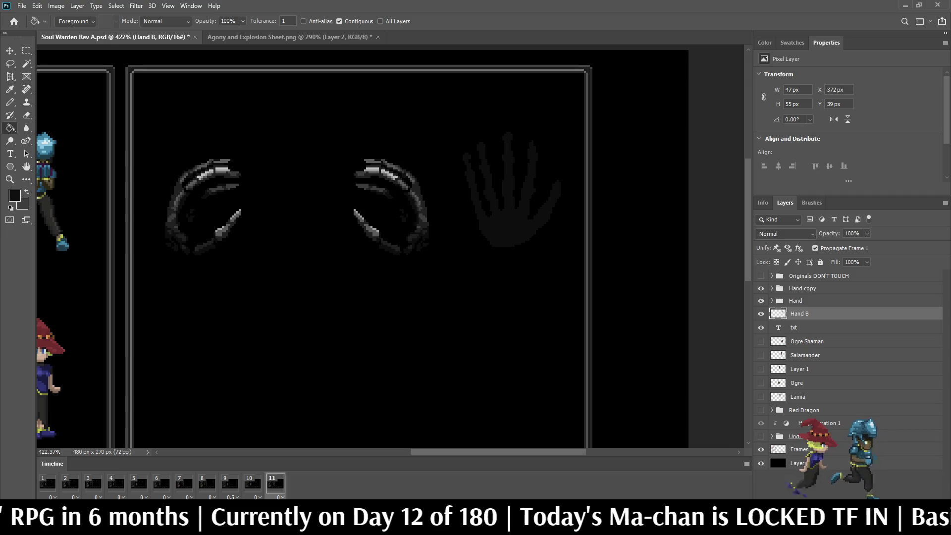
pyautogui.hotkey('ctrl', 's')
pyautogui.scroll(3, 687, 215)
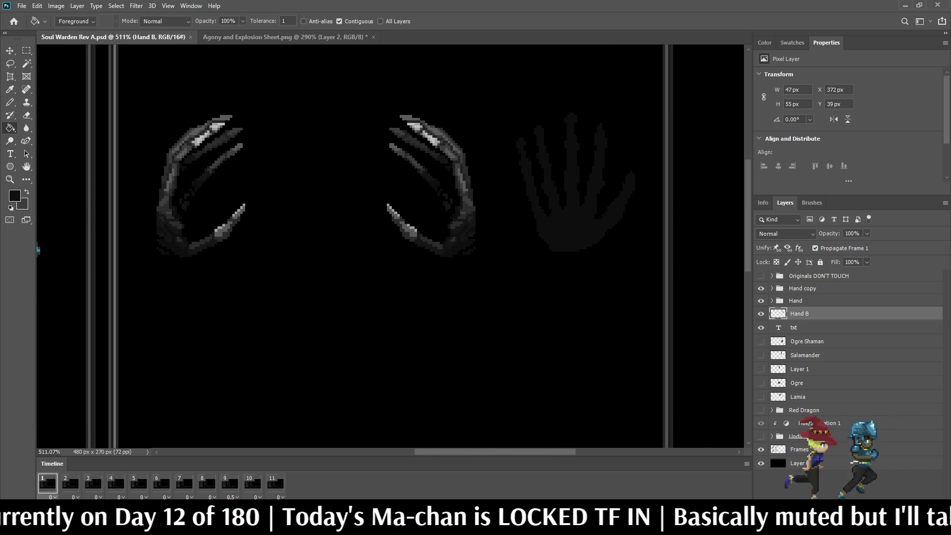
pyautogui.click(284, 36)
# Zoom around the three skeleton hand sprites to inspect them
pyautogui.scroll(5, 242, 133)
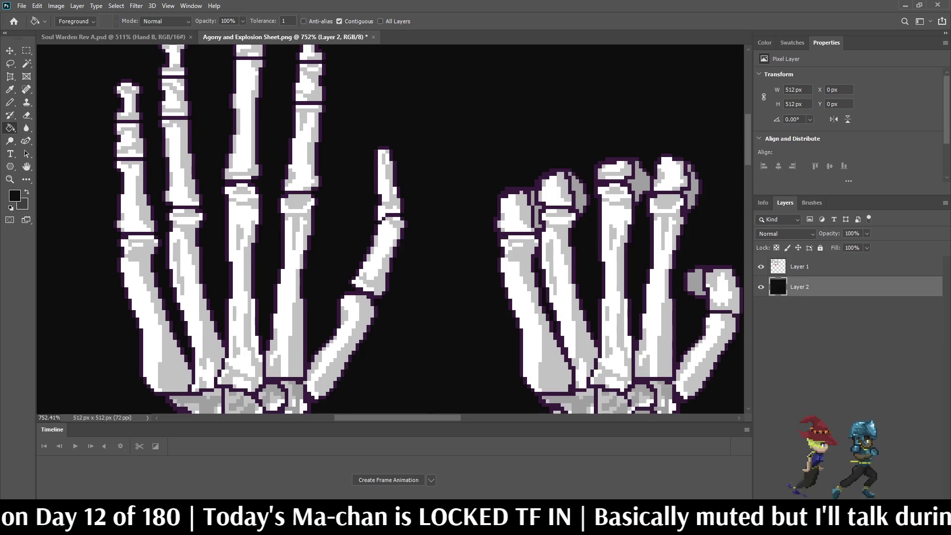
pyautogui.scroll(1, 278, 153)
pyautogui.scroll(-3, 317, 146)
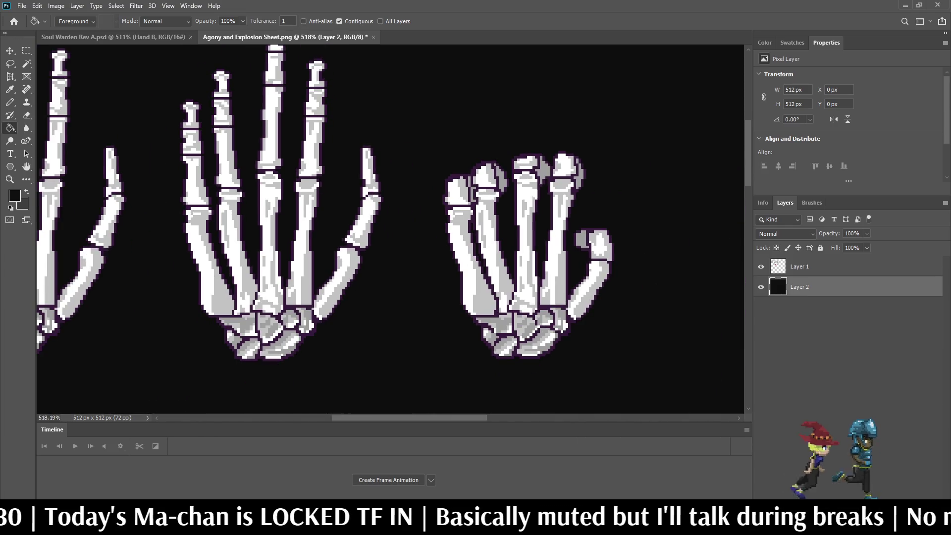
pyautogui.scroll(-2, 307, 149)
pyautogui.scroll(-2, 307, 198)
pyautogui.scroll(1, 307, 198)
pyautogui.scroll(-1, 307, 198)
pyautogui.scroll(2, 209, 130)
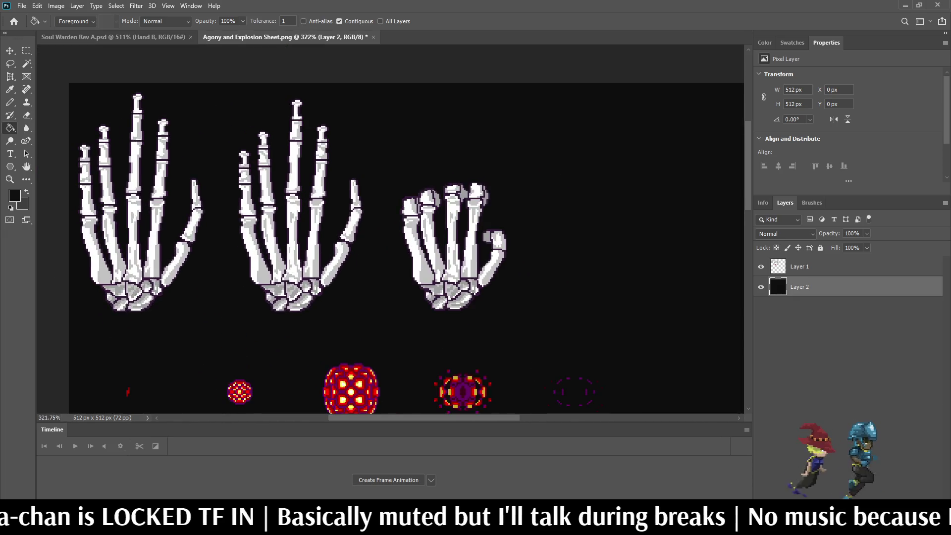
pyautogui.scroll(4, 512, 336)
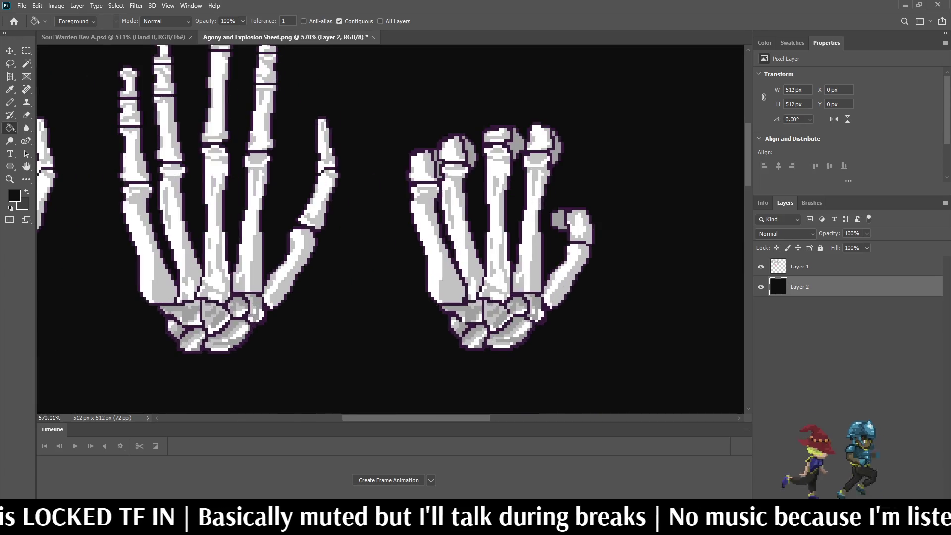
pyautogui.scroll(-5, 480, 274)
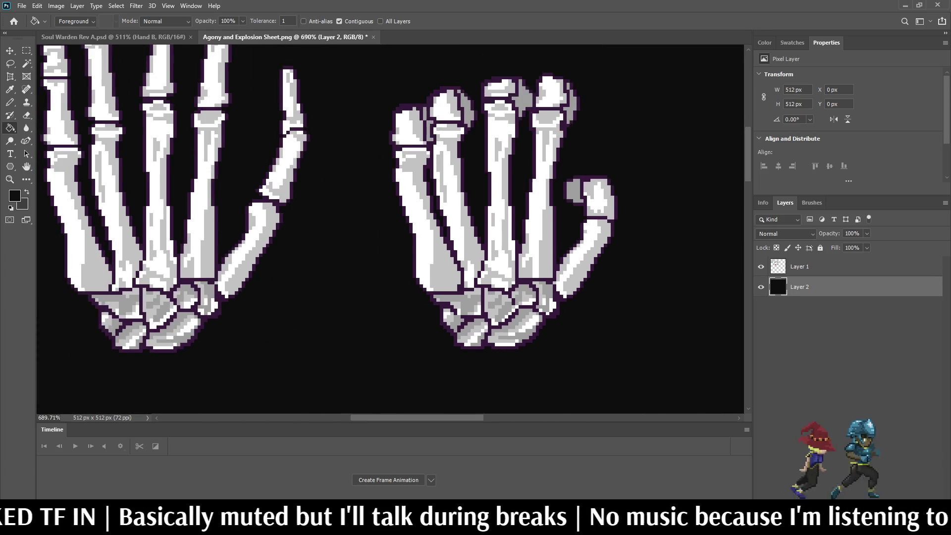
pyautogui.scroll(2, 372, 171)
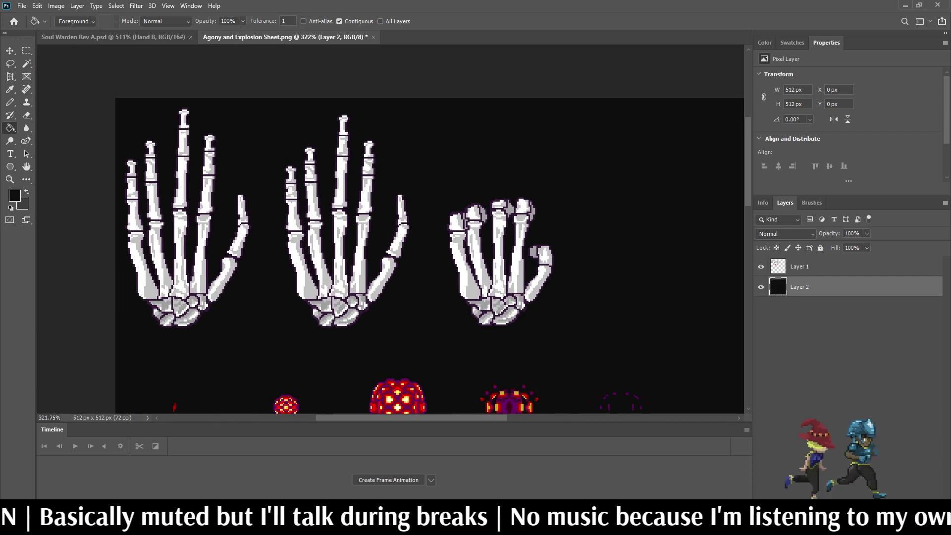
# Target the layer holding the skeleton hands and compare against the battle frame
pyautogui.hotkey('alt', ']')
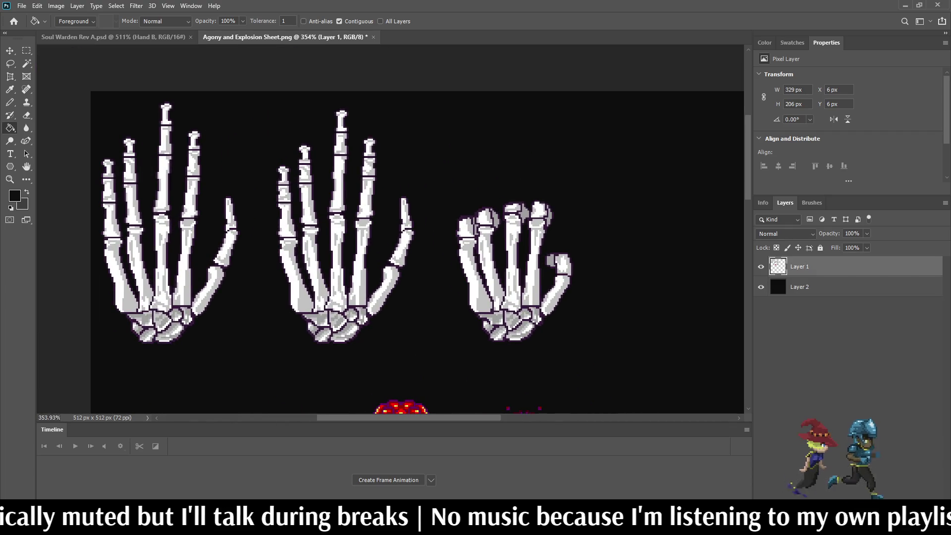
pyautogui.hotkey('ctrl', 'Tab')
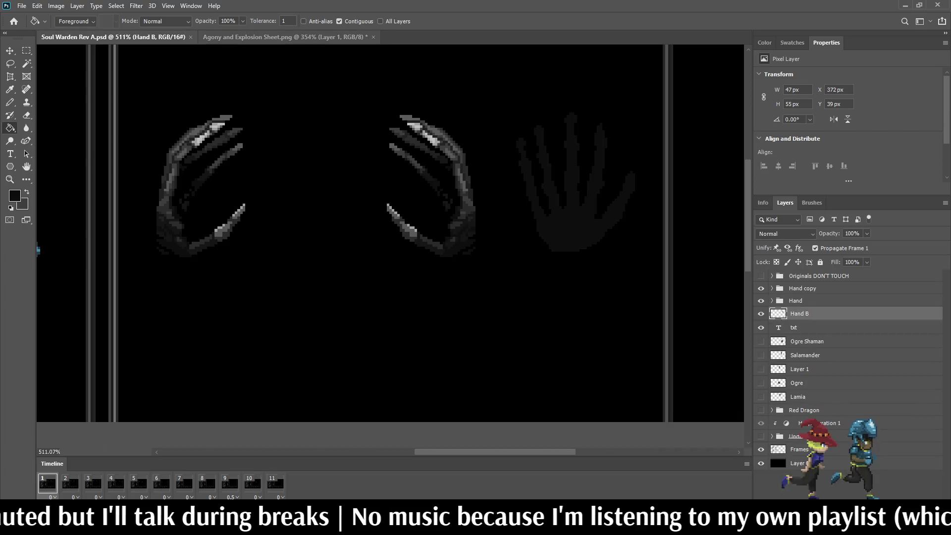
pyautogui.hotkey('ctrl', 'Tab')
# Lasso and copy the first skeleton hand, then close the sprite sheet
pyautogui.press('l')
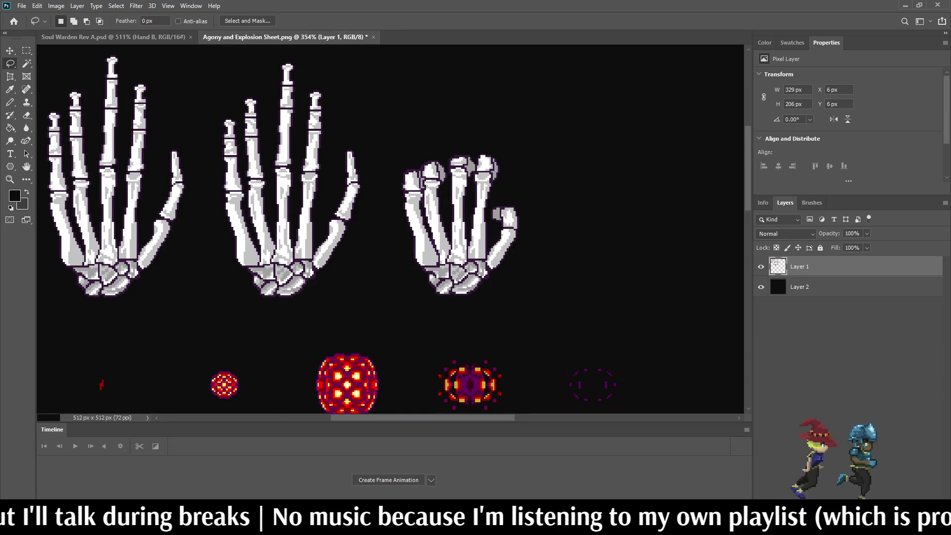
pyautogui.scroll(-1, 204, 84)
pyautogui.moveTo(72, 77)
pyautogui.mouseDown()
pyautogui.moveTo(94, 54)
pyautogui.moveTo(172, 75)
pyautogui.moveTo(195, 139)
pyautogui.moveTo(185, 241)
pyautogui.moveTo(75, 248)
pyautogui.moveTo(68, 74)
pyautogui.mouseUp()
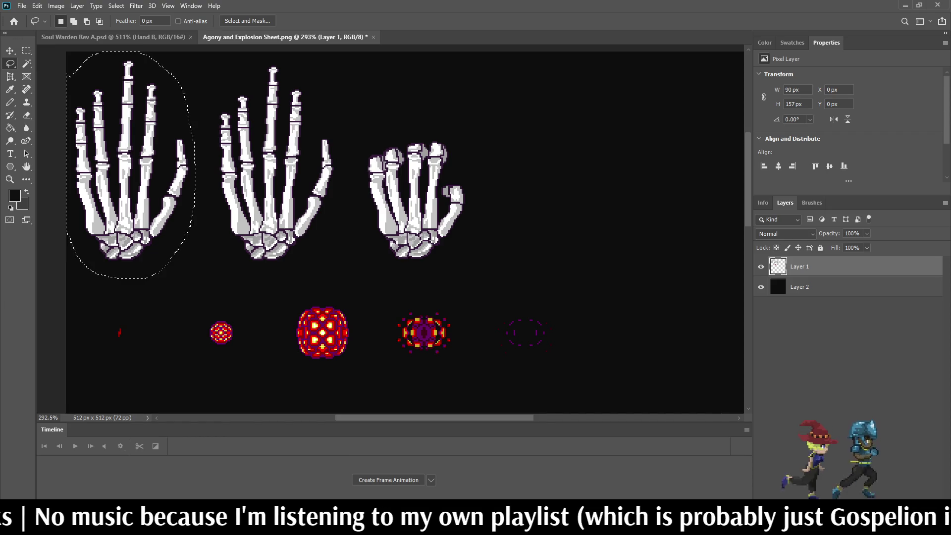
pyautogui.hotkey('ctrl', 'w')
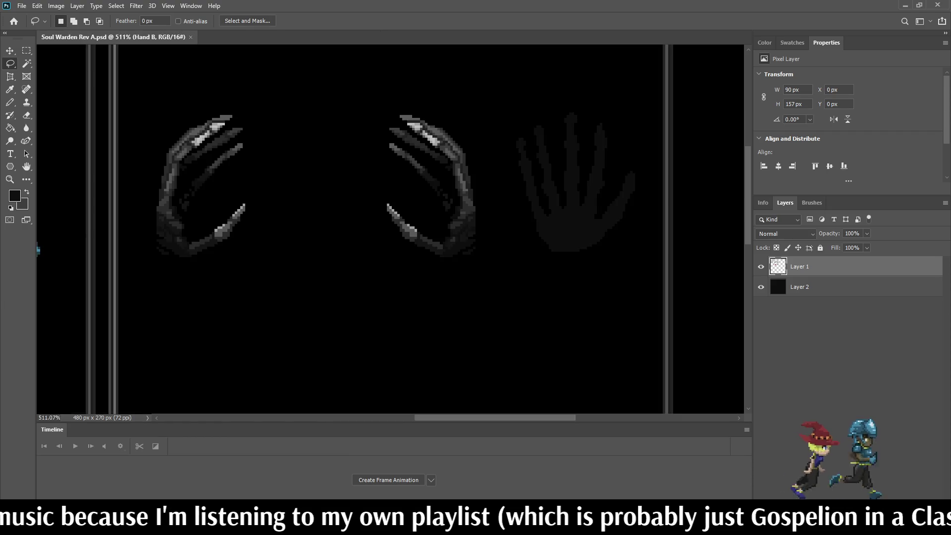
pyautogui.scroll(2, 588, 205)
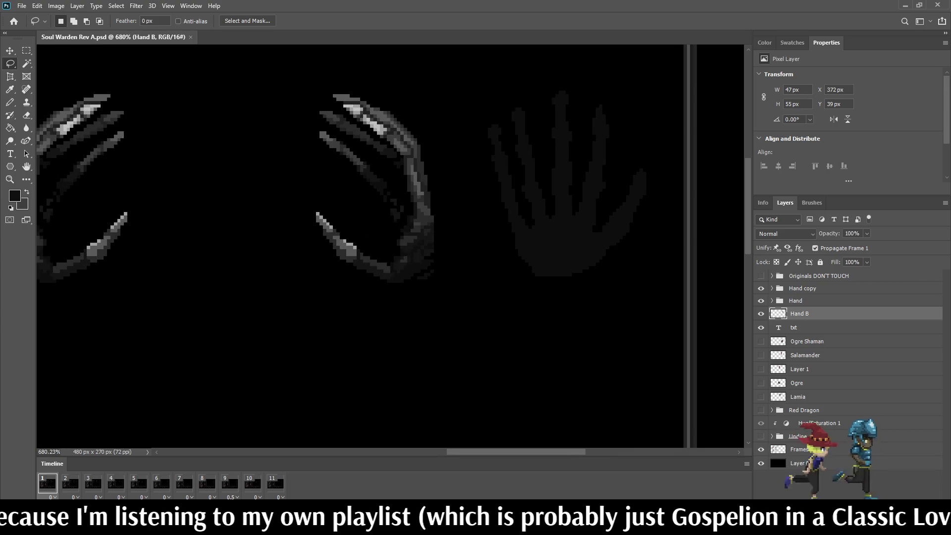
# Paste the skeleton hand above the txt layer and scale it down to about 43%
pyautogui.click(793, 327)
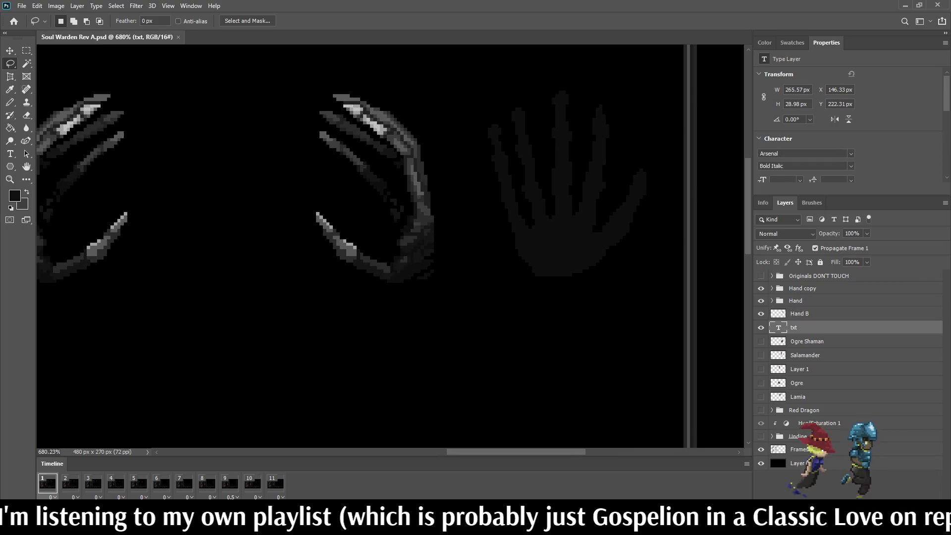
pyautogui.hotkey('ctrl', 'v')
pyautogui.hotkey('ctrl', 't')
pyautogui.scroll(-2, 391, 248)
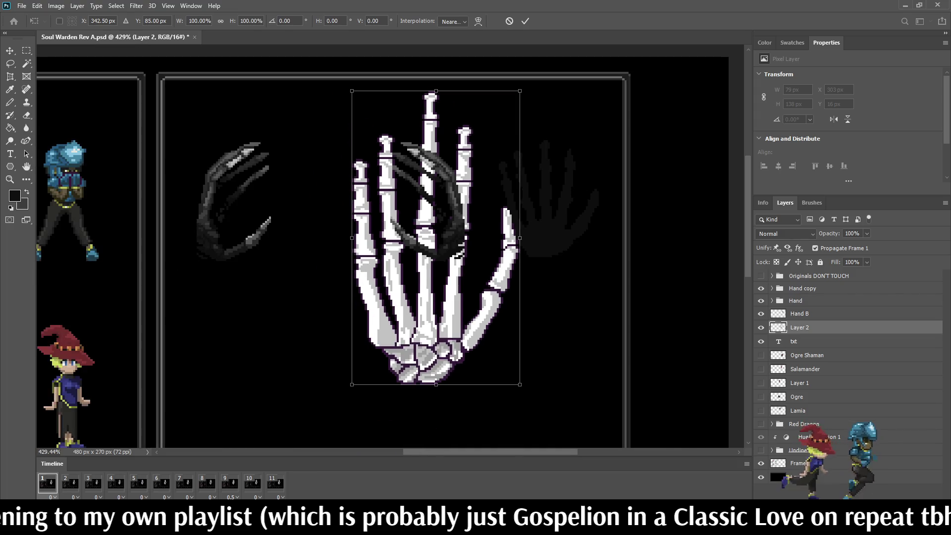
pyautogui.moveTo(520, 90)
pyautogui.mouseDown()
pyautogui.moveTo(432, 261)
pyautogui.moveTo(408, 283)
pyautogui.moveTo(424, 257)
pyautogui.mouseUp()
# Move the skeleton hand onto the right-hand silhouette, enlarging it slightly and nudging it into place
pyautogui.moveTo(387, 321); pyautogui.dragTo(541, 194)
pyautogui.moveTo(553, 174)
pyautogui.mouseDown()
pyautogui.moveTo(550, 191)
pyautogui.moveTo(550, 148)
pyautogui.moveTo(545, 188)
pyautogui.mouseUp()
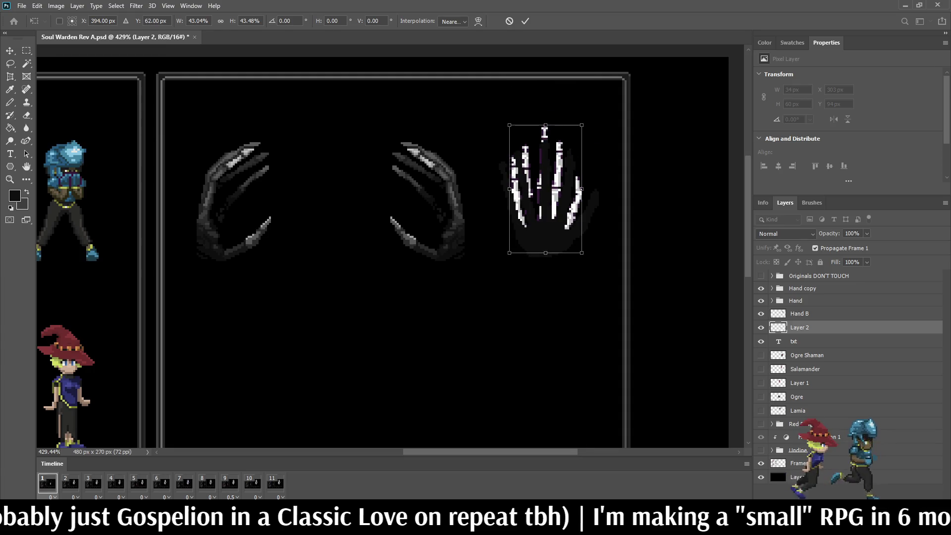
pyautogui.scroll(3, 553, 187)
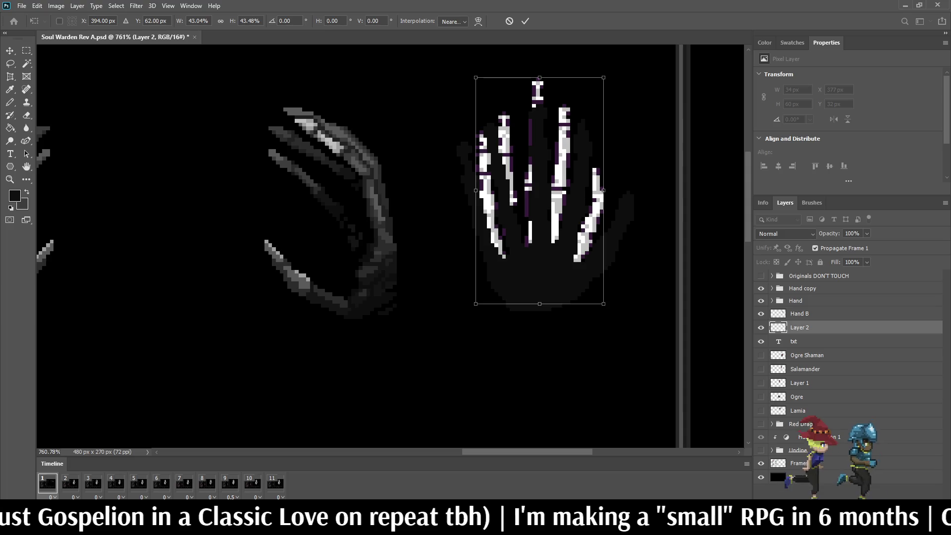
pyautogui.moveTo(603, 77); pyautogui.dragTo(611, 66)
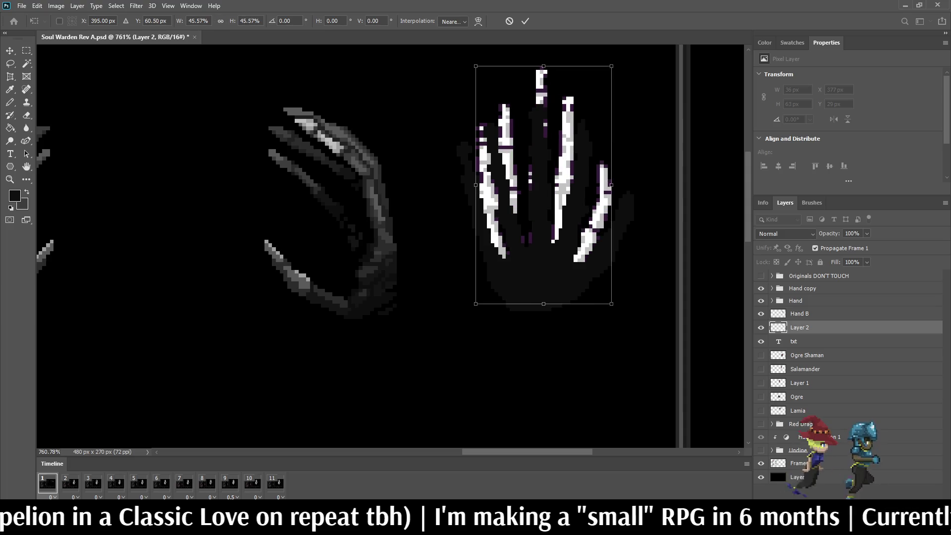
pyautogui.press('Right')
pyautogui.press('Right')
pyautogui.press('Down')
pyautogui.press('Left')
pyautogui.press('Left')
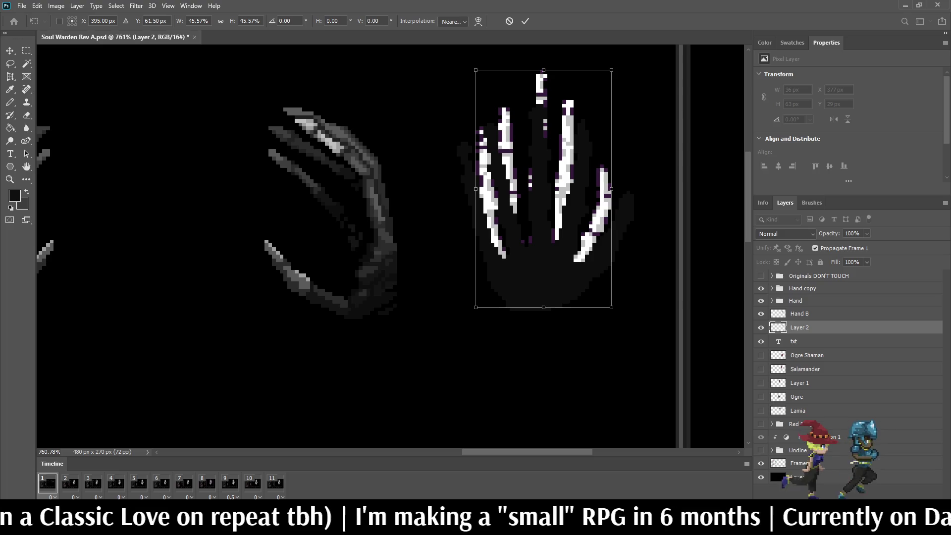
pyautogui.press('l')
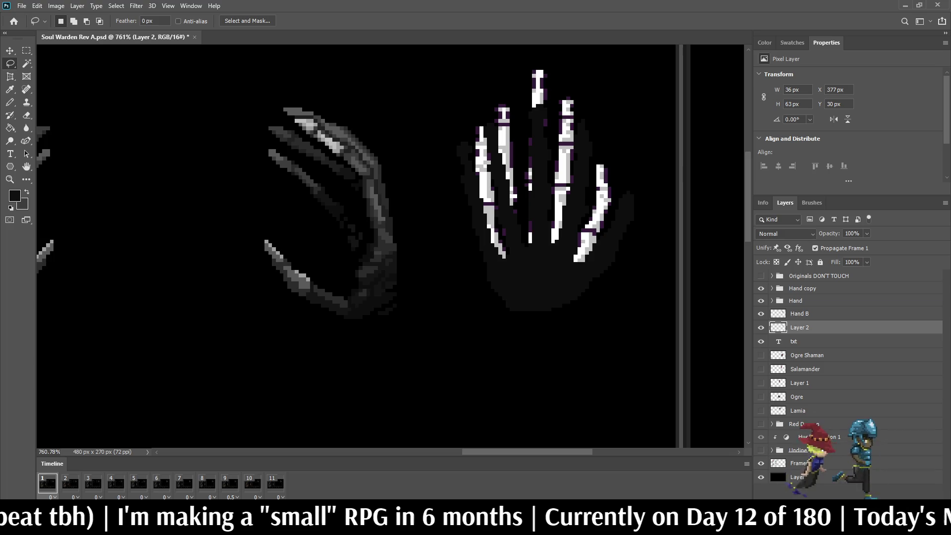
# Raise the skeleton hand layer above Hand B and nudge it to X 379, Y 33
pyautogui.hotkey('ctrl', ']')
pyautogui.scroll(-5, 391, 247)
pyautogui.scroll(4, 392, 248)
pyautogui.hotkey('ctrl', 't')
pyautogui.press('Down')
pyautogui.press('Right')
pyautogui.press('Right')
pyautogui.press('Right')
pyautogui.press('Down')
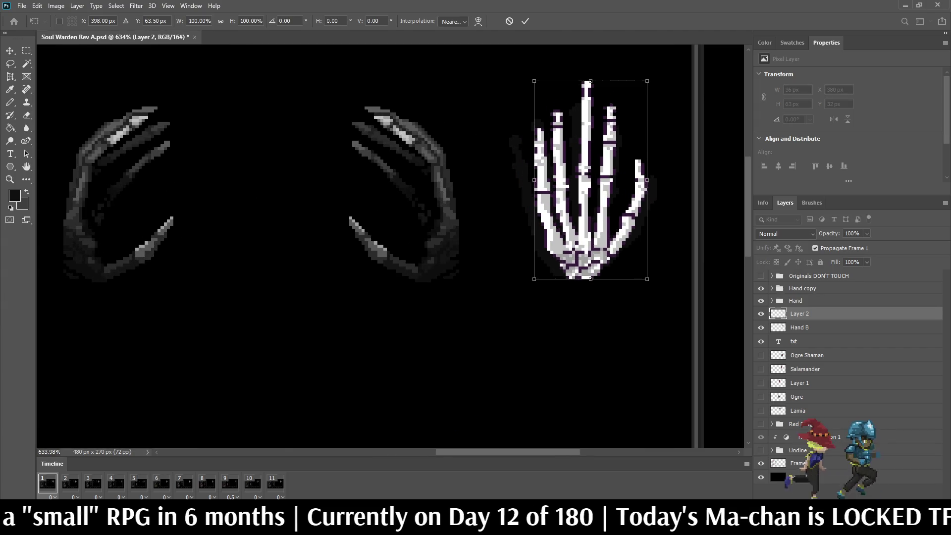
pyautogui.press('Left')
pyautogui.press('Down')
pyautogui.press('Return')
pyautogui.press('l')
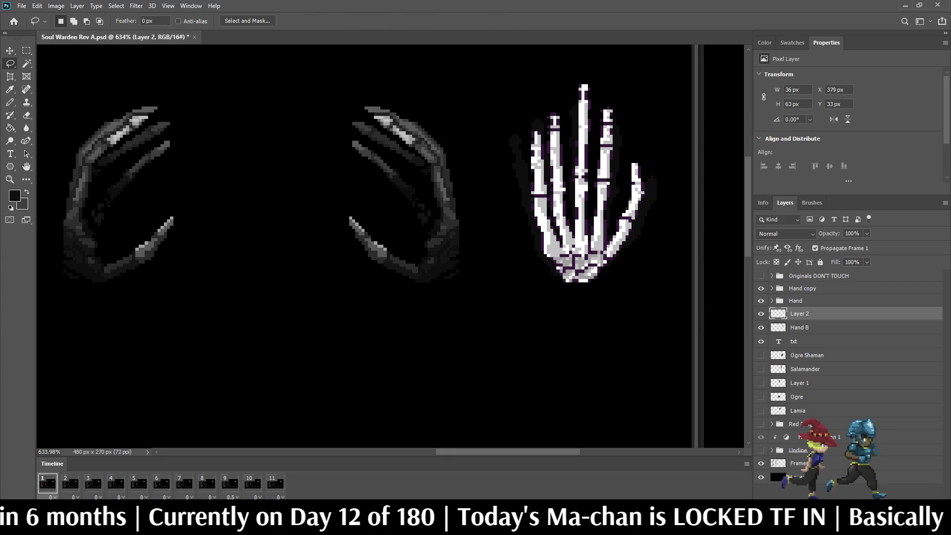
# Delete the Hand B shadow layer after toggling layer visibility to compare
pyautogui.click(761, 327)
pyautogui.click(761, 328)
pyautogui.click(799, 328)
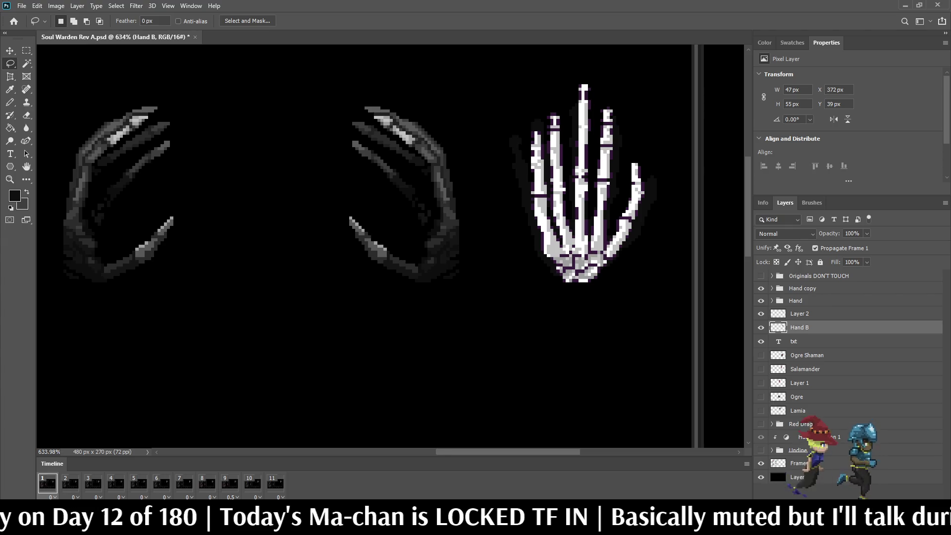
pyautogui.press('Delete')
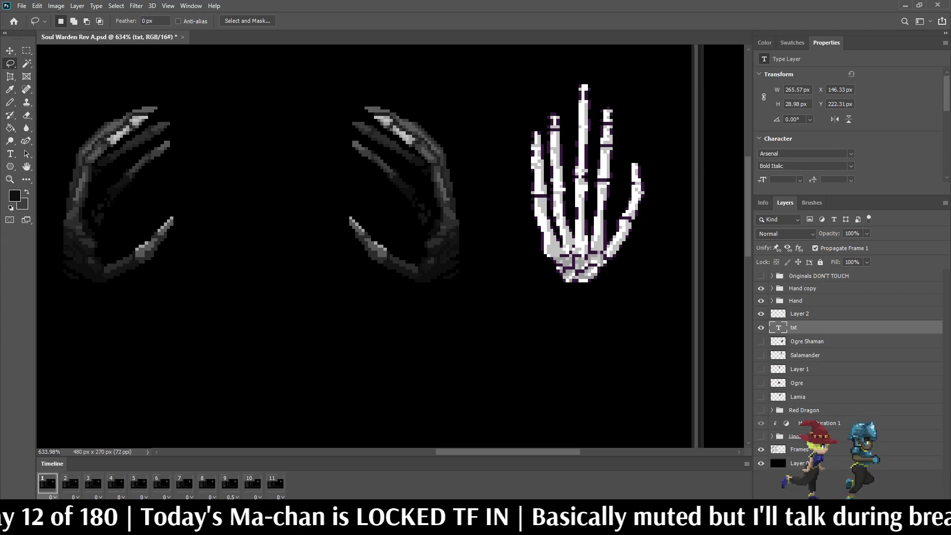
pyautogui.click(800, 313)
pyautogui.click(761, 314)
pyautogui.click(761, 313)
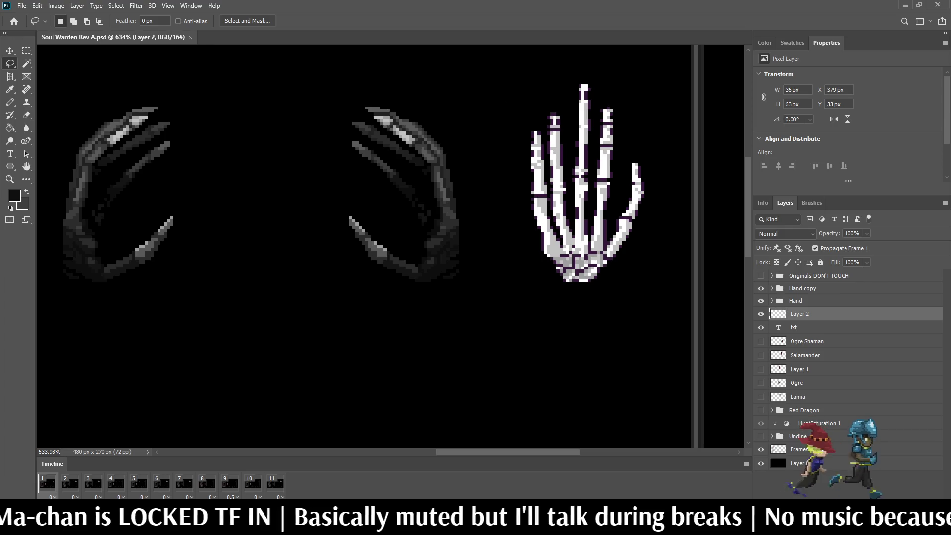
# Reposition the skeleton hand's upper fingers, shortening the hand to 59 px tall
pyautogui.moveTo(506, 101)
pyautogui.mouseDown()
pyautogui.moveTo(544, 75)
pyautogui.moveTo(603, 77)
pyautogui.mouseUp()
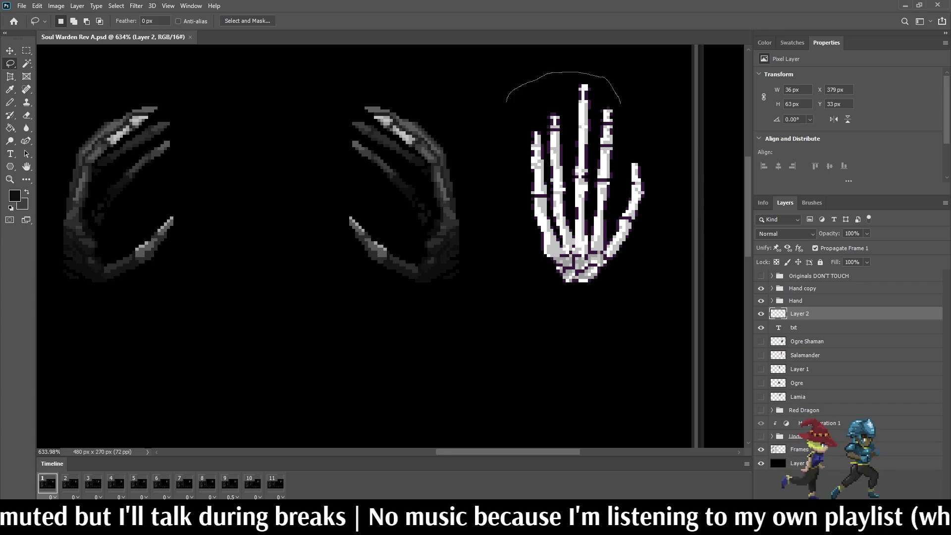
pyautogui.moveTo(624, 121)
pyautogui.mouseDown()
pyautogui.moveTo(615, 175)
pyautogui.moveTo(579, 212)
pyautogui.moveTo(523, 221)
pyautogui.moveTo(507, 101)
pyautogui.mouseUp()
pyautogui.hotkey('ctrl', 't')
pyautogui.press('Down')
pyautogui.press('Down')
pyautogui.press('Down')
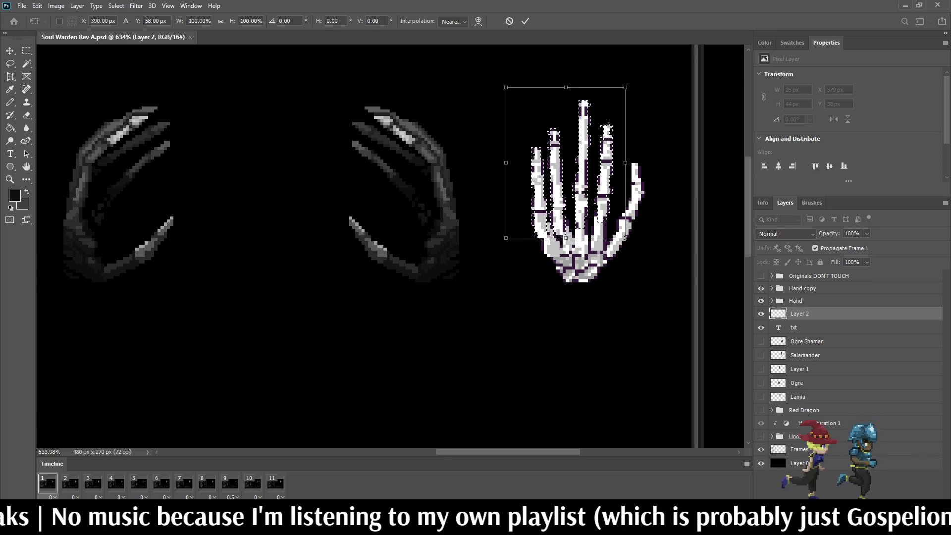
pyautogui.press('Up')
pyautogui.press('Return')
pyautogui.hotkey('ctrl', 'd')
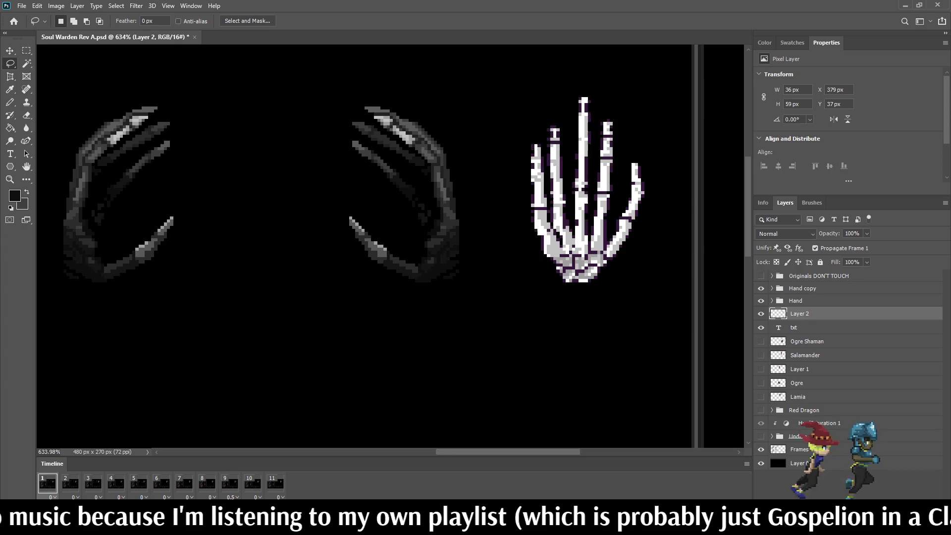
# Nudge the whole skeleton hand left and down to X 375, Y 38
pyautogui.scroll(-5, 390, 246)
pyautogui.scroll(4, 390, 246)
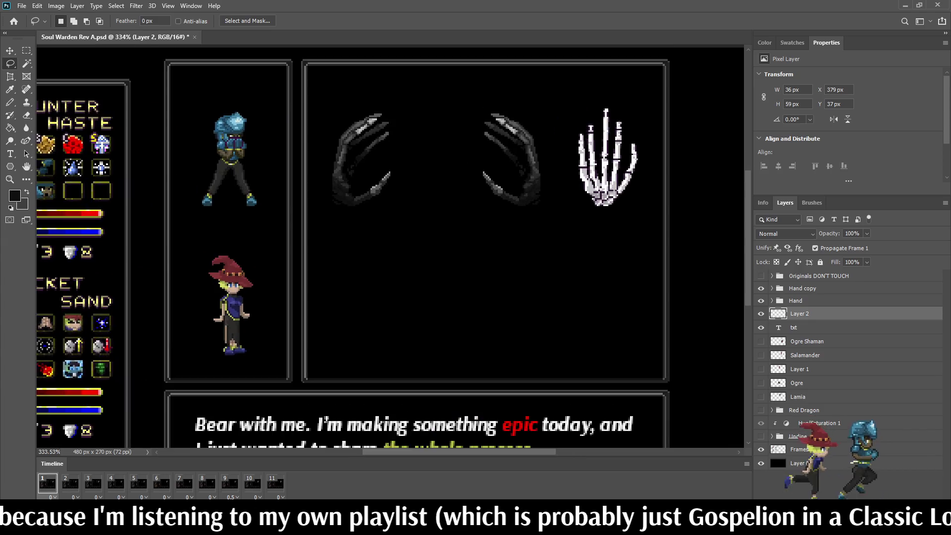
pyautogui.scroll(1, 620, 113)
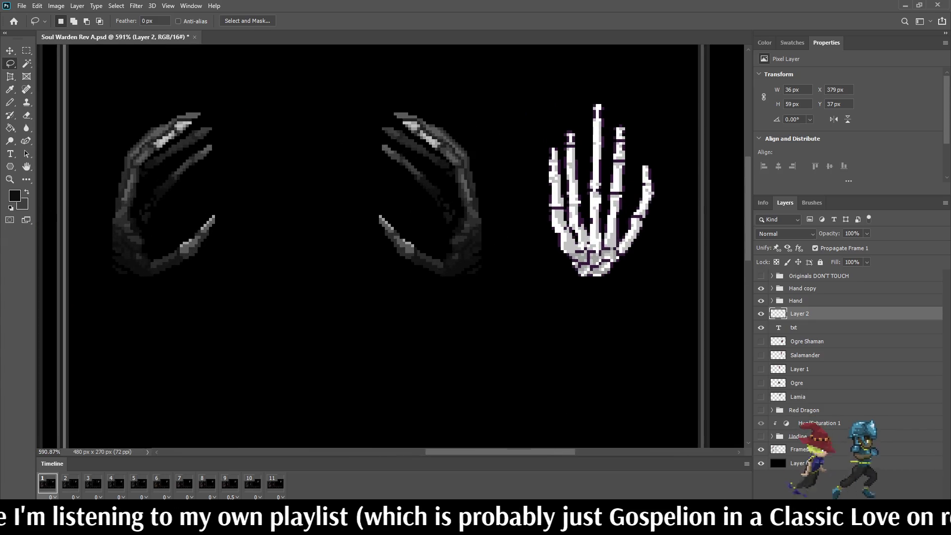
pyautogui.hotkey('ctrl', 't')
pyautogui.press('Left')
pyautogui.press('Left')
pyautogui.press('Left')
pyautogui.press('Down')
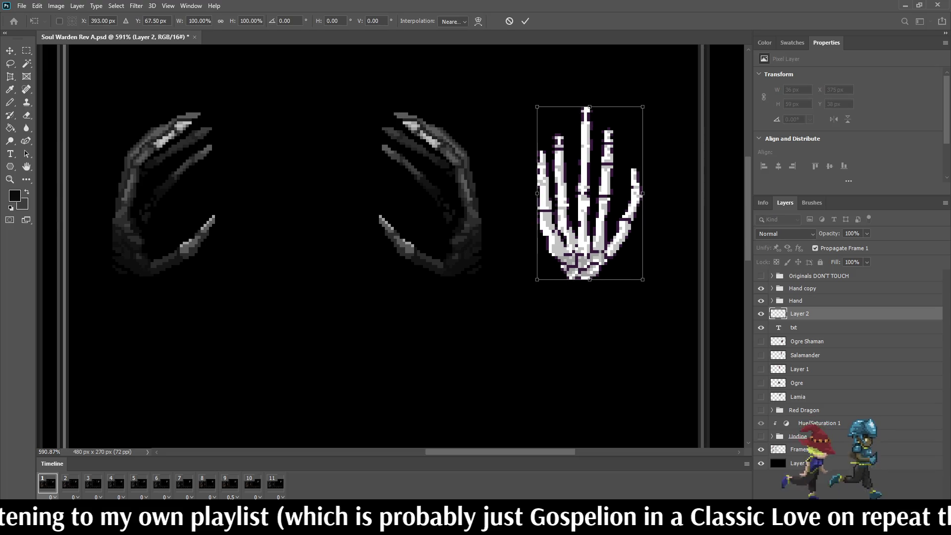
pyautogui.press('Return')
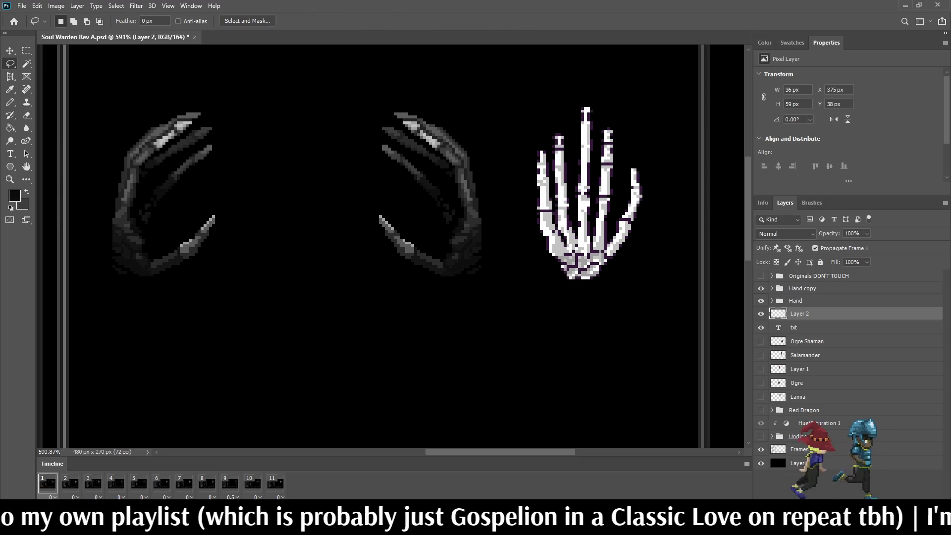
# Turn off Contiguous for the Paint Bucket, undoing the trial palm and outline fills
pyautogui.scroll(1, 492, 170)
pyautogui.press('i')
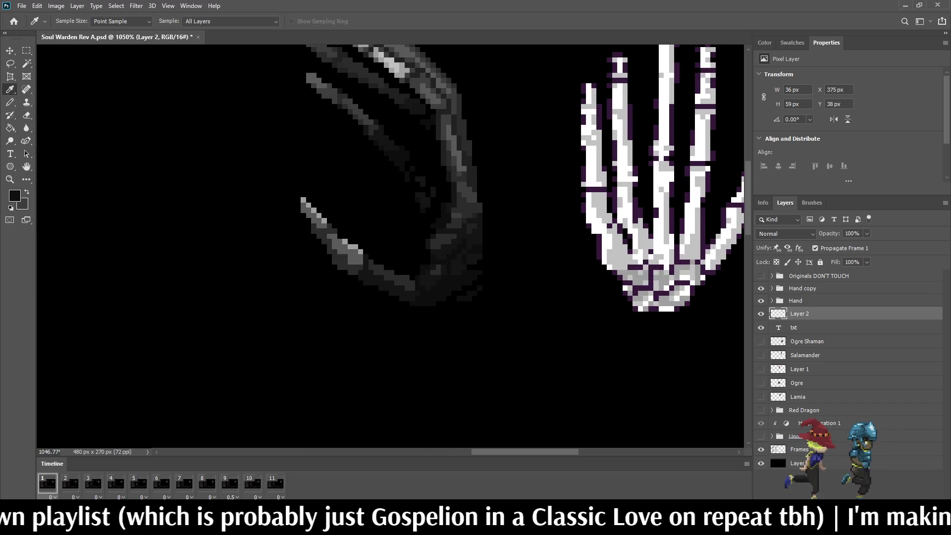
pyautogui.press('g')
pyautogui.scroll(2, 606, 296)
pyautogui.click(601, 266)
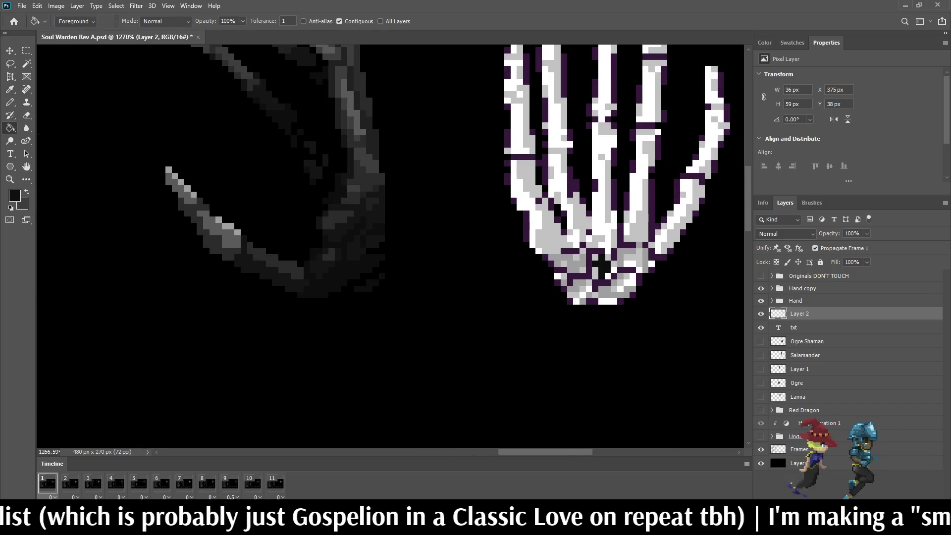
pyautogui.hotkey('ctrl', 'z')
pyautogui.click(339, 21)
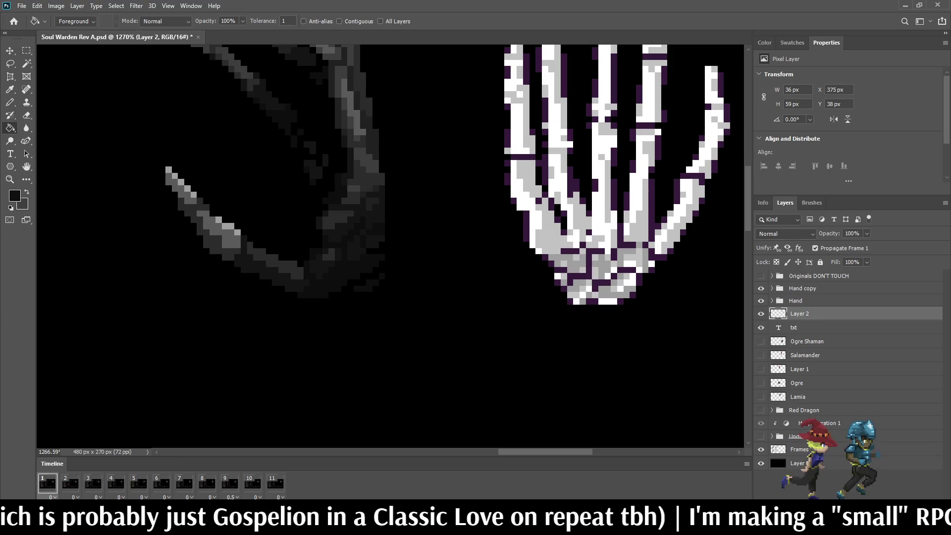
pyautogui.click(649, 225)
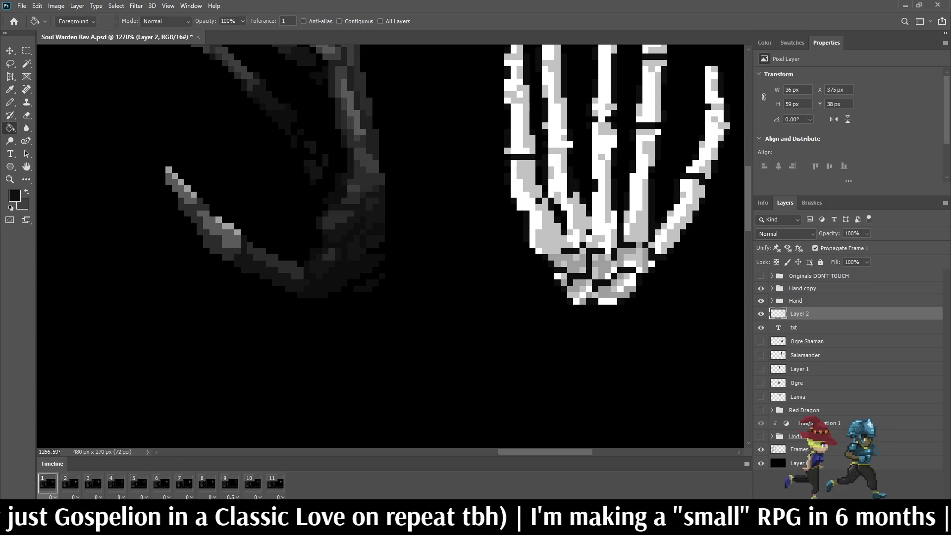
pyautogui.hotkey('ctrl', 'z')
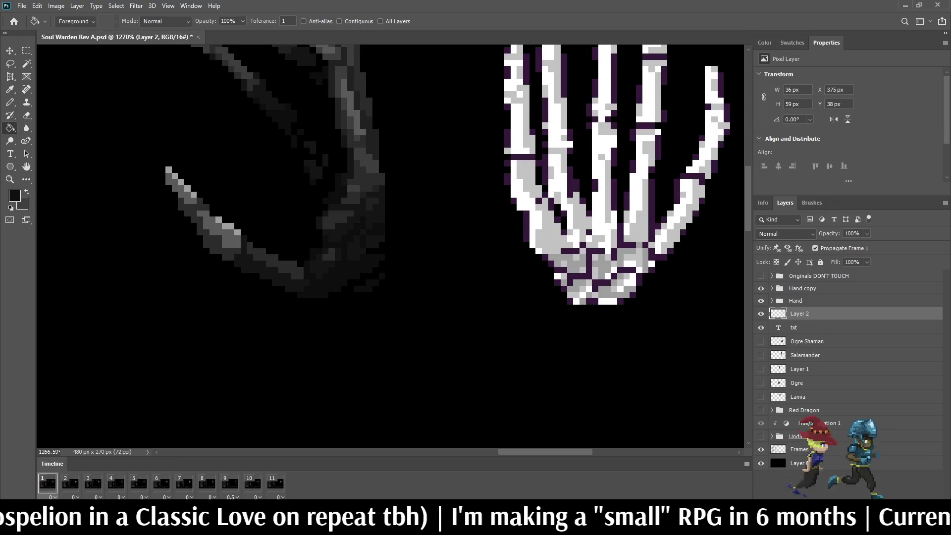
pyautogui.hotkey('ctrl', 'z')
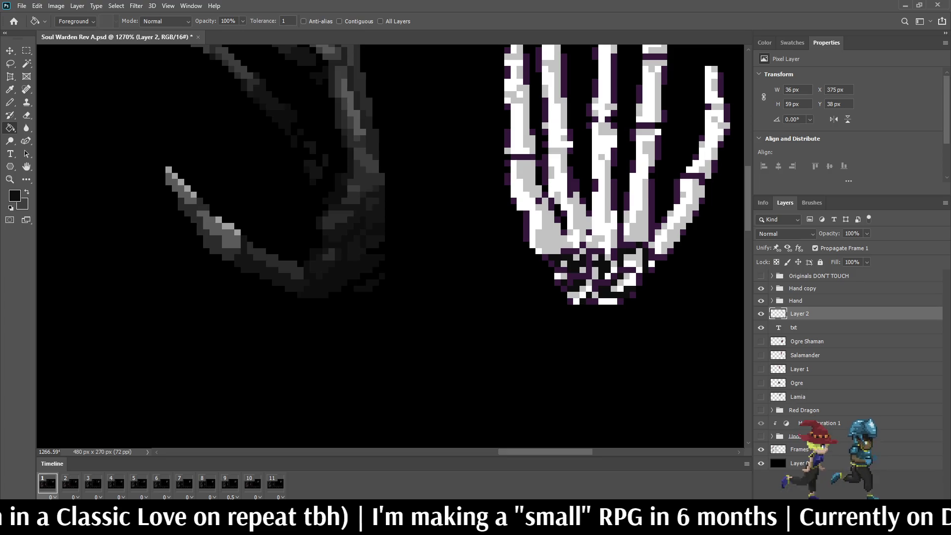
# Fill the hand's light-grey palm and finger pixels near-black, then turn the white bones light grey
pyautogui.press('i')
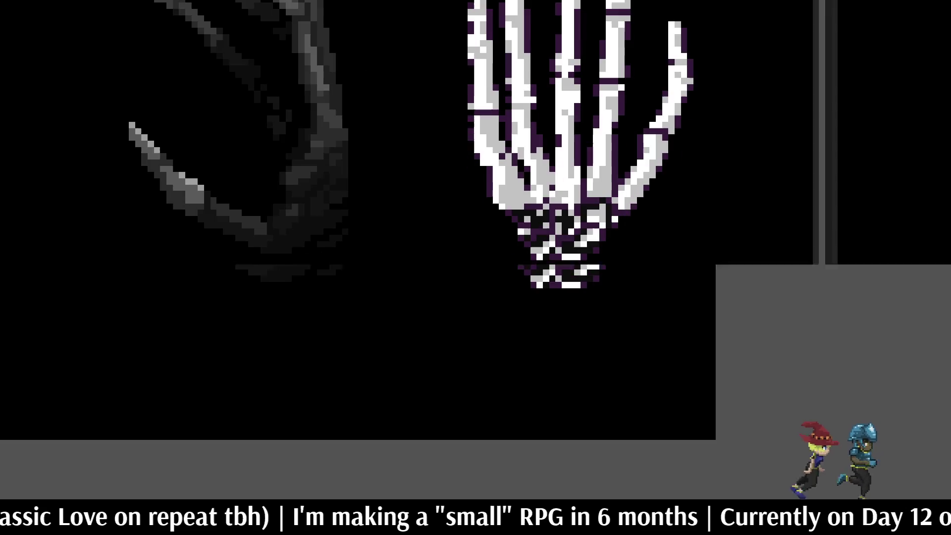
pyautogui.press('g')
pyautogui.click(545, 228)
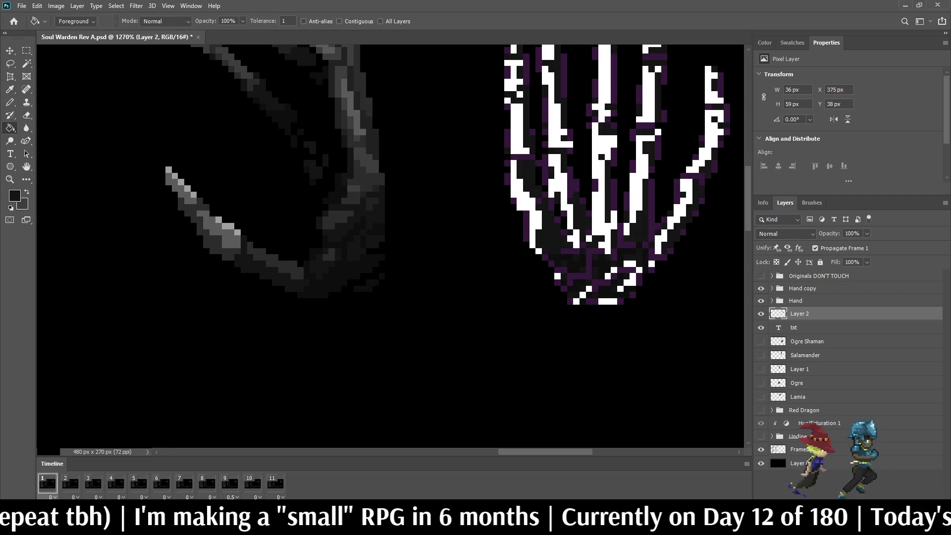
pyautogui.press('i')
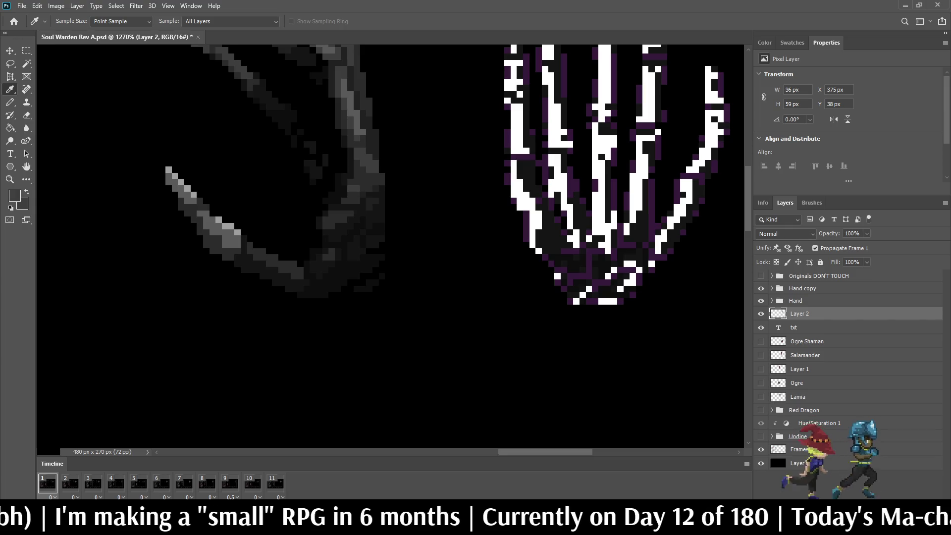
pyautogui.press('g')
pyautogui.click(520, 208)
pyautogui.scroll(-5, 521, 208)
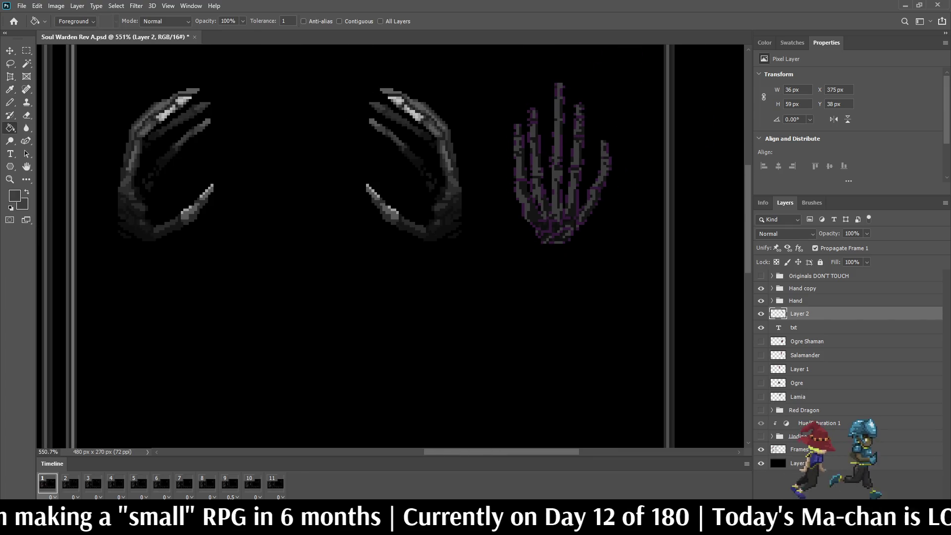
# Select all purple outline pixels of the hand with the Magic Wand and delete them
pyautogui.scroll(5, 553, 202)
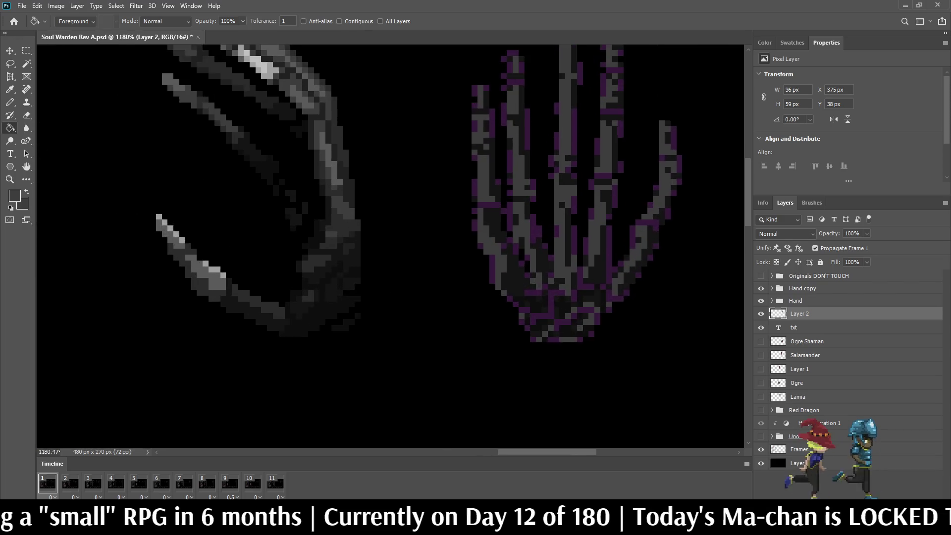
pyautogui.press('w')
pyautogui.click(617, 79)
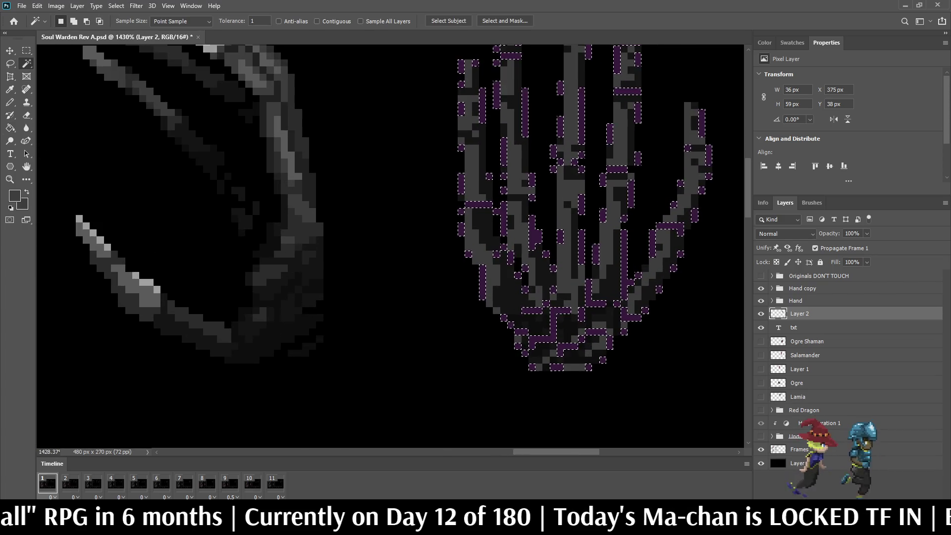
pyautogui.press('Delete')
pyautogui.hotkey('ctrl', 'd')
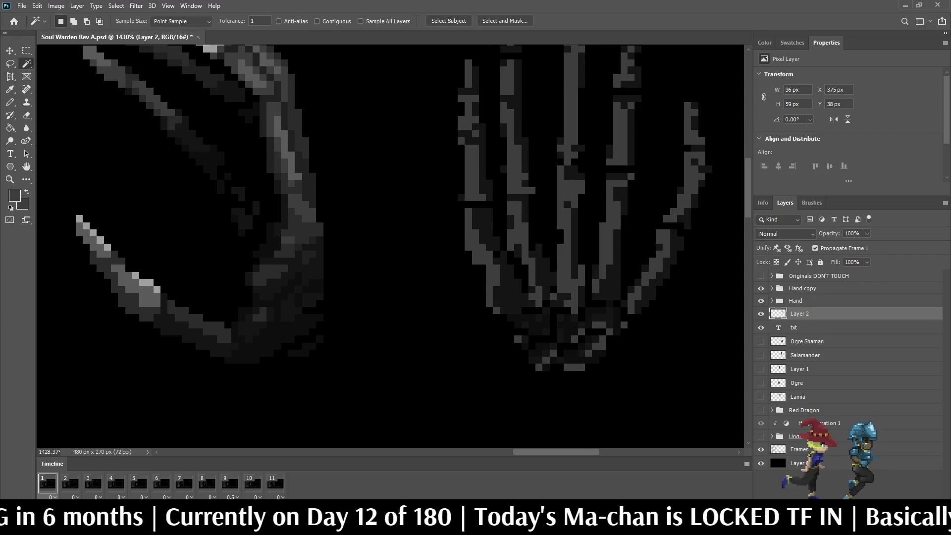
# Save Soul Warden Rev A.psd with the grey-boned skeleton hand
pyautogui.scroll(-3, 540, 220)
pyautogui.scroll(-3, 446, 297)
pyautogui.scroll(3, 446, 298)
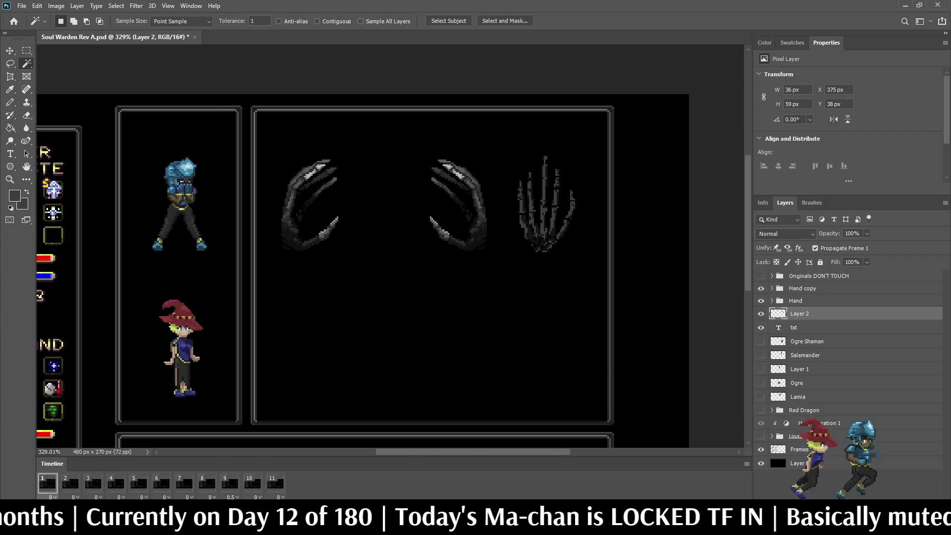
pyautogui.scroll(-3, 392, 248)
pyautogui.scroll(3, 392, 248)
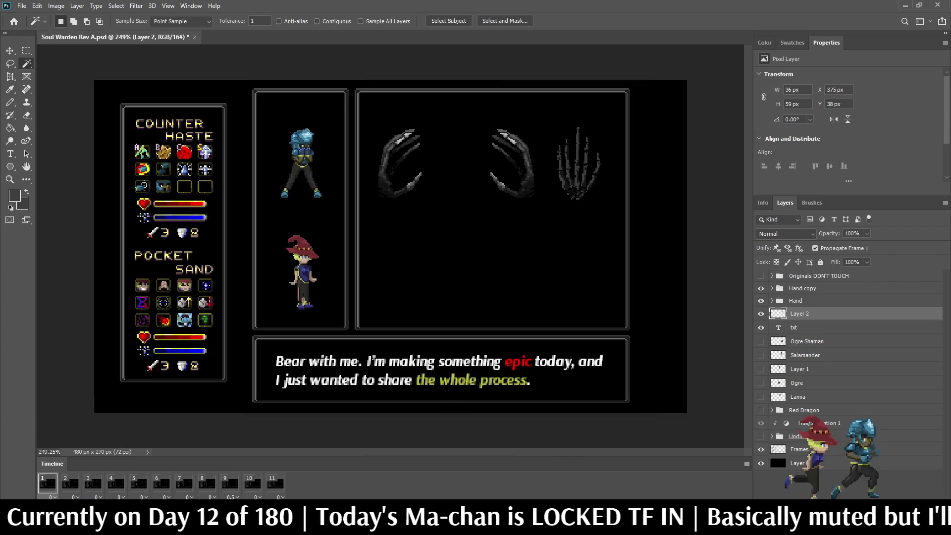
pyautogui.scroll(2, 602, 126)
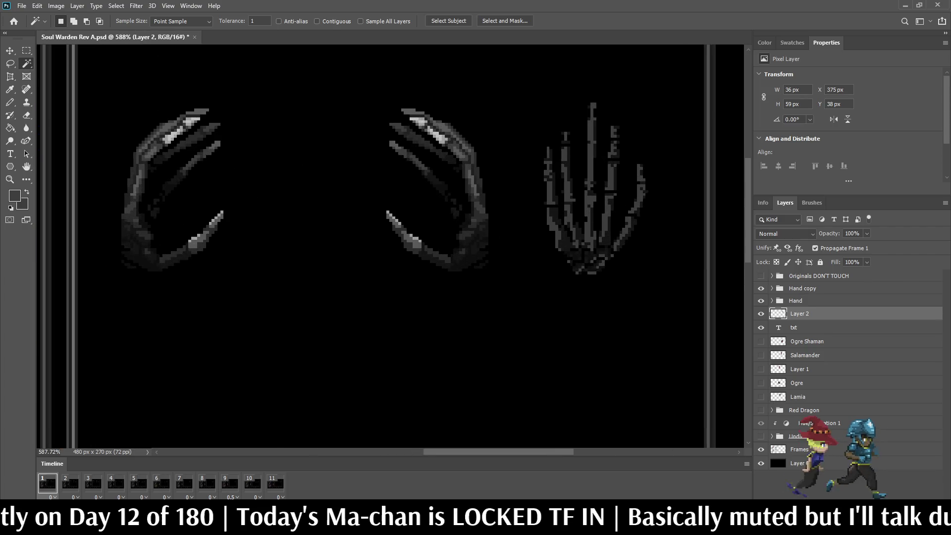
pyautogui.scroll(2, 613, 129)
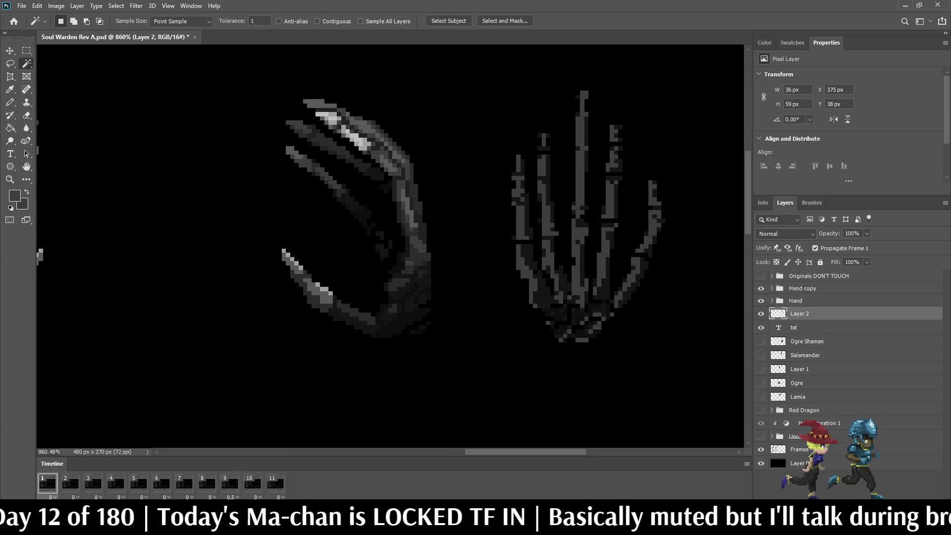
pyautogui.hotkey('ctrl', 's')
pyautogui.scroll(-3, 600, 142)
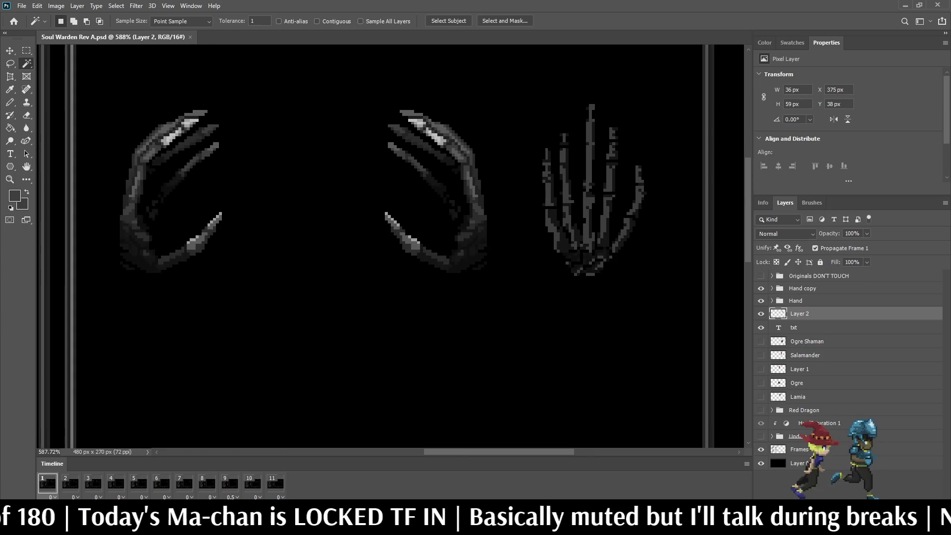
pyautogui.press('i')
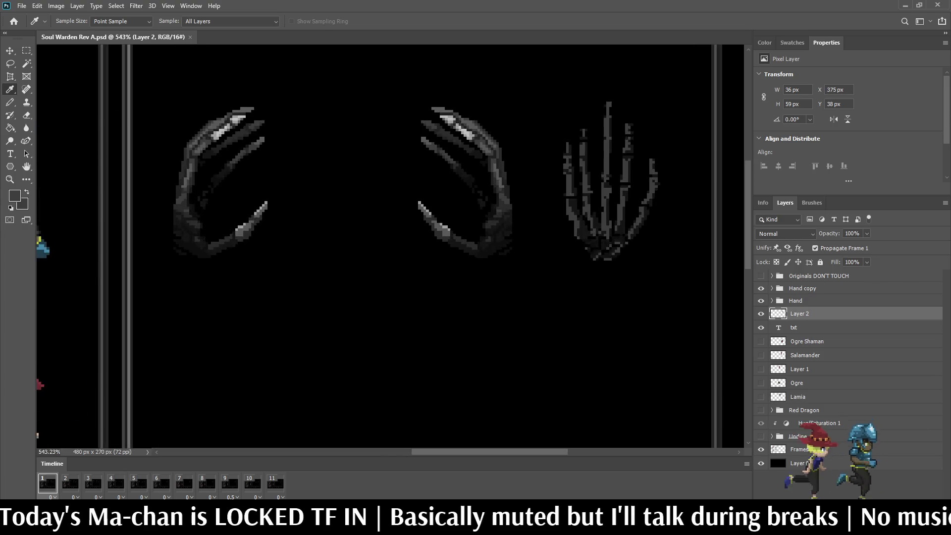
pyautogui.scroll(3, 544, 149)
pyautogui.scroll(-3, 376, 223)
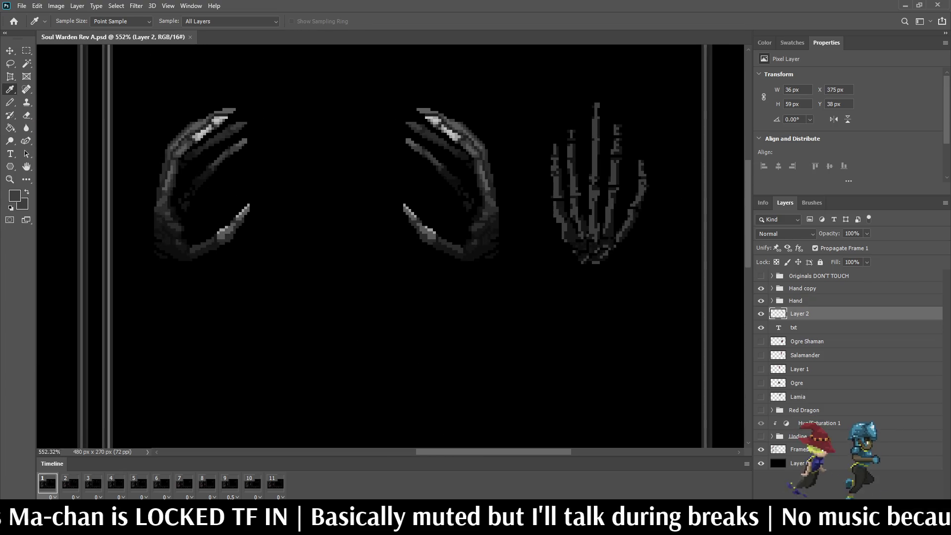
pyautogui.scroll(3, 377, 222)
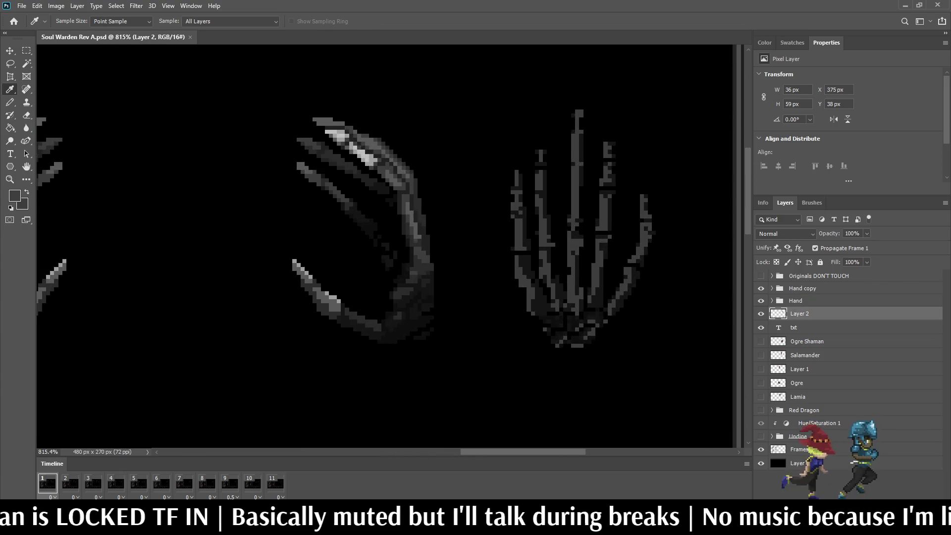
# Sample black from the canvas as the Pencil's drawing colour
pyautogui.press('b')
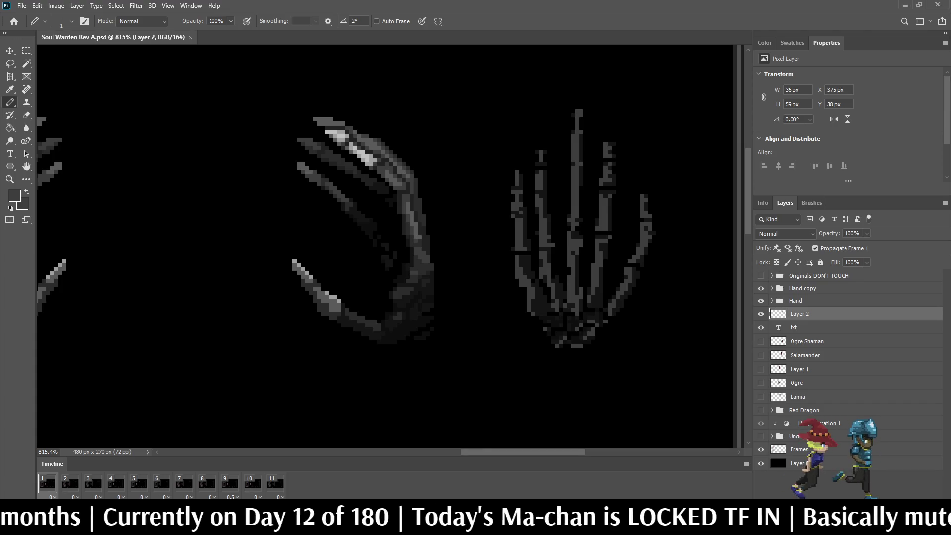
pyautogui.scroll(-5, 391, 248)
pyautogui.scroll(4, 391, 248)
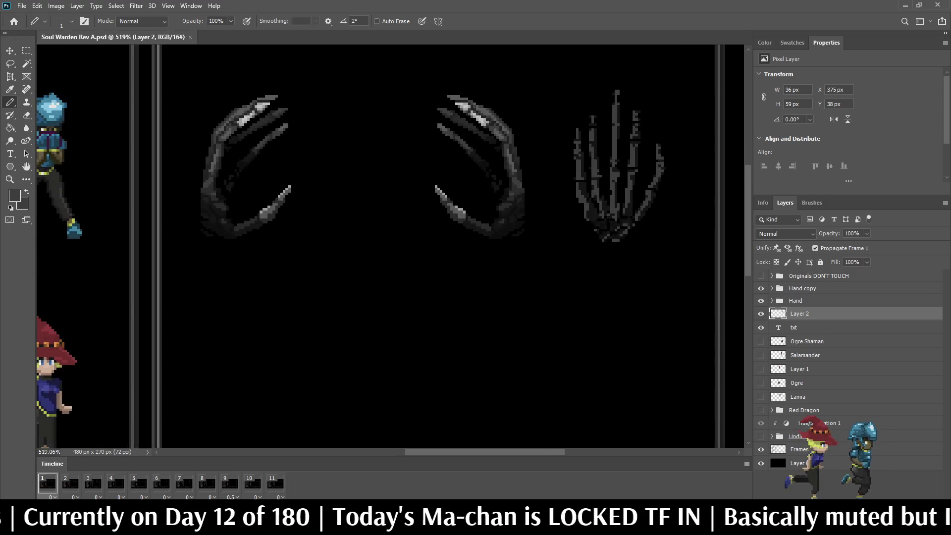
pyautogui.scroll(2, 636, 129)
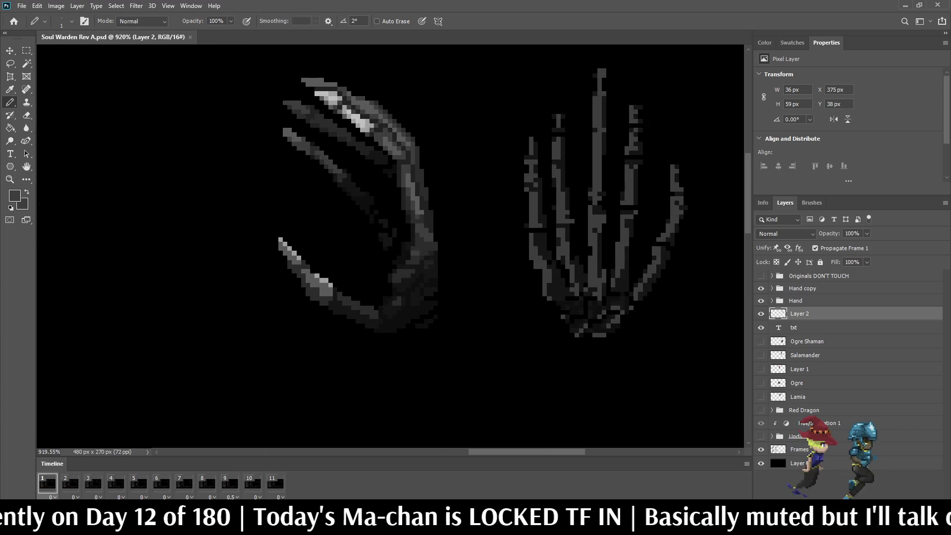
pyautogui.scroll(-3, 391, 247)
pyautogui.scroll(4, 391, 248)
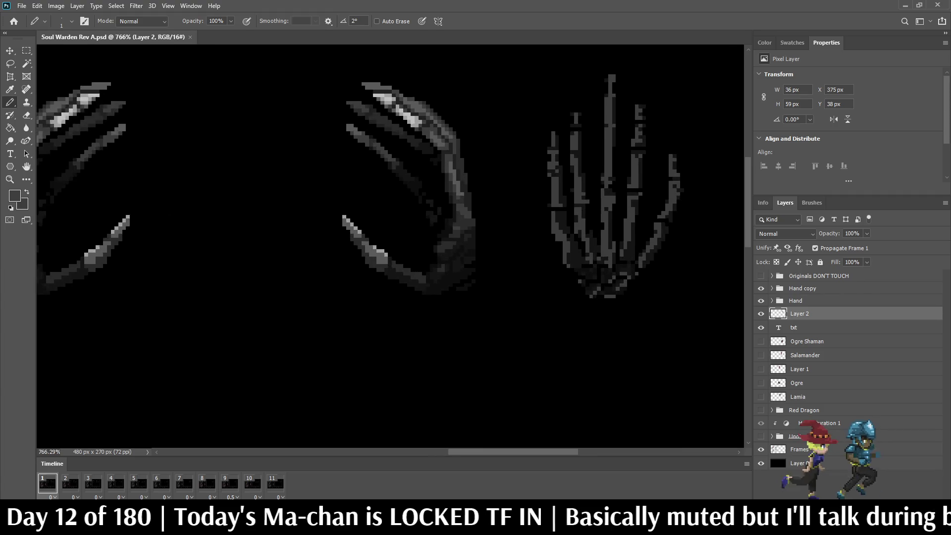
pyautogui.scroll(1, 479, 185)
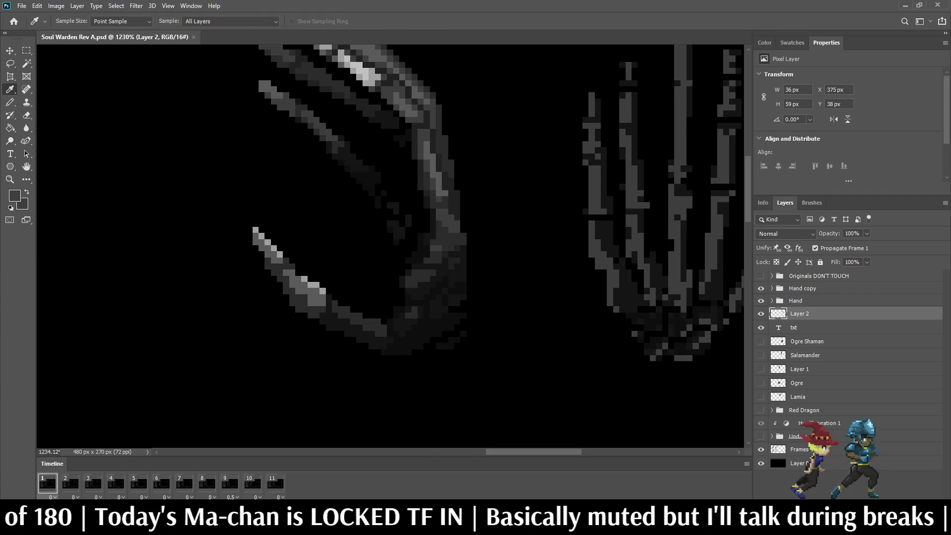
pyautogui.scroll(-2, 357, 134)
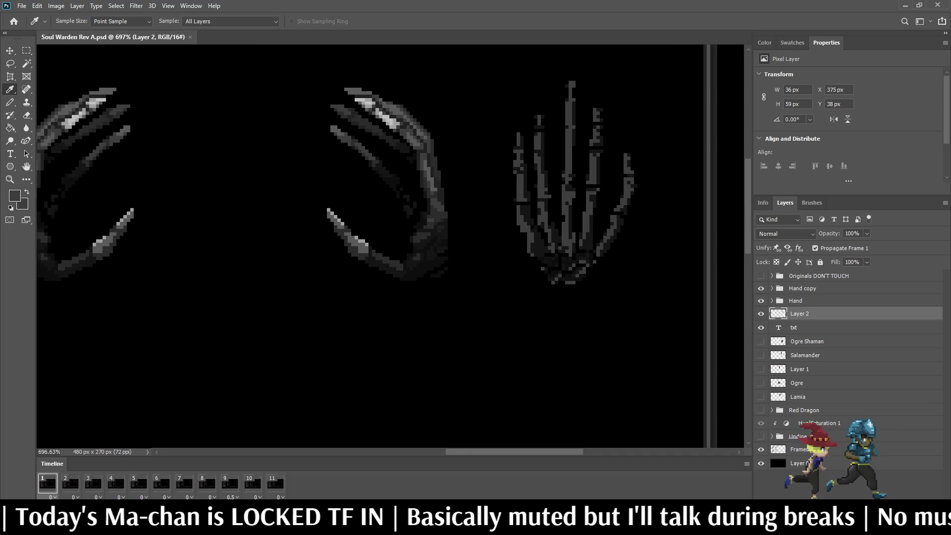
pyautogui.scroll(3, 478, 266)
pyautogui.click(477, 265)
pyautogui.press('b')
pyautogui.scroll(-2, 478, 266)
pyautogui.scroll(2, 478, 266)
pyautogui.scroll(-2, 478, 265)
pyautogui.scroll(1, 477, 266)
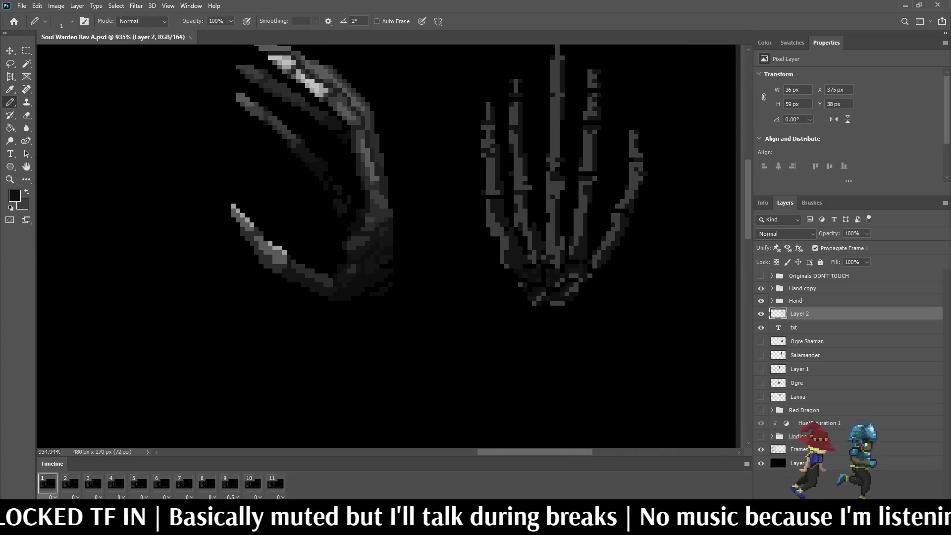
pyautogui.scroll(1, 446, 223)
pyautogui.scroll(1, 446, 223)
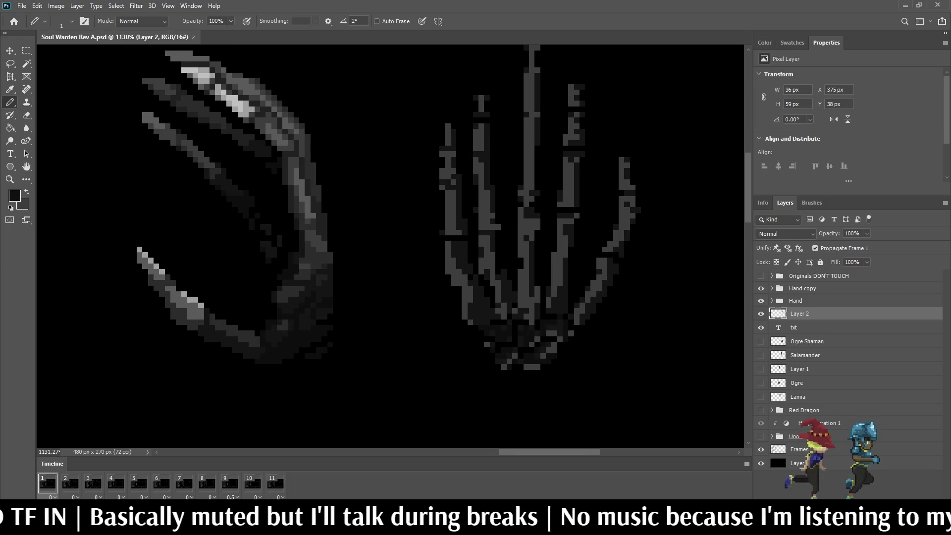
pyautogui.scroll(1, 306, 246)
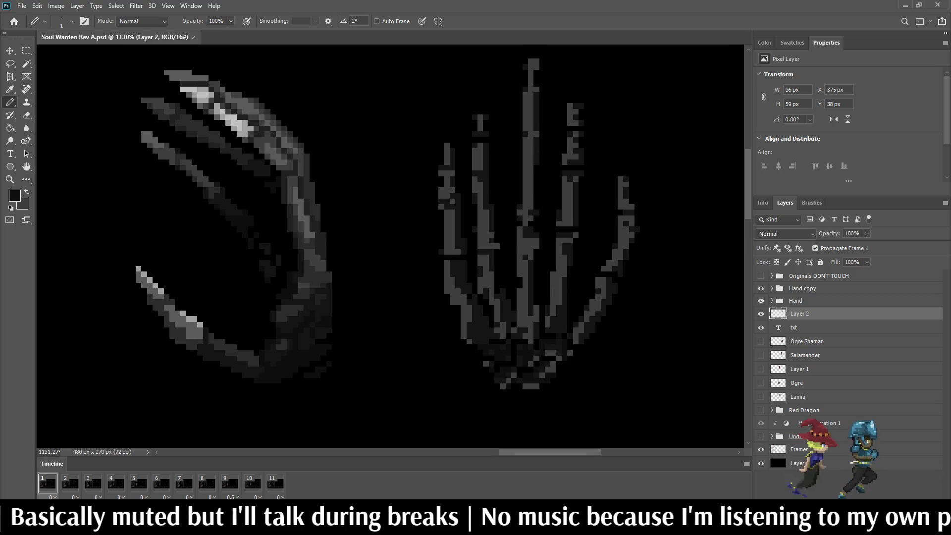
# Pencil black over the grey pixels of the skeleton hand's lower palm
pyautogui.press('w')
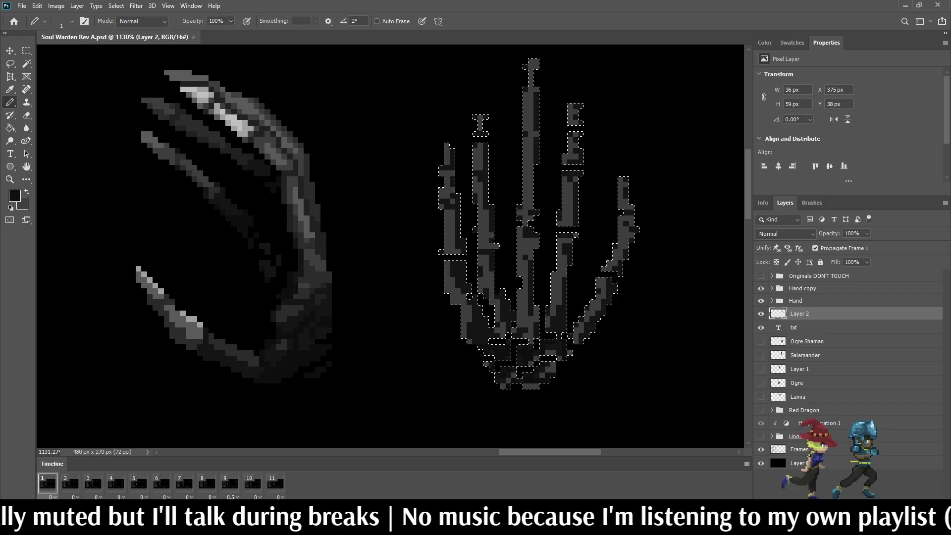
pyautogui.scroll(3, 510, 381)
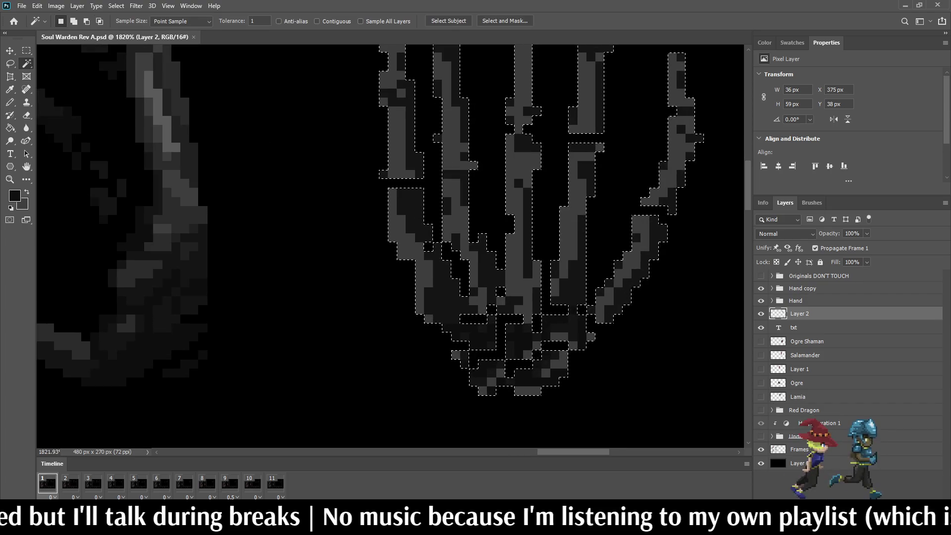
pyautogui.press('alt')
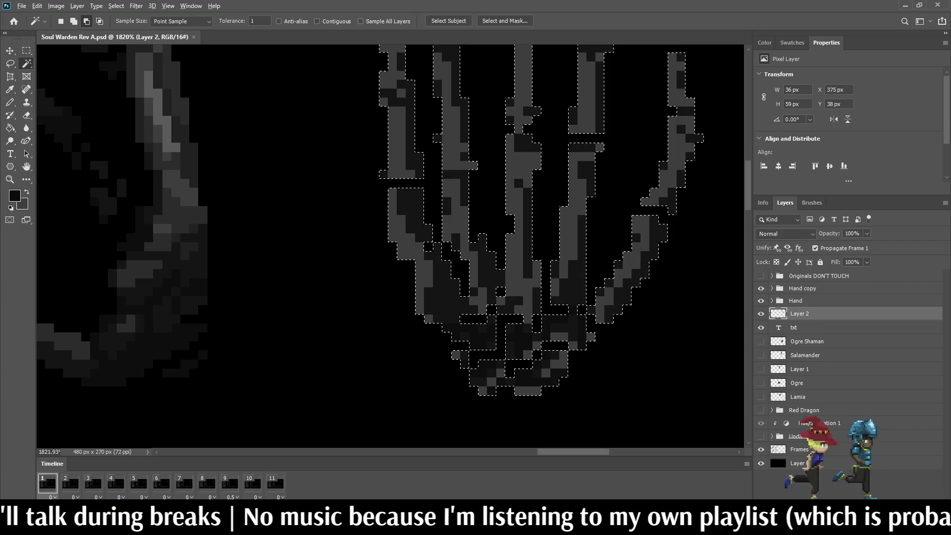
pyautogui.press('b')
pyautogui.scroll(-3, 492, 346)
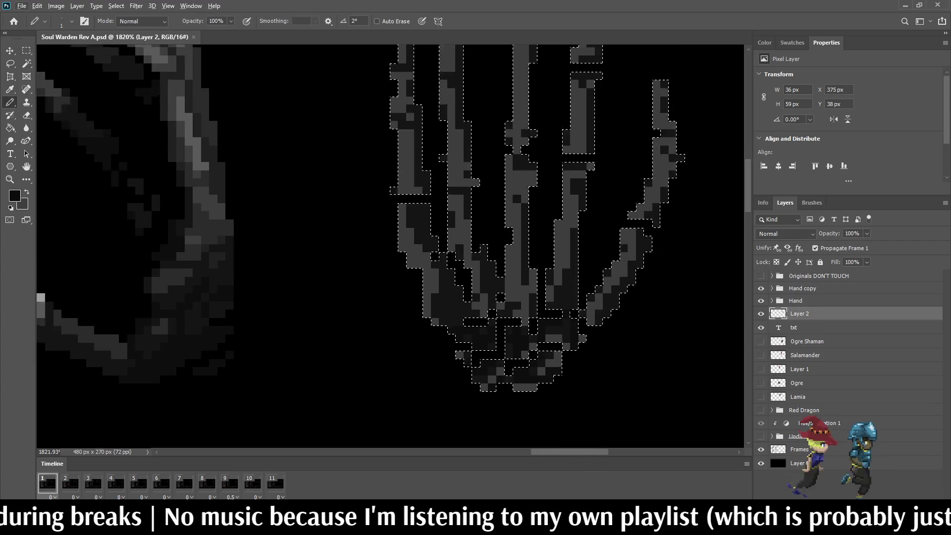
pyautogui.moveTo(421, 297)
pyautogui.mouseDown()
pyautogui.moveTo(505, 312)
pyautogui.moveTo(540, 332)
pyautogui.moveTo(456, 364)
pyautogui.moveTo(480, 380)
pyautogui.moveTo(520, 379)
pyautogui.mouseUp()
pyautogui.click(445, 347)
pyautogui.click(527, 363)
pyautogui.click(469, 379)
pyautogui.click(486, 363)
pyautogui.click(477, 371)
# Darken the remaining palm pixels, the hand's left edge and the thumb's lower-left edge
pyautogui.click(544, 348)
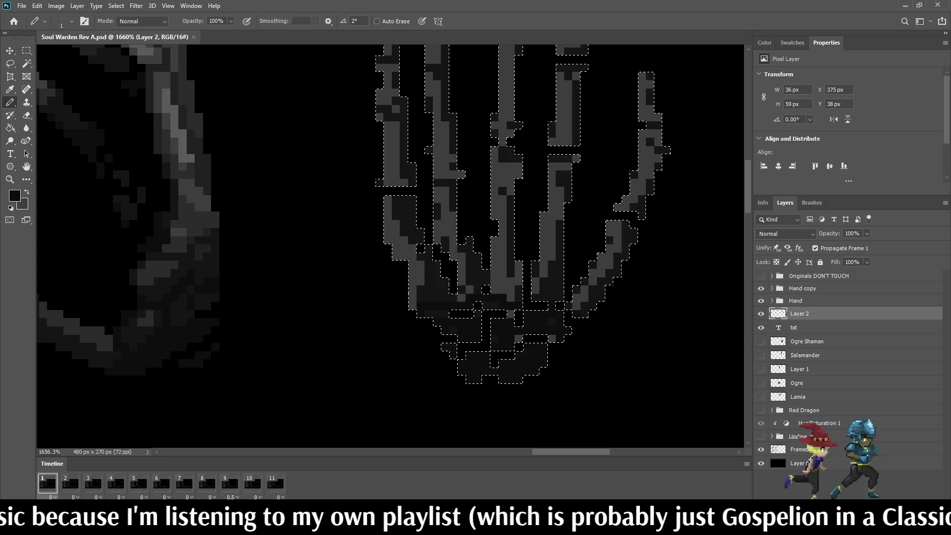
pyautogui.click(518, 339)
pyautogui.click(552, 339)
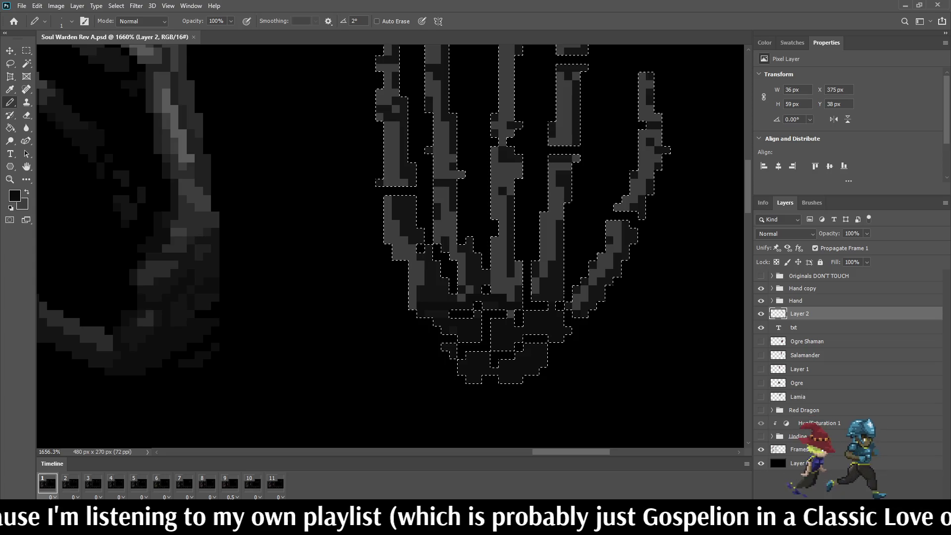
pyautogui.moveTo(413, 306); pyautogui.dragTo(414, 281)
pyautogui.moveTo(618, 272); pyautogui.dragTo(577, 306)
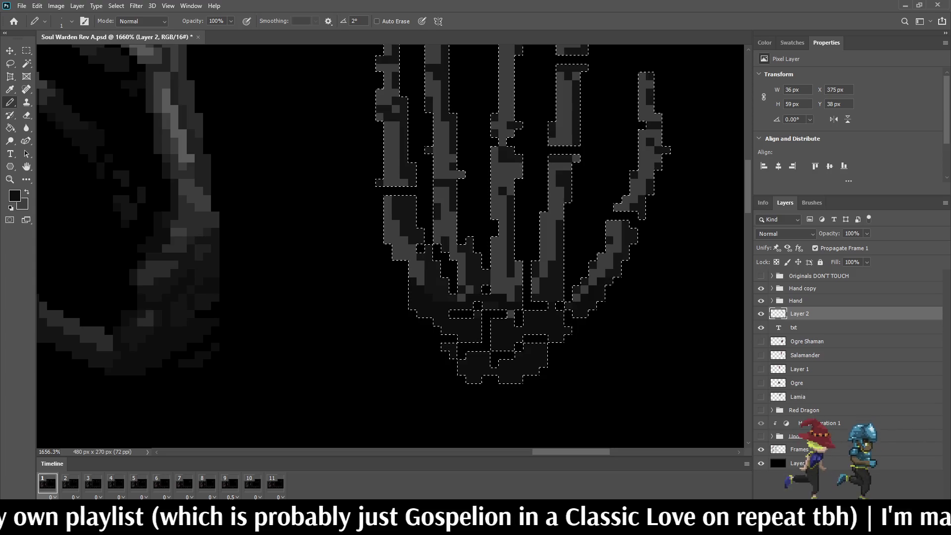
# Restore the previous selection and subtract the darkened lower palm with the Magic Wand
pyautogui.press('i')
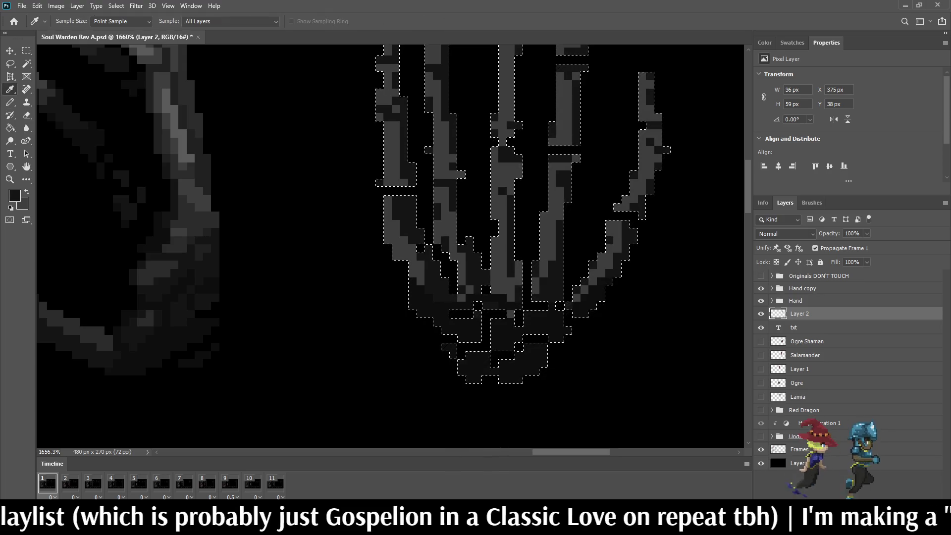
pyautogui.press('w')
pyautogui.hotkey('ctrl', 'd')
pyautogui.hotkey('ctrl', 'shift', 'd')
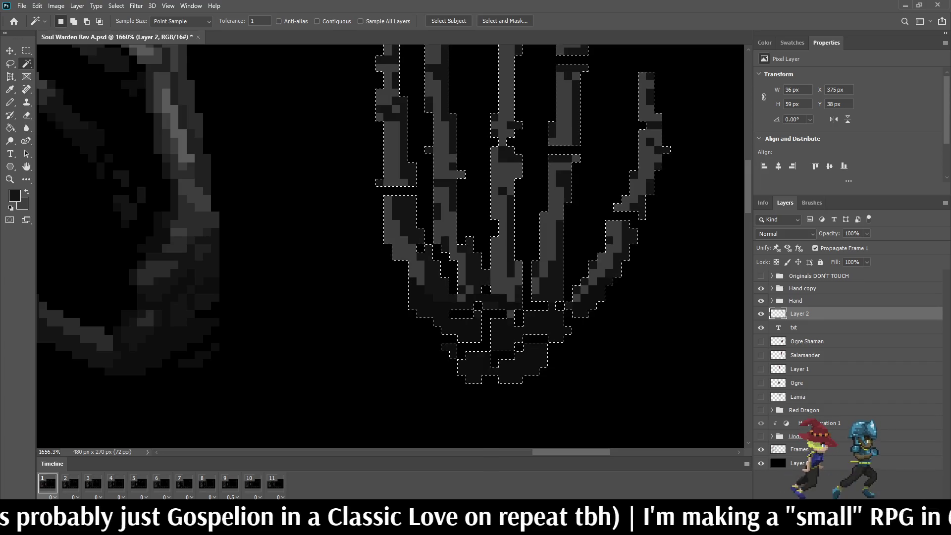
pyautogui.keyDown('alt'); pyautogui.click(496, 342); pyautogui.keyUp('alt')
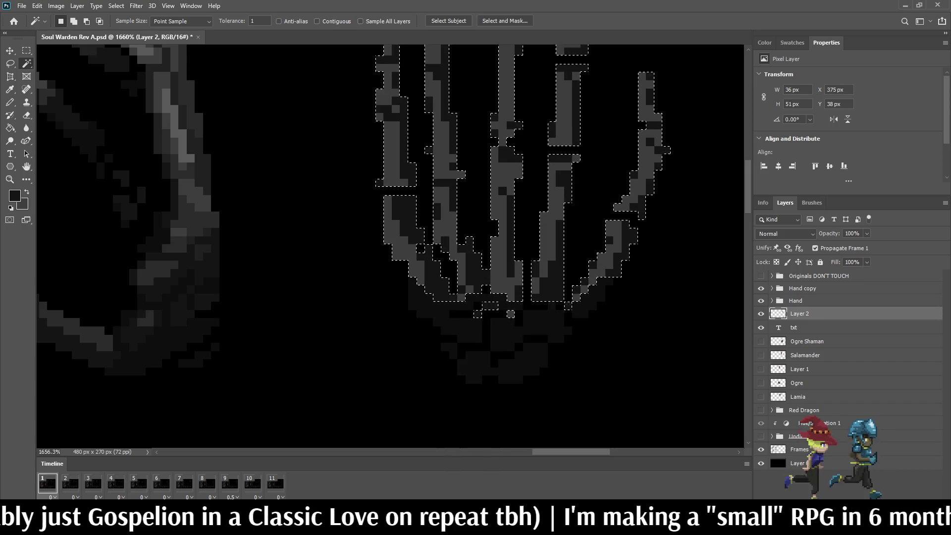
# Darken more pixel rows in the lower hand and a few pixels on the right finger
pyautogui.press('b')
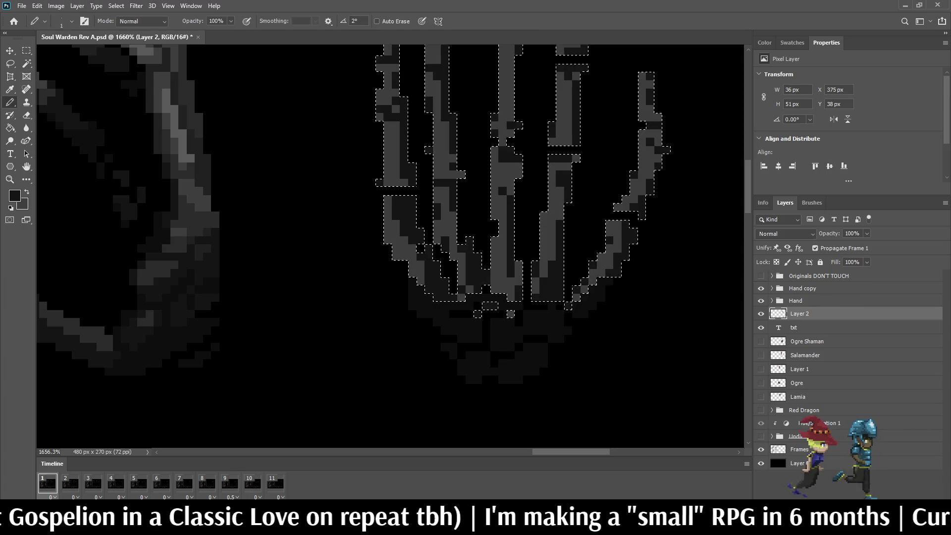
pyautogui.moveTo(482, 311)
pyautogui.mouseDown()
pyautogui.moveTo(396, 257)
pyautogui.moveTo(510, 314)
pyautogui.mouseUp()
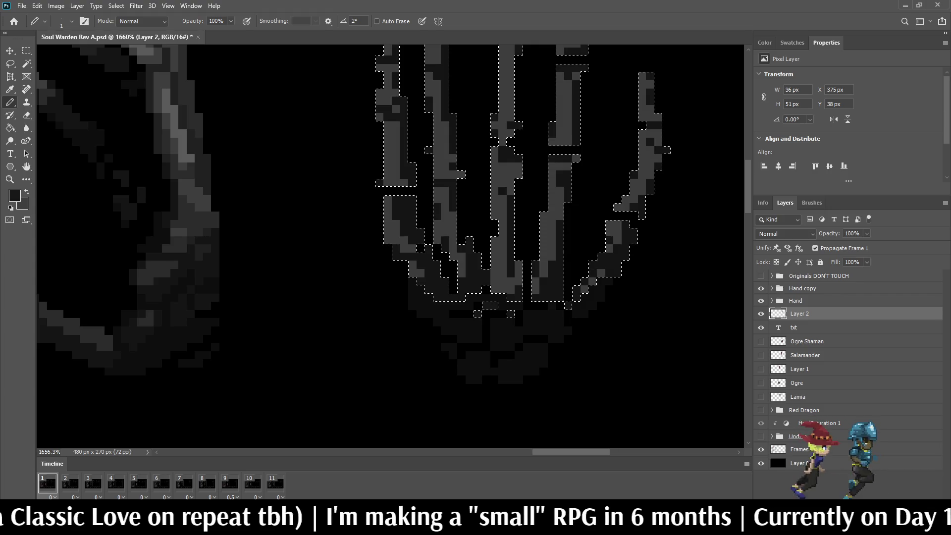
pyautogui.moveTo(535, 289); pyautogui.dragTo(495, 289)
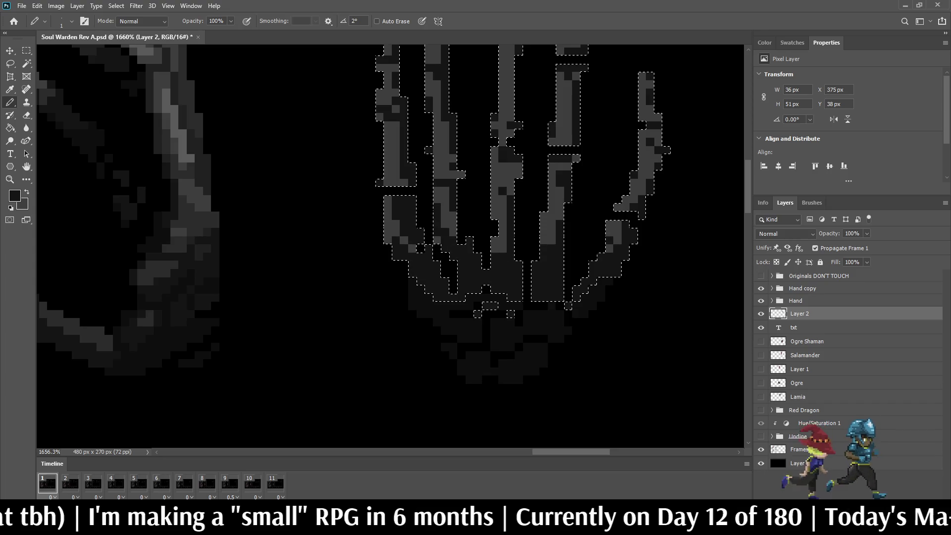
pyautogui.click(614, 245)
pyautogui.click(617, 231)
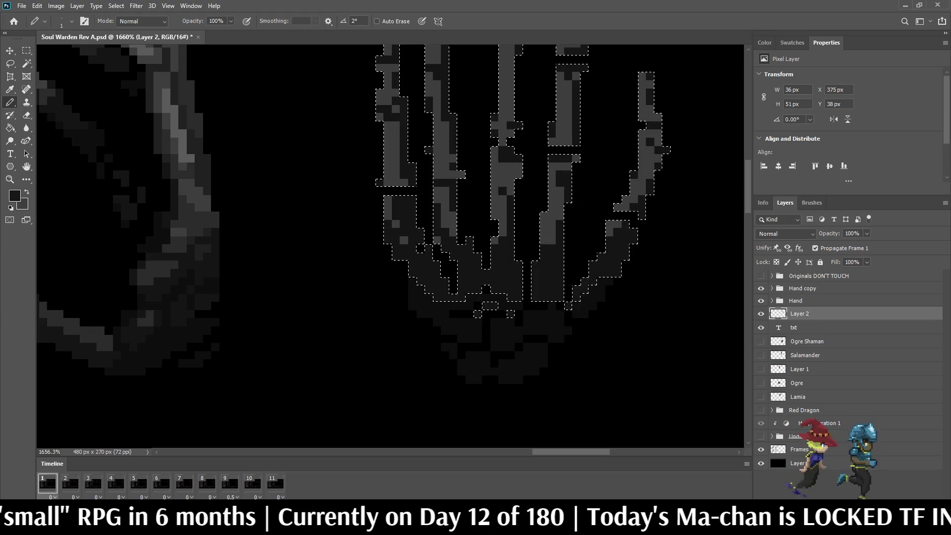
# Subtract the dark lower palm from the Magic Wand selection, leaving only the finger bones
pyautogui.press('w')
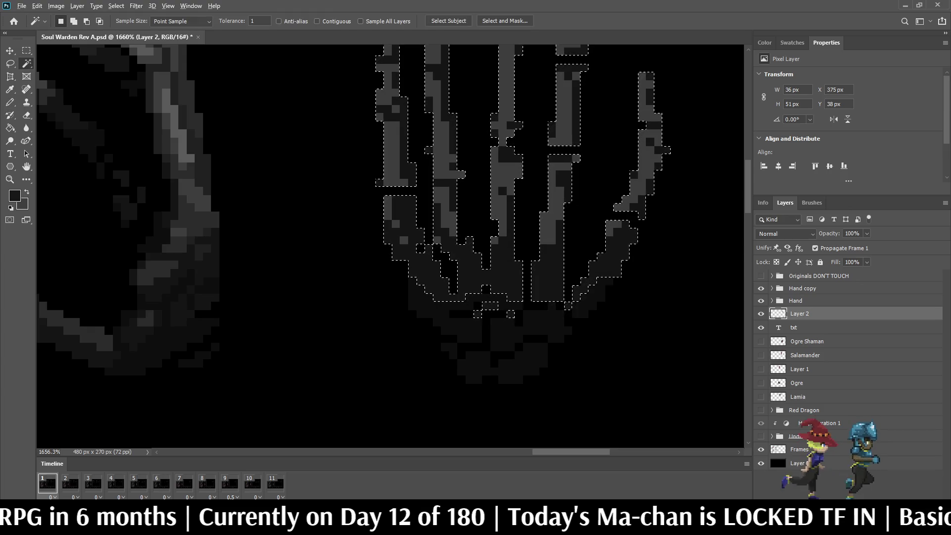
pyautogui.keyDown('alt'); pyautogui.click(545, 278); pyautogui.keyUp('alt')
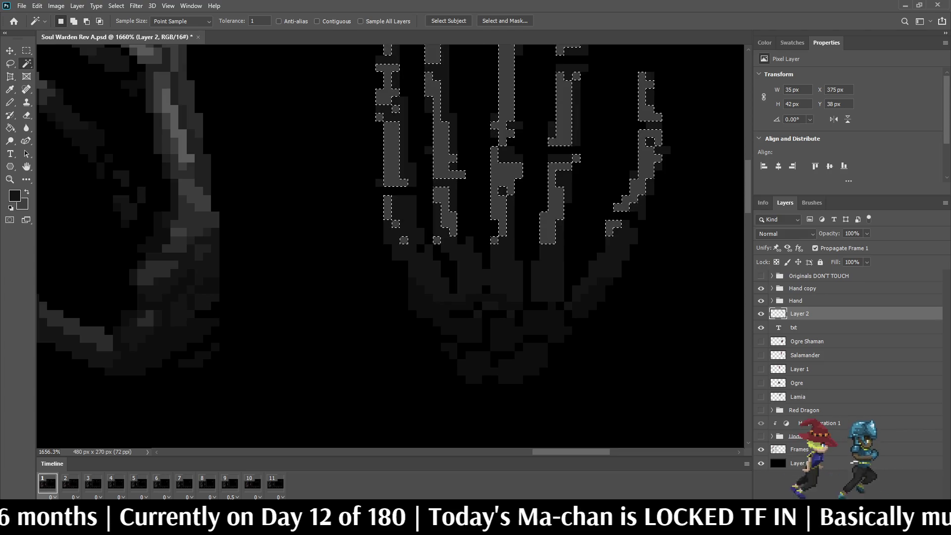
pyautogui.press('i')
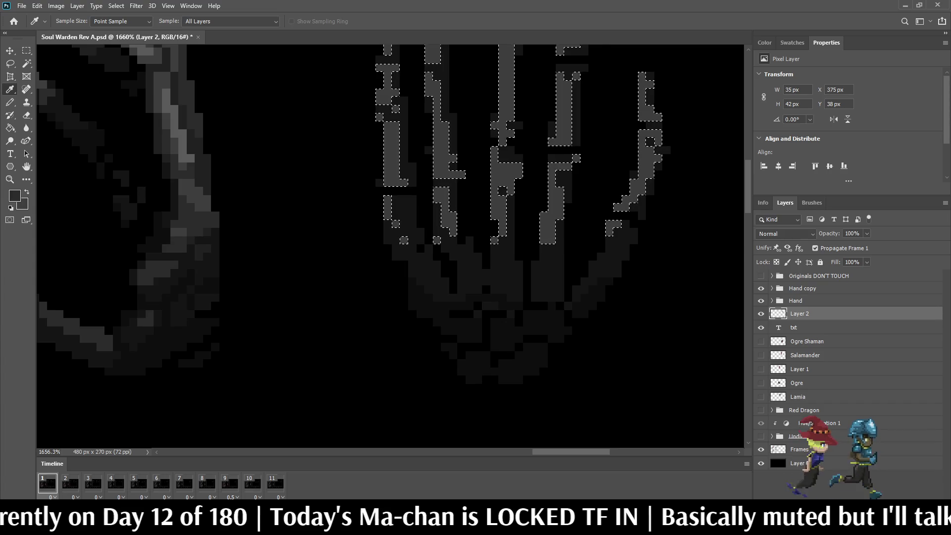
pyautogui.press('b')
pyautogui.scroll(-4, 322, 231)
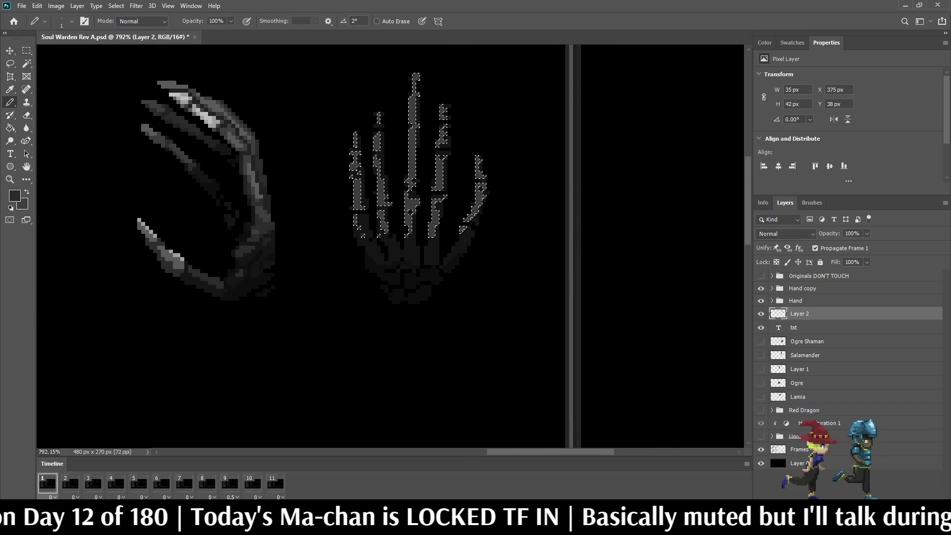
pyautogui.scroll(2, 422, 161)
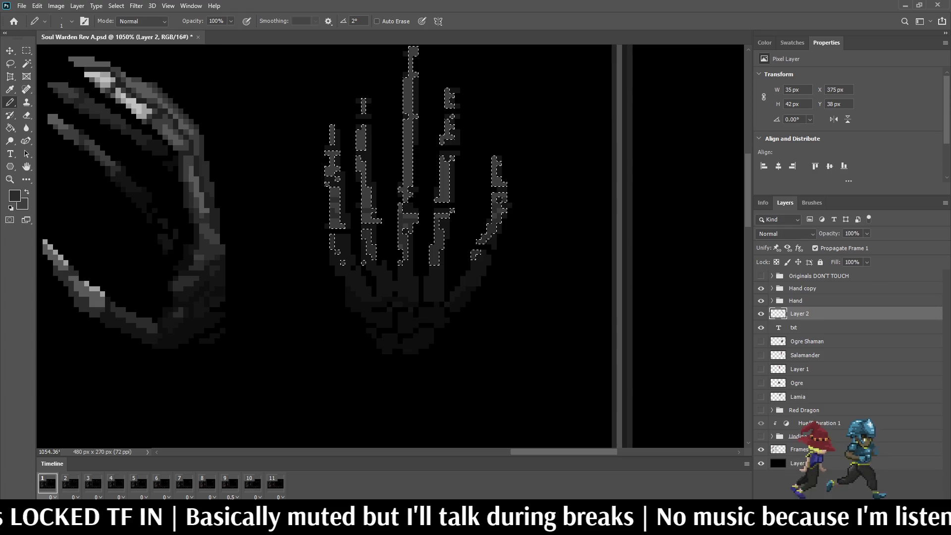
# Sample a fill colour from the canvas with the Eyedropper and take up the Paint Bucket
pyautogui.scroll(5, 400, 262)
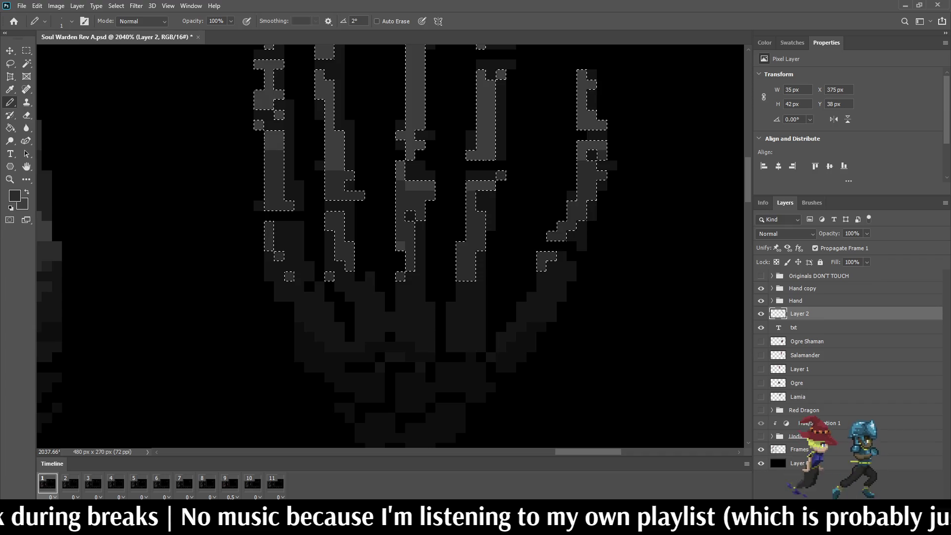
pyautogui.scroll(-1, 294, 163)
pyautogui.scroll(-5, 389, 228)
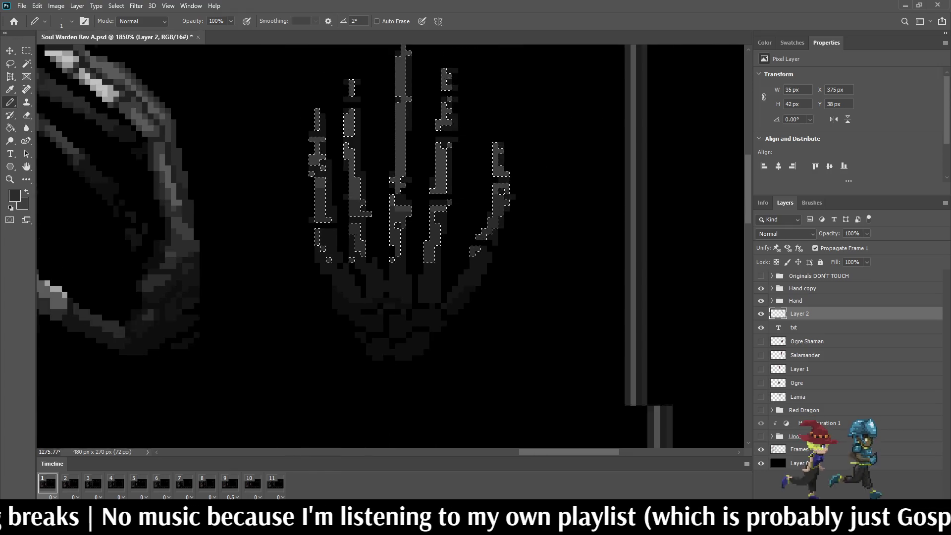
pyautogui.scroll(1, 320, 161)
pyautogui.scroll(1, 320, 161)
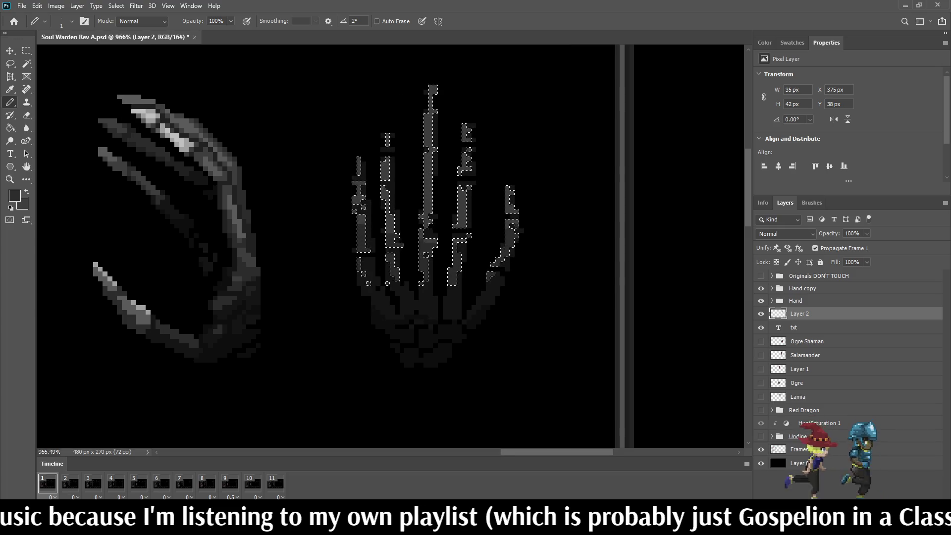
pyautogui.scroll(2, 216, 166)
pyautogui.press('i')
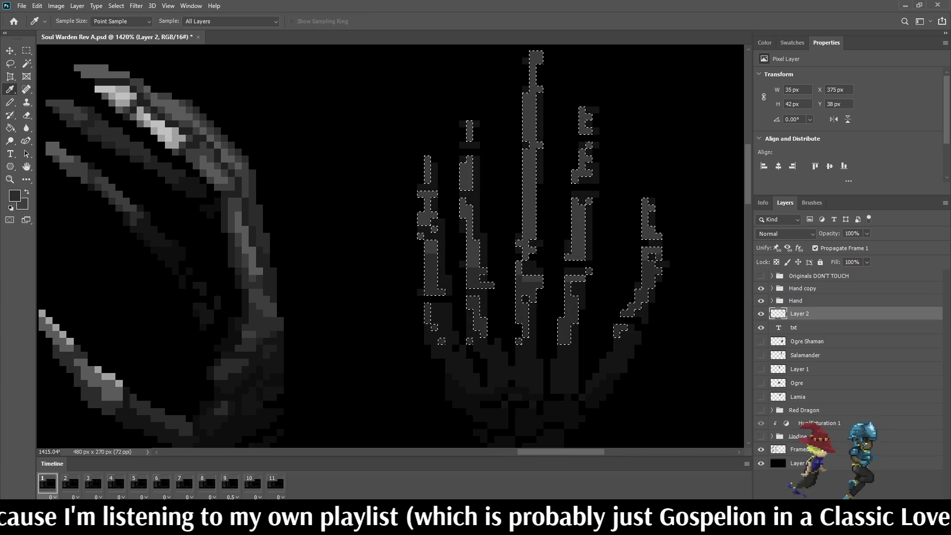
pyautogui.press('g')
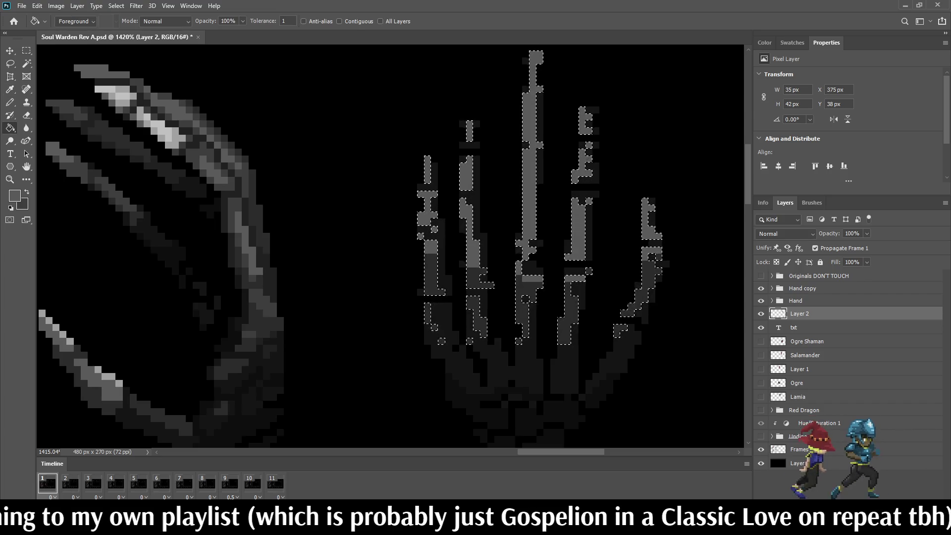
pyautogui.scroll(-4, 547, 192)
pyautogui.scroll(-2, 496, 228)
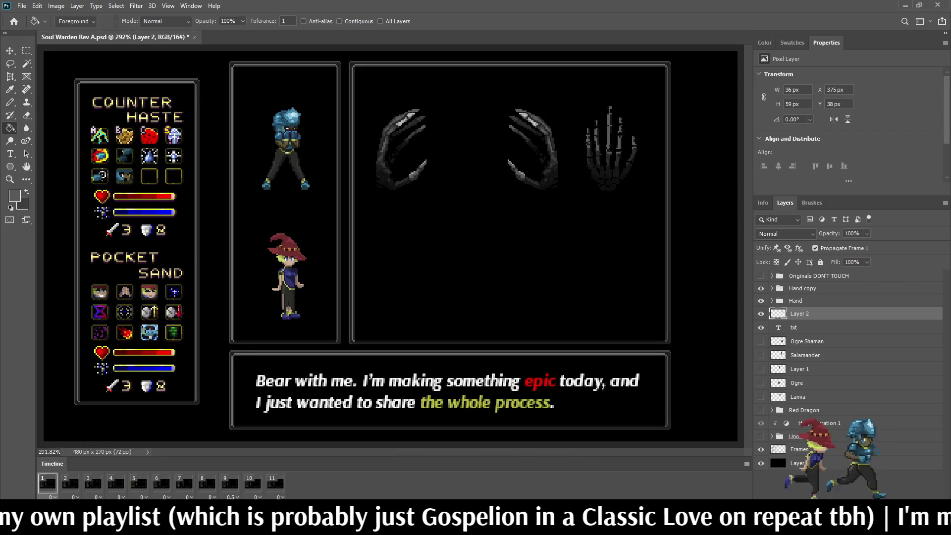
# Save the battle mockup with Ctrl+S
pyautogui.scroll(5, 495, 228)
pyautogui.scroll(2, 639, 107)
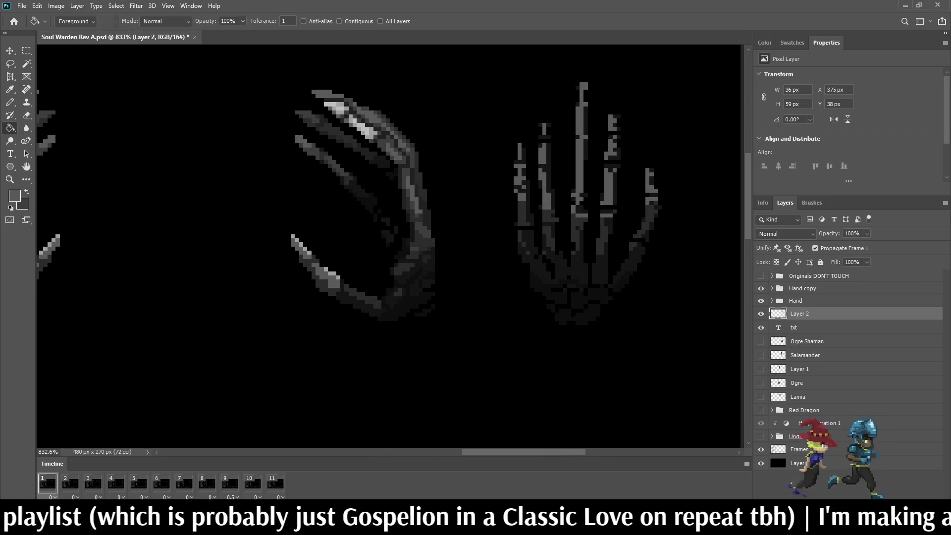
pyautogui.hotkey('ctrl', 's')
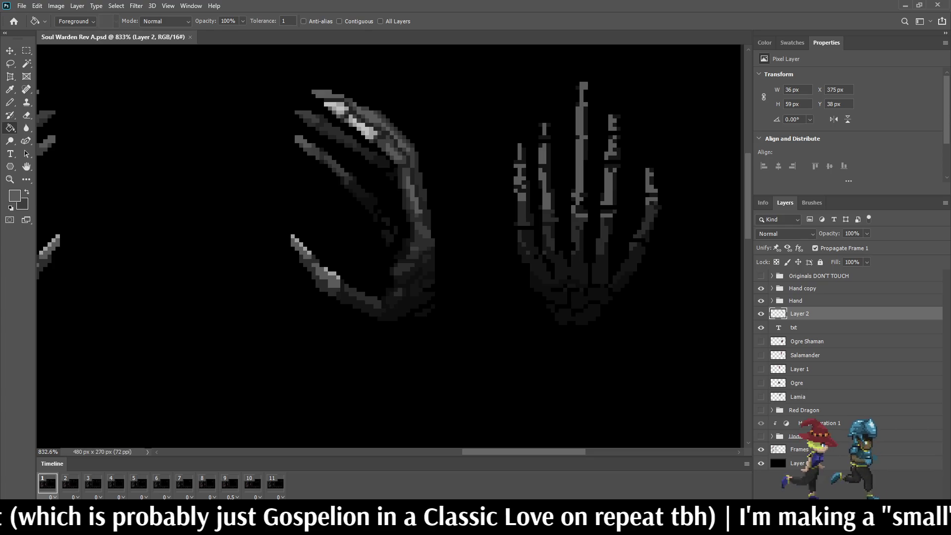
# Zoom in on the frame and pick a light grey from the art for the Pencil
pyautogui.hotkey('ctrl', '1')
pyautogui.hotkey('ctrl', '+')
pyautogui.hotkey('ctrl', '+')
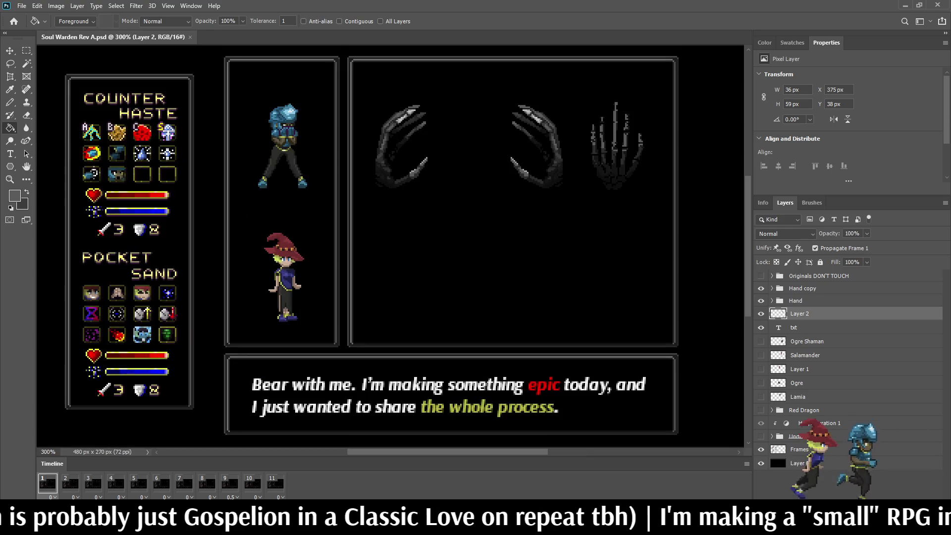
pyautogui.scroll(3, 708, 65)
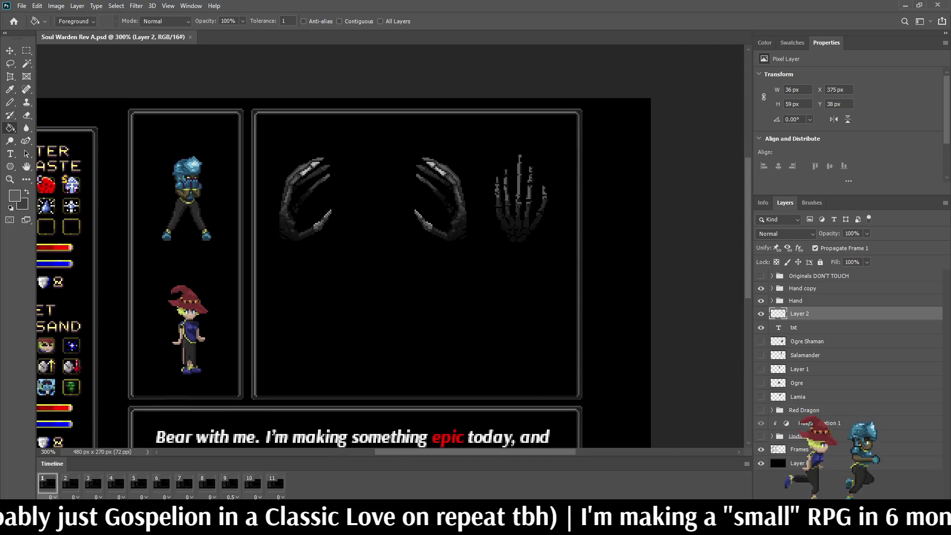
pyautogui.scroll(1, 515, 149)
pyautogui.press('i')
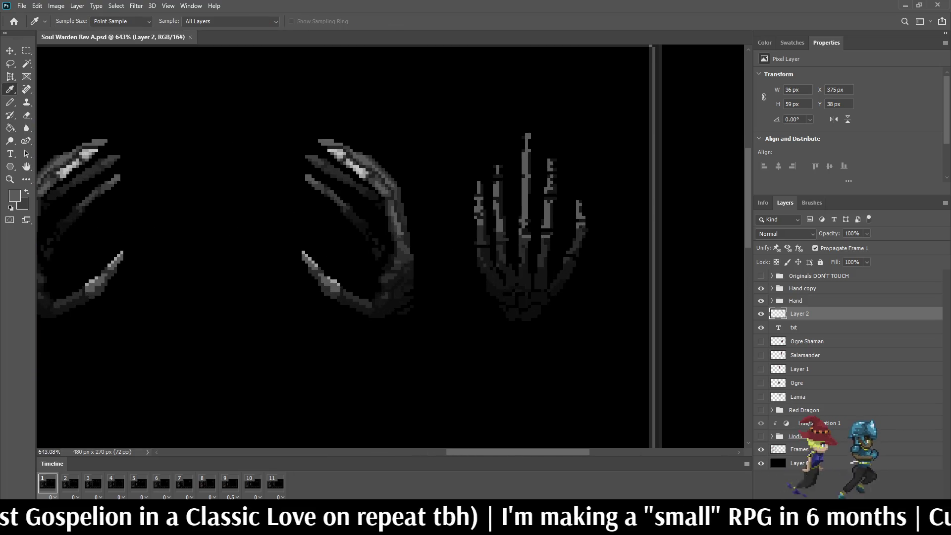
pyautogui.scroll(5, 340, 155)
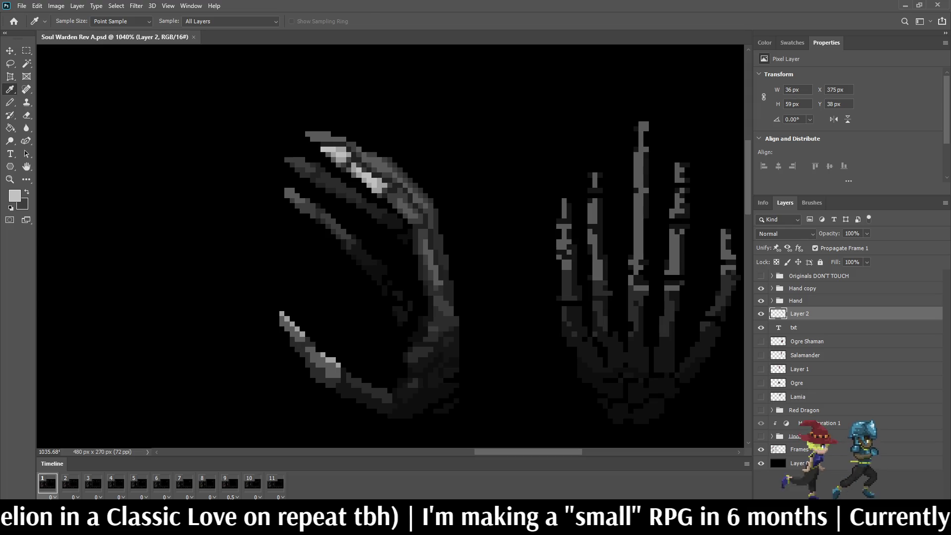
pyautogui.press('b')
pyautogui.scroll(-5, 540, 178)
pyautogui.scroll(5, 589, 152)
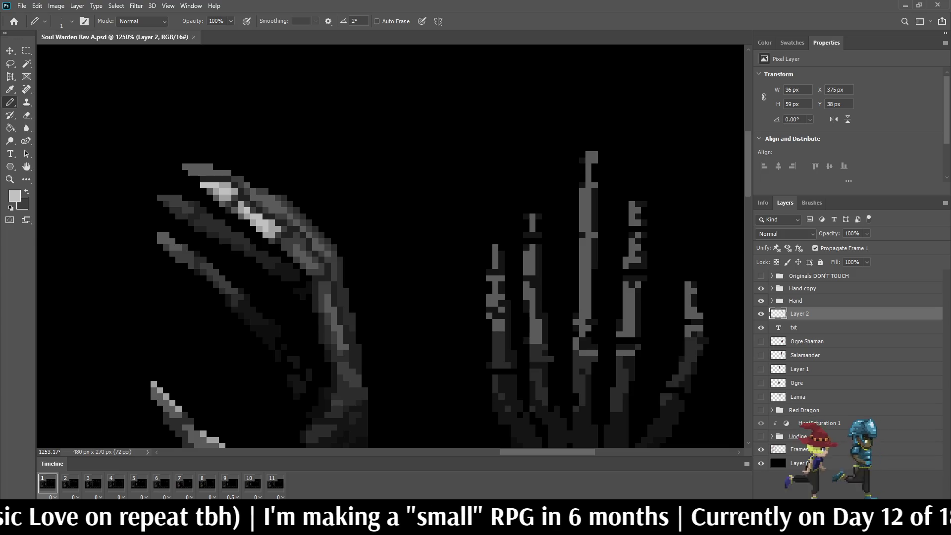
# Paint light highlights on the middle fingertip, two small fingertips and a finger joint
pyautogui.moveTo(589, 158); pyautogui.dragTo(585, 192)
pyautogui.click(588, 154)
pyautogui.click(582, 167)
pyautogui.click(582, 198)
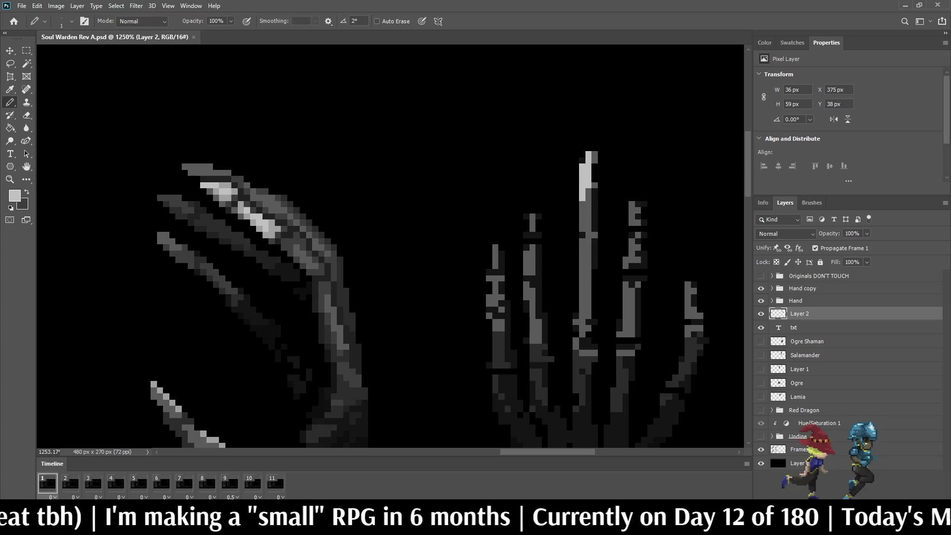
pyautogui.moveTo(533, 216)
pyautogui.mouseDown()
pyautogui.moveTo(495, 254)
pyautogui.moveTo(527, 253)
pyautogui.moveTo(526, 266)
pyautogui.mouseUp()
pyautogui.click(495, 259)
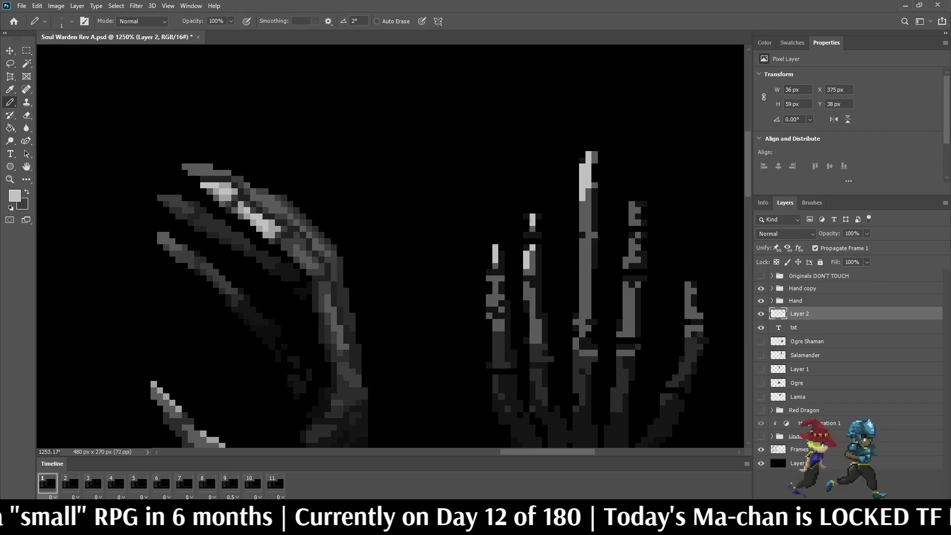
pyautogui.click(526, 287)
# Highlight the right-side finger, reworking its upper highlight as a diagonal
pyautogui.moveTo(625, 284); pyautogui.dragTo(632, 304)
pyautogui.click(637, 238)
pyautogui.moveTo(632, 241); pyautogui.dragTo(632, 247)
pyautogui.hotkey('ctrl', 'z')
pyautogui.hotkey('ctrl', 'z')
pyautogui.click(632, 235)
pyautogui.click(638, 235)
pyautogui.hotkey('ctrl', 'z')
pyautogui.hotkey('ctrl', 'z')
pyautogui.click(638, 235)
pyautogui.click(632, 241)
pyautogui.moveTo(632, 204); pyautogui.dragTo(632, 211)
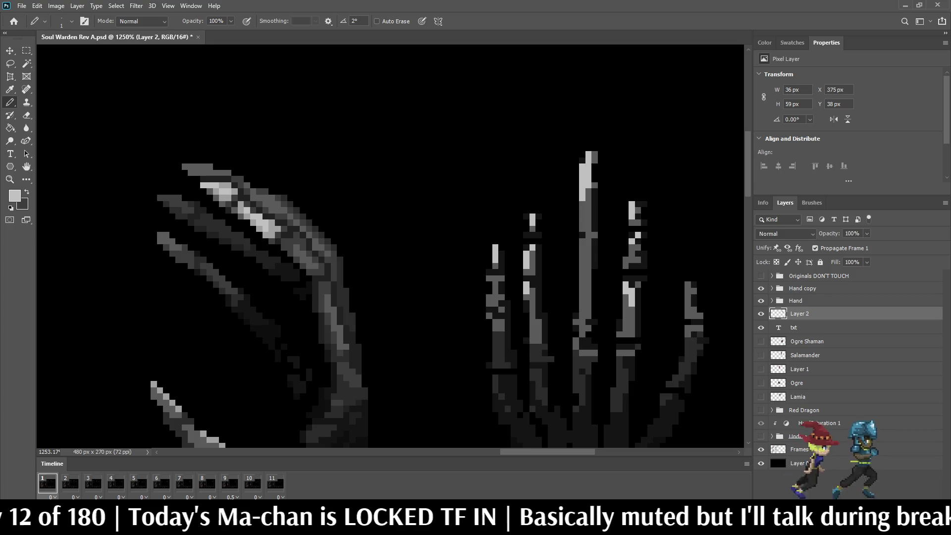
# Add light pixels to the top of the rightmost finger and to the second finger
pyautogui.scroll(-10, 390, 246)
pyautogui.scroll(8, 390, 247)
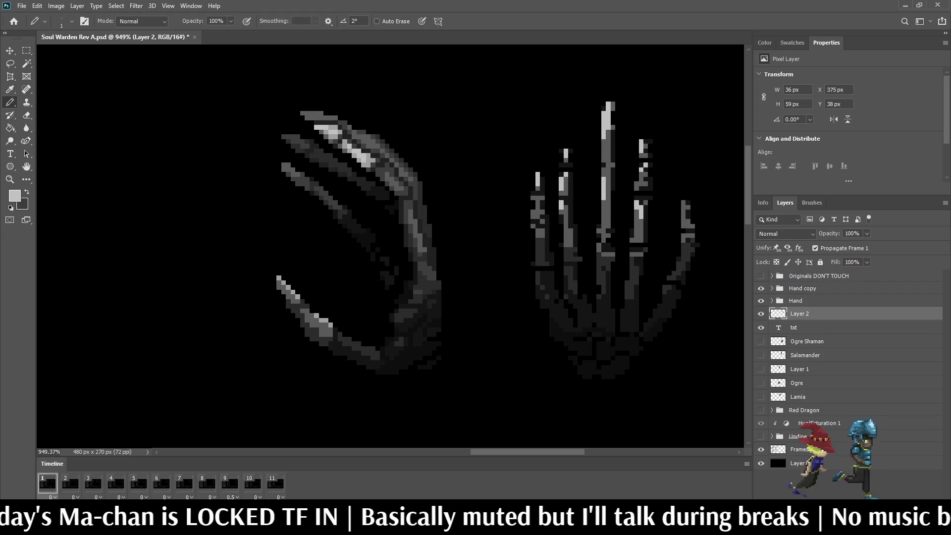
pyautogui.scroll(-6, 390, 246)
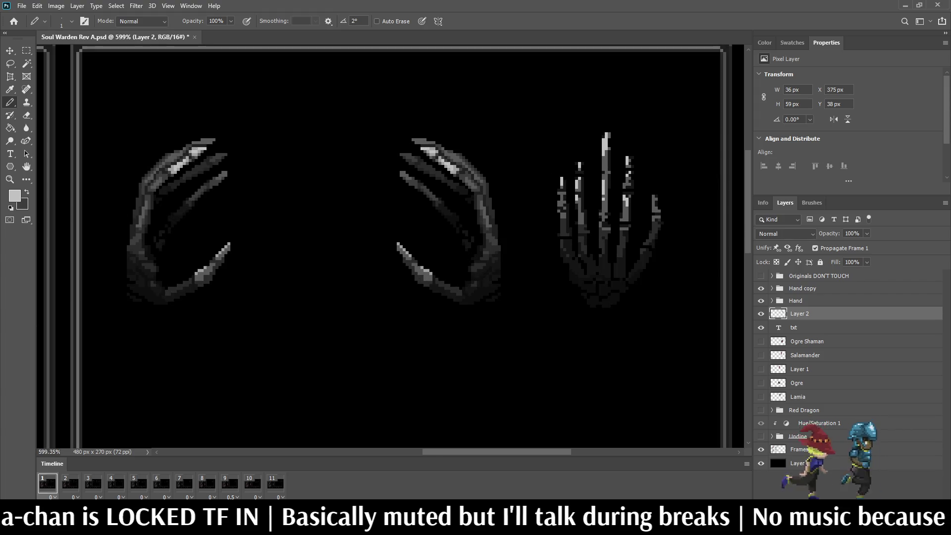
pyautogui.scroll(5, 390, 246)
pyautogui.scroll(5, 633, 213)
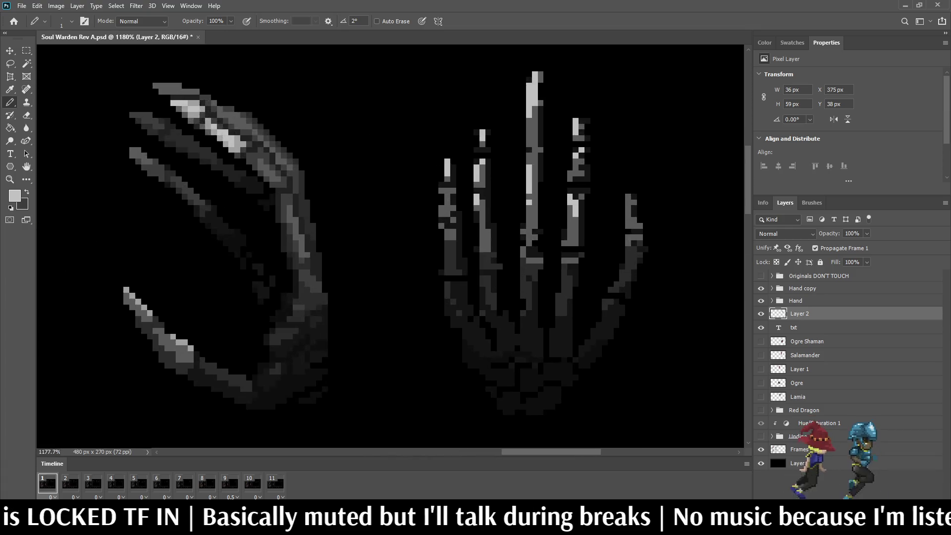
pyautogui.moveTo(622, 201); pyautogui.dragTo(622, 220)
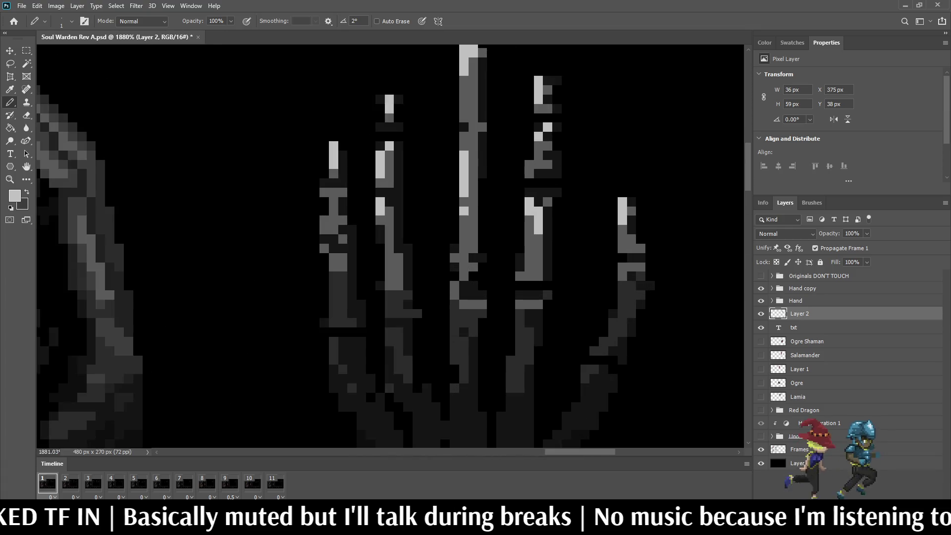
pyautogui.scroll(-10, 579, 139)
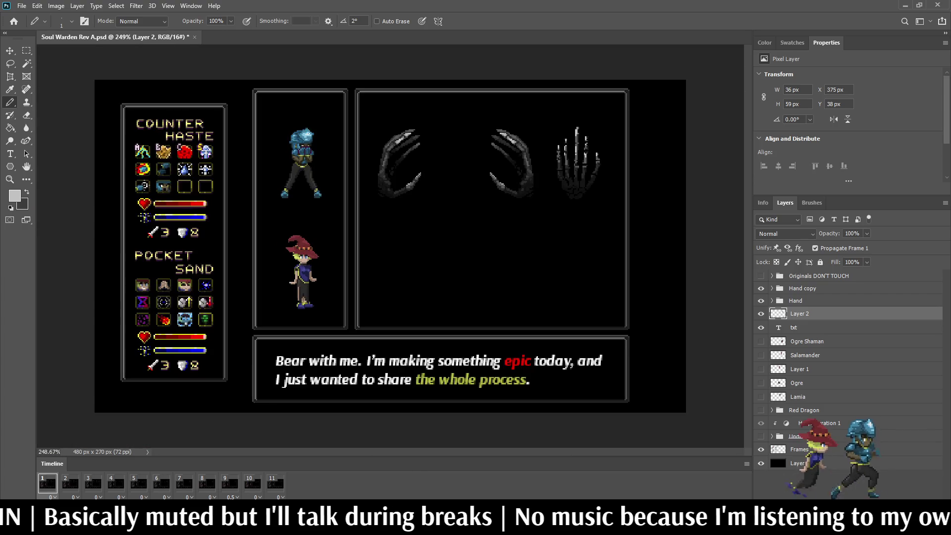
pyautogui.scroll(8, 562, 150)
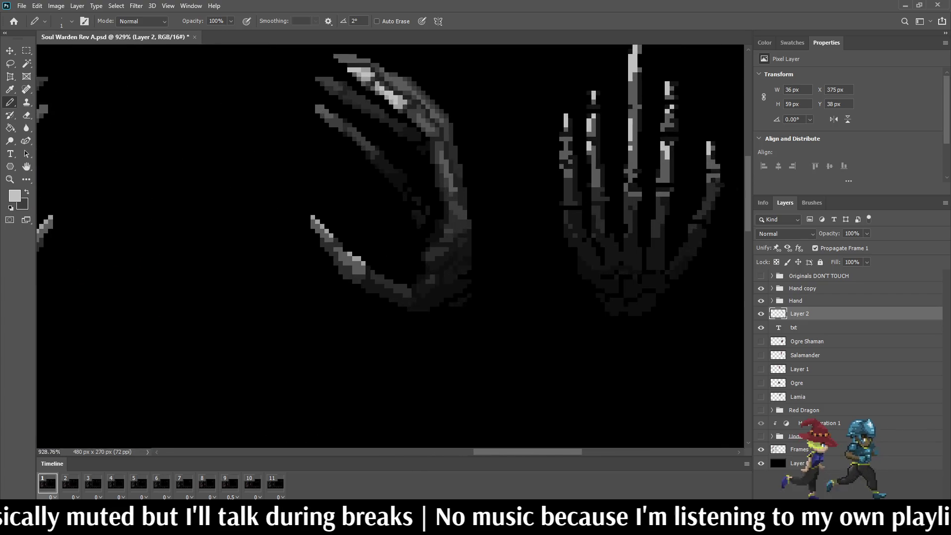
pyautogui.moveTo(596, 192); pyautogui.dragTo(596, 199)
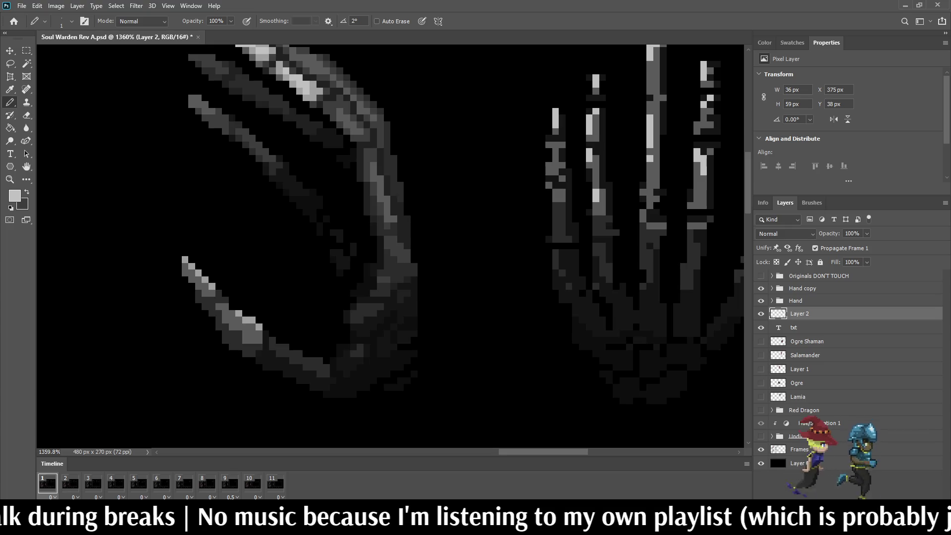
# Resample a colour and brighten pixels beside the tall finger, on the middle finger and lower hand
pyautogui.scroll(-8, 555, 154)
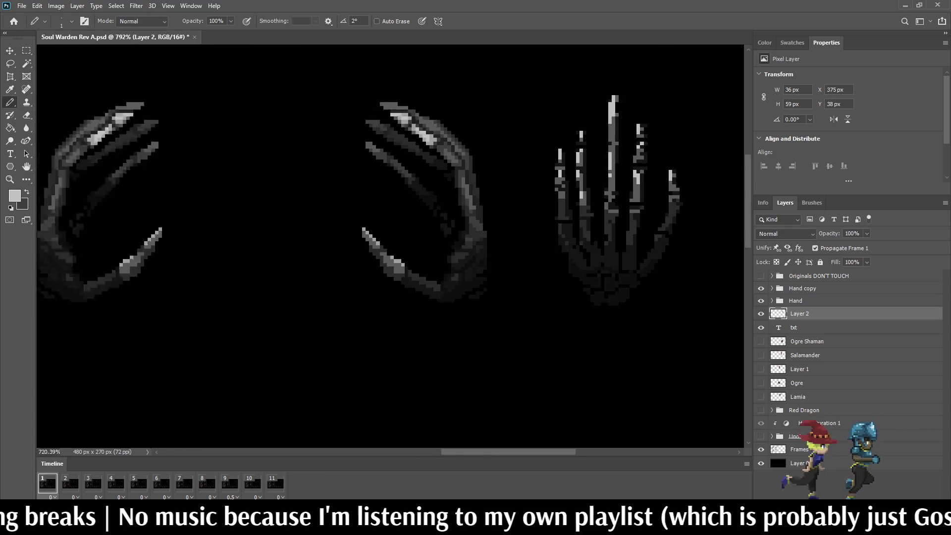
pyautogui.scroll(6, 541, 104)
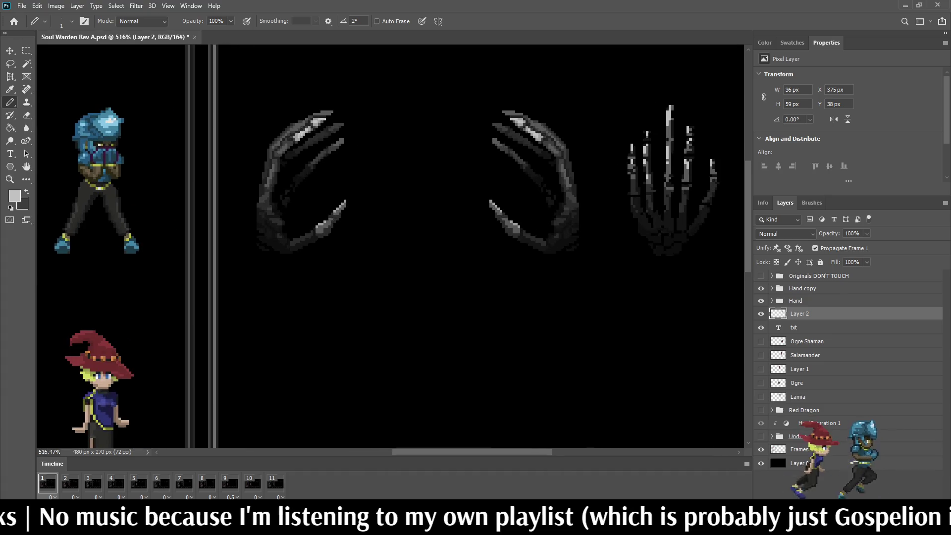
pyautogui.scroll(4, 493, 136)
pyautogui.press('i')
pyautogui.scroll(-5, 392, 247)
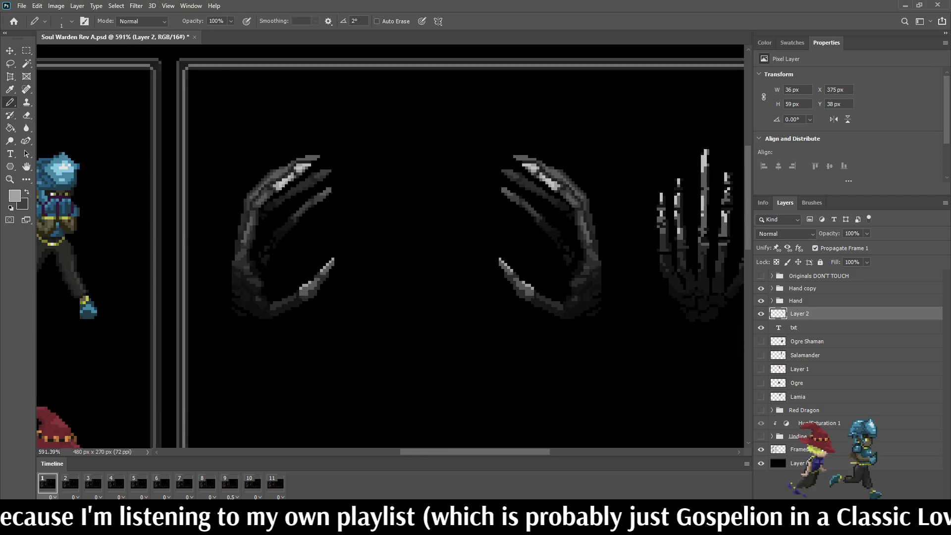
pyautogui.scroll(3, 391, 248)
pyautogui.scroll(3, 673, 172)
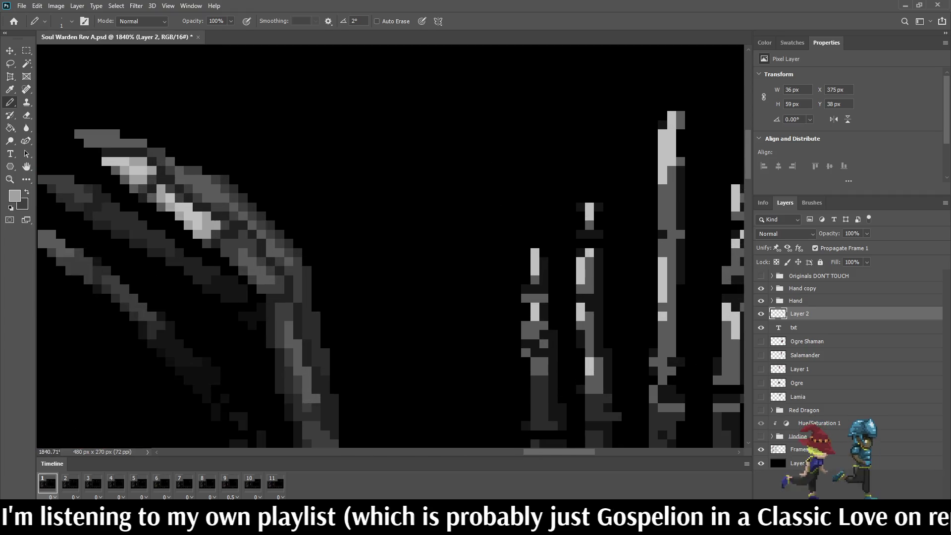
pyautogui.click(680, 162)
pyautogui.moveTo(671, 170); pyautogui.dragTo(672, 198)
pyautogui.click(588, 225)
pyautogui.click(535, 280)
pyautogui.scroll(-5, 597, 290)
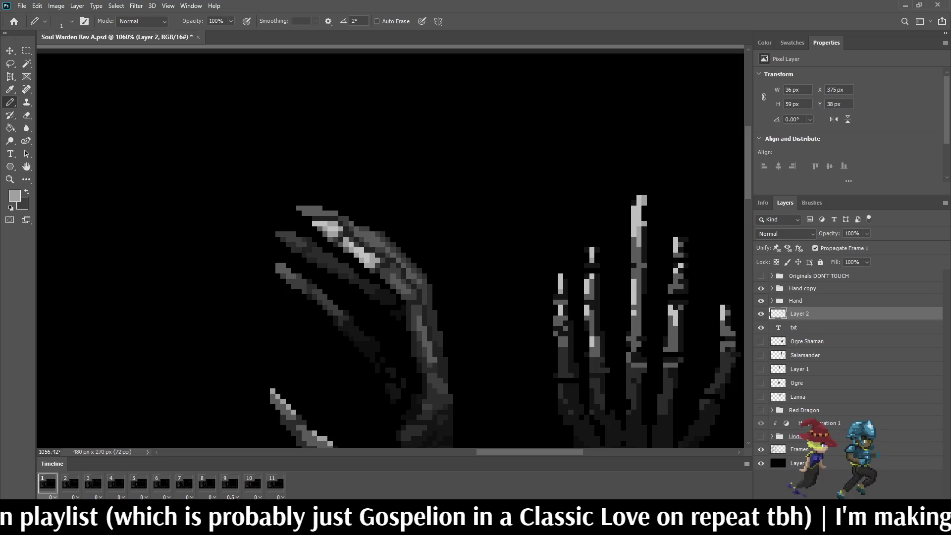
pyautogui.scroll(4, 625, 293)
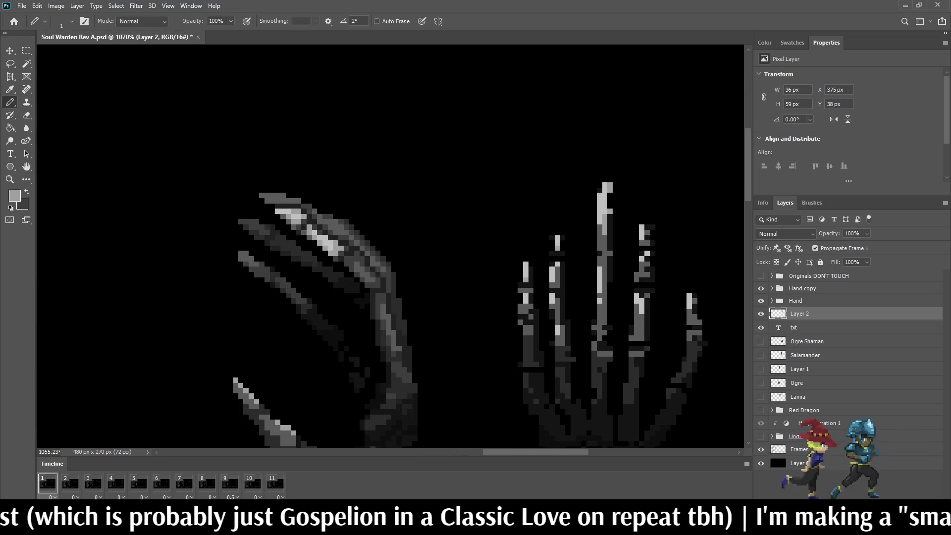
# Try filling the gap in a finger's light block, then undo those pixels
pyautogui.scroll(2, 598, 214)
pyautogui.press('e')
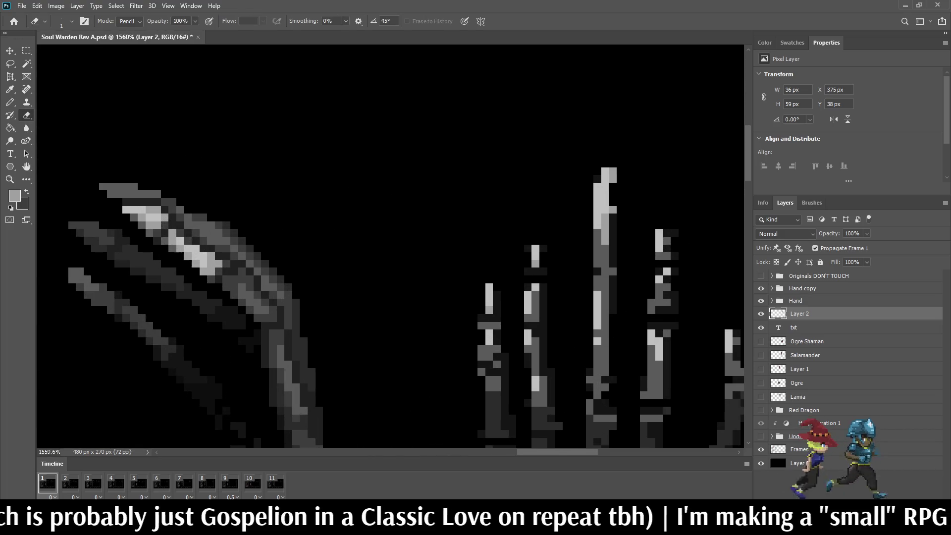
pyautogui.scroll(-5, 596, 203)
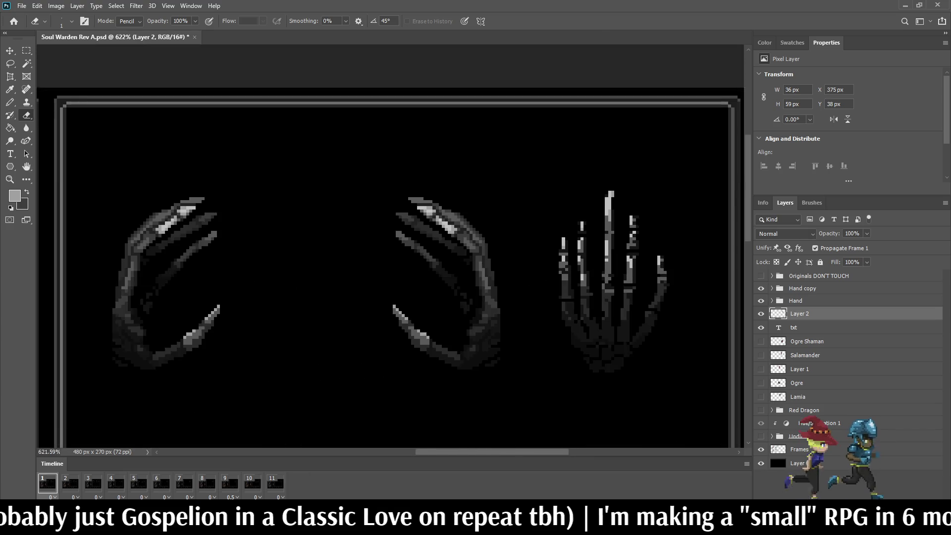
pyautogui.scroll(2, 597, 203)
pyautogui.scroll(2, 619, 203)
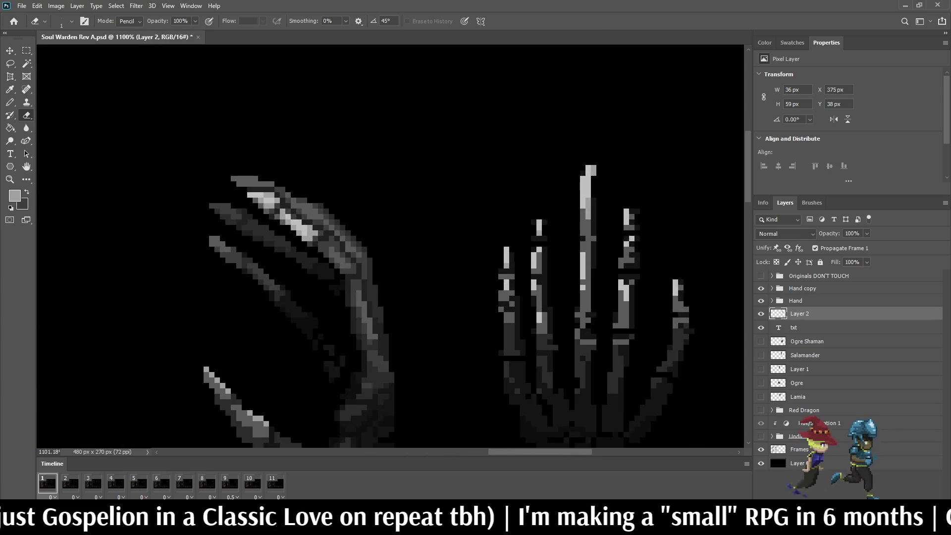
pyautogui.scroll(-3, 594, 203)
pyautogui.scroll(2, 594, 203)
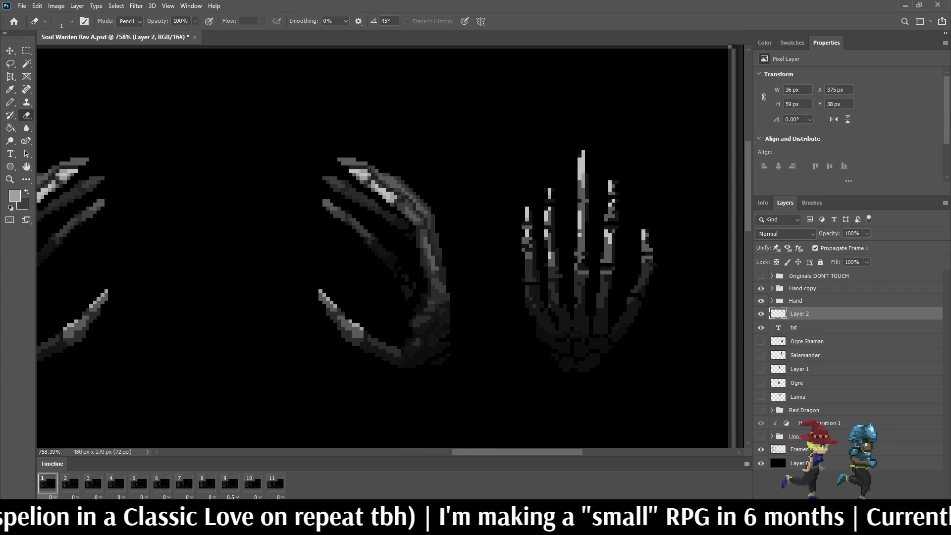
pyautogui.scroll(2, 613, 202)
pyautogui.press('b')
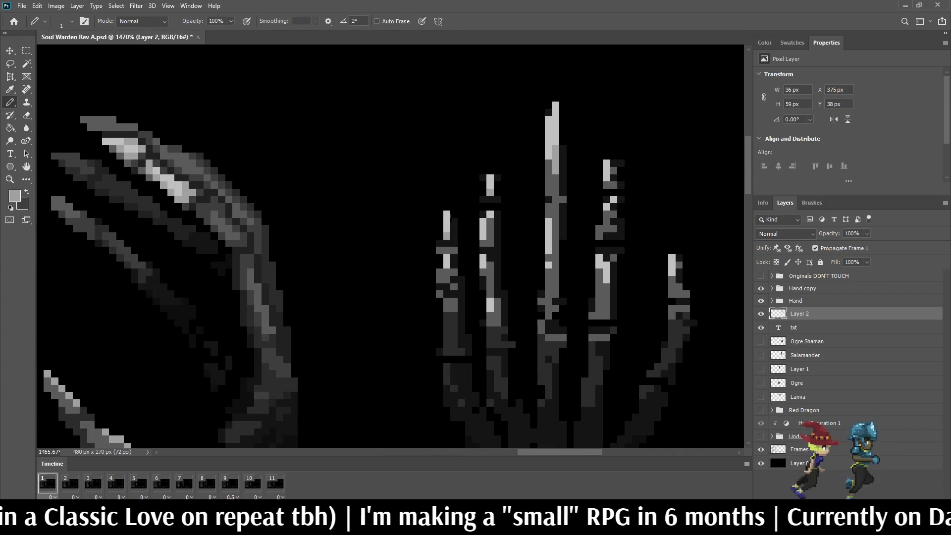
pyautogui.click(613, 177)
pyautogui.hotkey('ctrl', 'z')
pyautogui.moveTo(606, 185); pyautogui.dragTo(614, 185)
pyautogui.hotkey('ctrl', 'z')
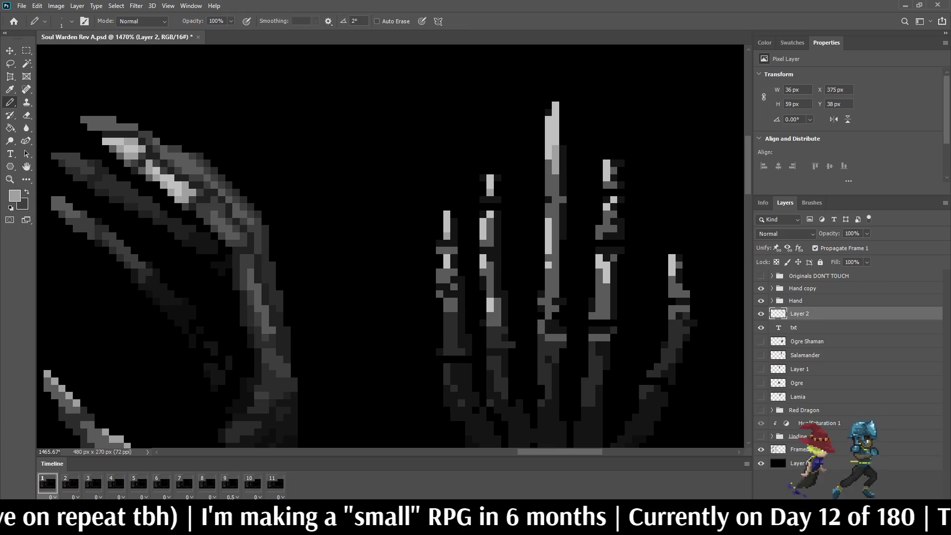
# Paint three grey pixels up each of two adjacent skeleton fingers, then save
pyautogui.scroll(-3, 599, 222)
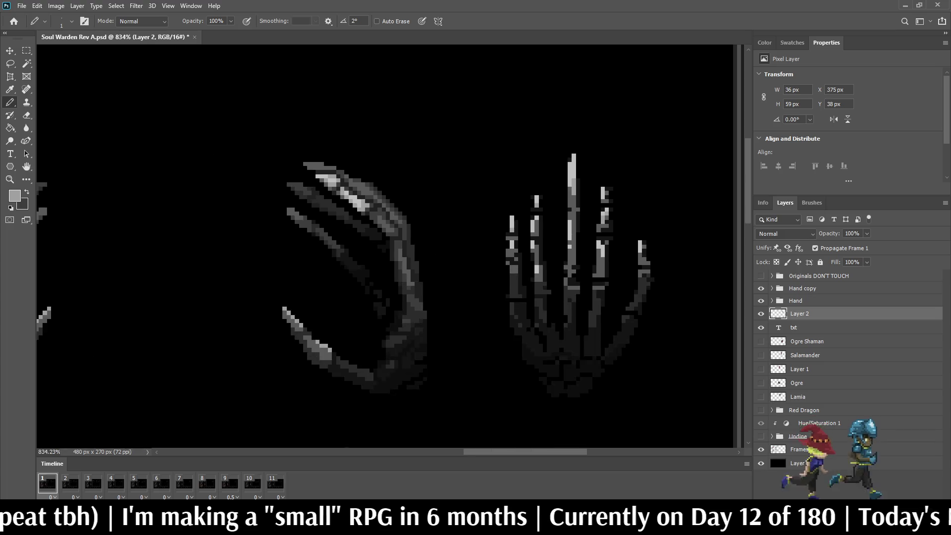
pyautogui.scroll(-5, 594, 225)
pyautogui.scroll(8, 594, 226)
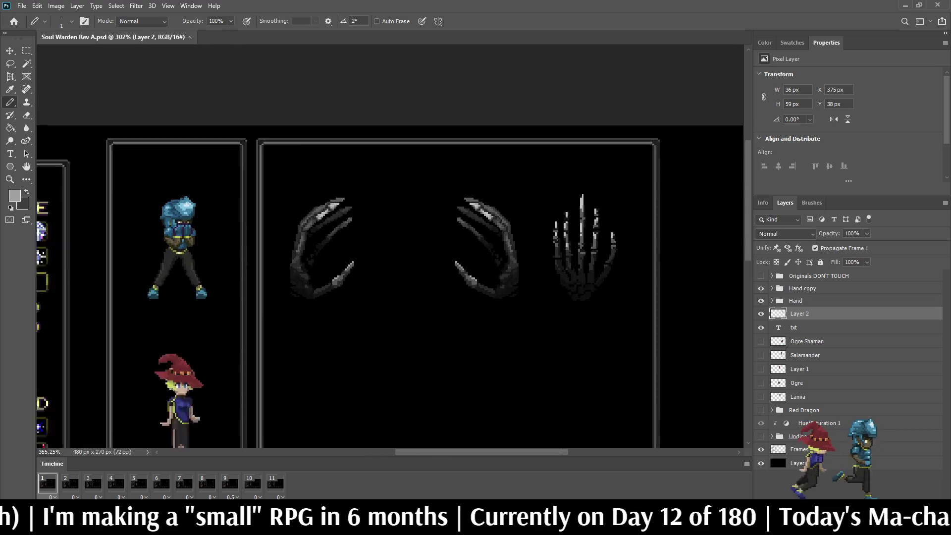
pyautogui.click(587, 243)
pyautogui.click(587, 253)
pyautogui.click(586, 262)
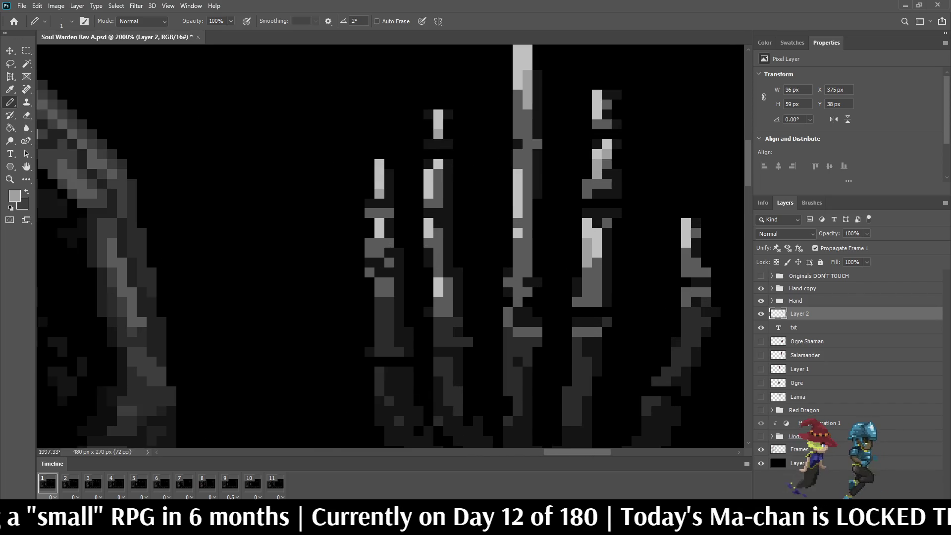
pyautogui.click(596, 252)
pyautogui.click(596, 243)
pyautogui.click(596, 233)
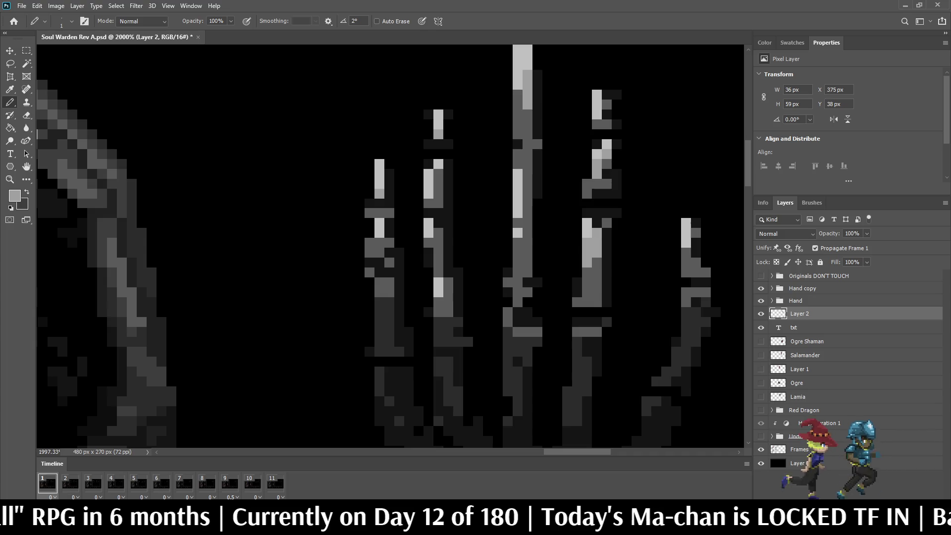
pyautogui.scroll(-3, 595, 237)
pyautogui.scroll(-4, 604, 232)
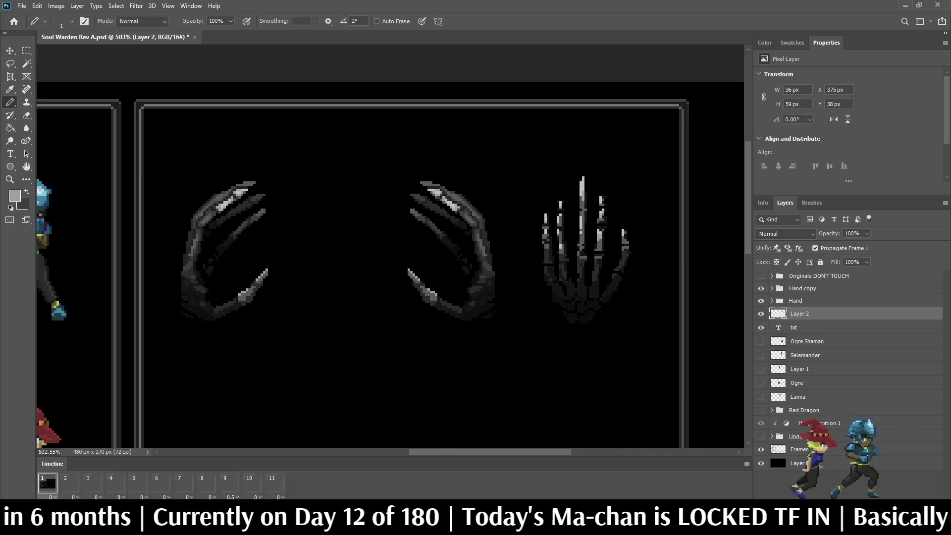
pyautogui.scroll(-2, 603, 231)
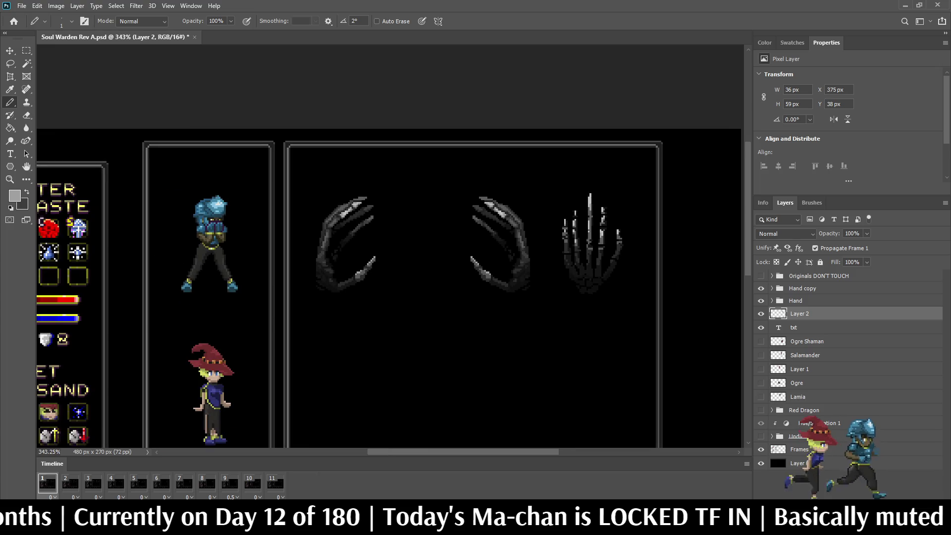
pyautogui.hotkey('ctrl', 's')
# Zoom the view back in toward the skeleton hand
pyautogui.press('space')
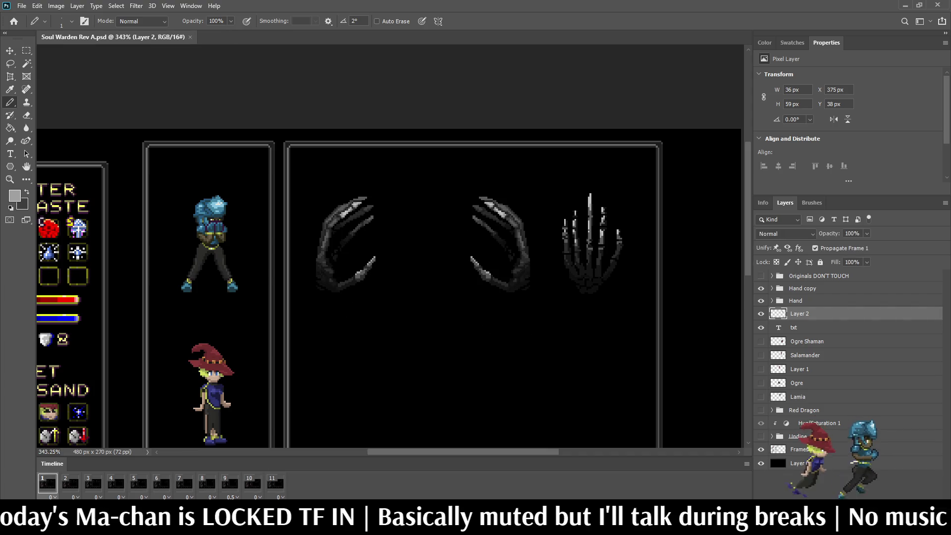
pyautogui.scroll(2, 615, 209)
pyautogui.scroll(8, 619, 232)
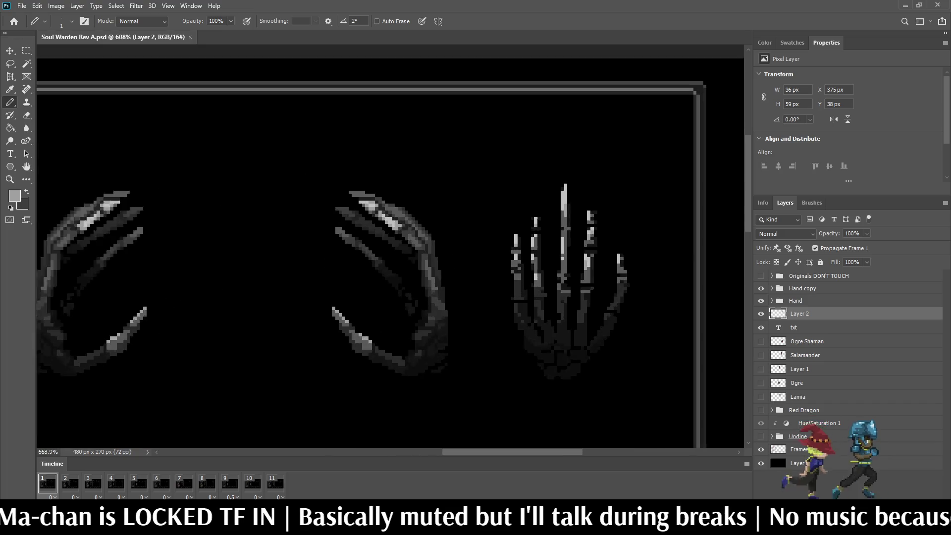
# Brighten three pixels on a skeleton finger and paint a brighter streak up the middle finger
pyautogui.scroll(1, 624, 297)
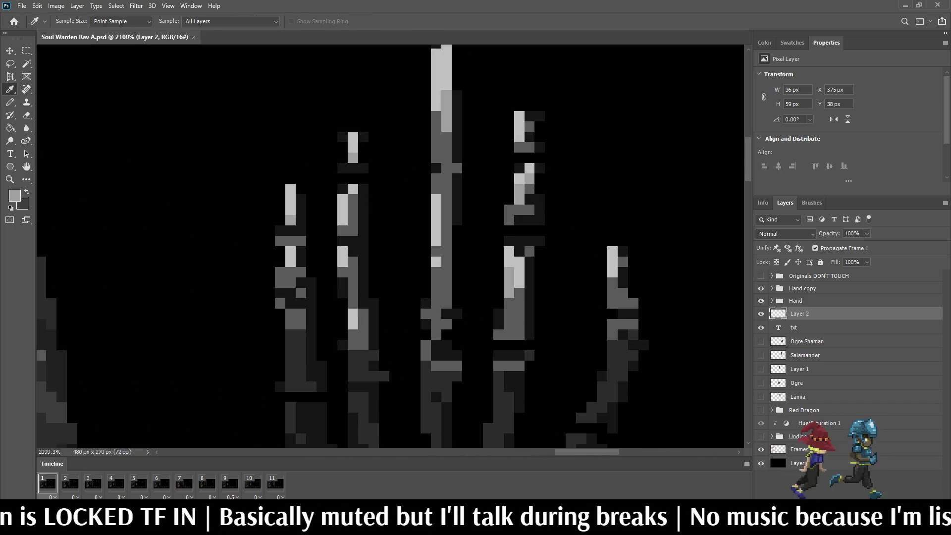
pyautogui.click(623, 272)
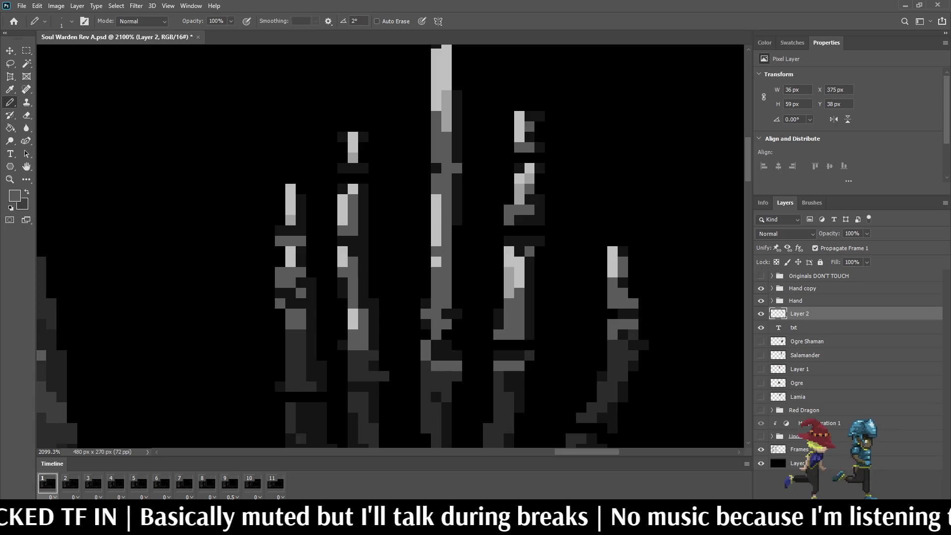
pyautogui.click(623, 252)
pyautogui.click(623, 282)
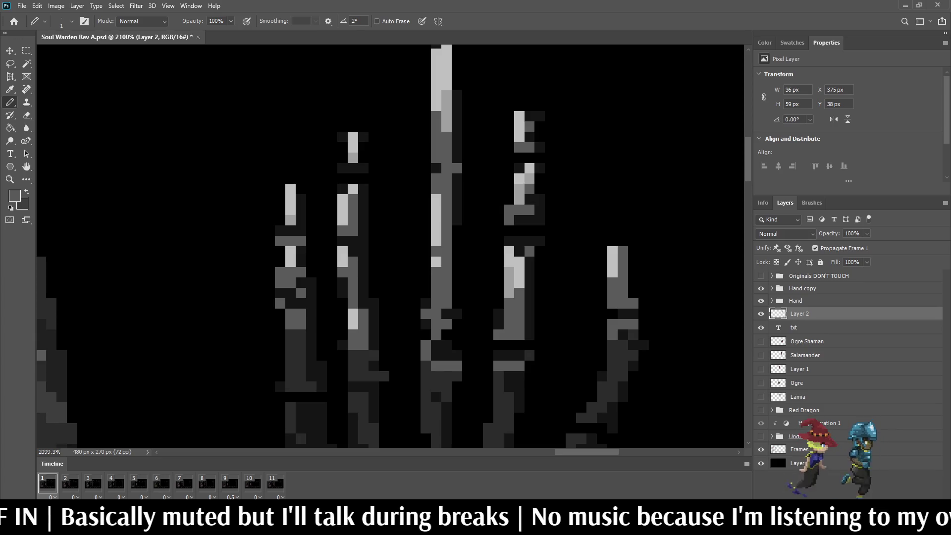
pyautogui.scroll(-5, 622, 282)
pyautogui.scroll(2, 584, 297)
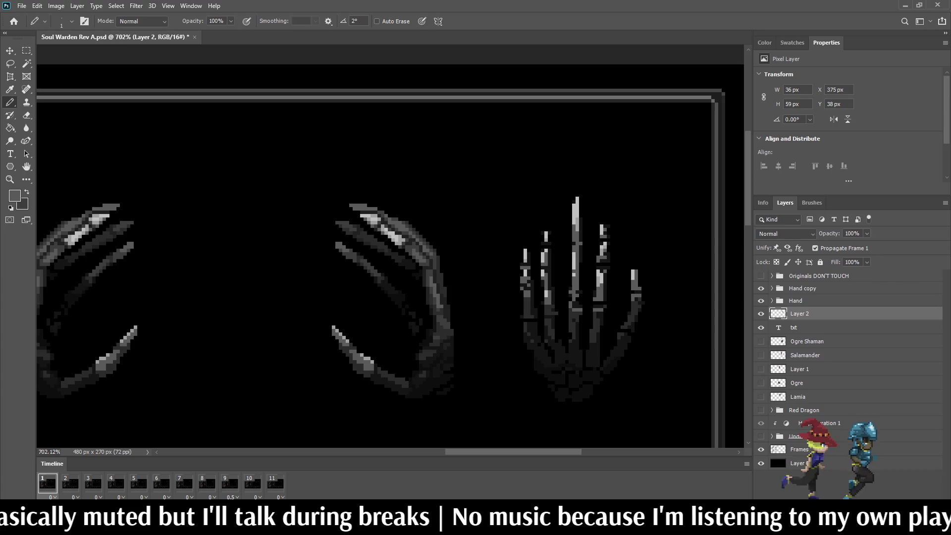
pyautogui.scroll(-3, 584, 297)
pyautogui.scroll(4, 585, 297)
pyautogui.scroll(5, 569, 284)
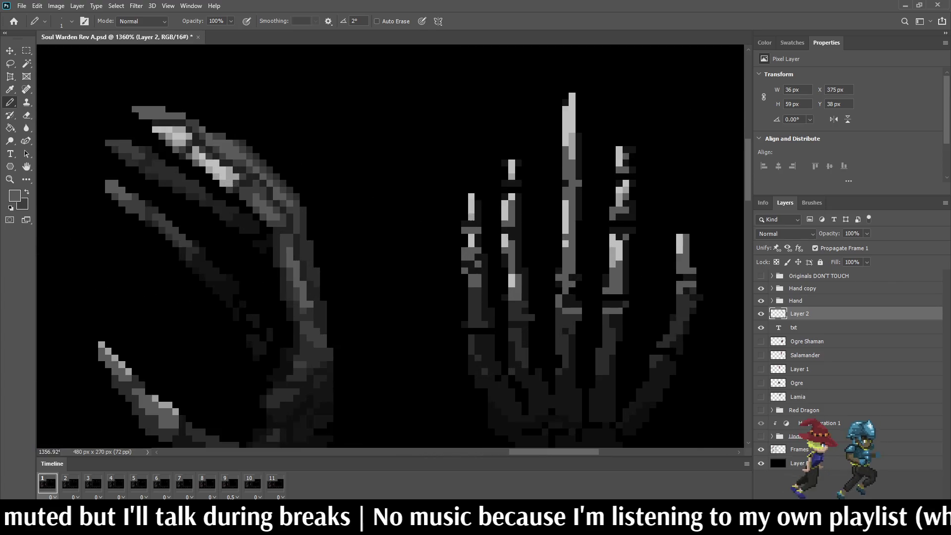
pyautogui.moveTo(575, 310); pyautogui.dragTo(574, 290)
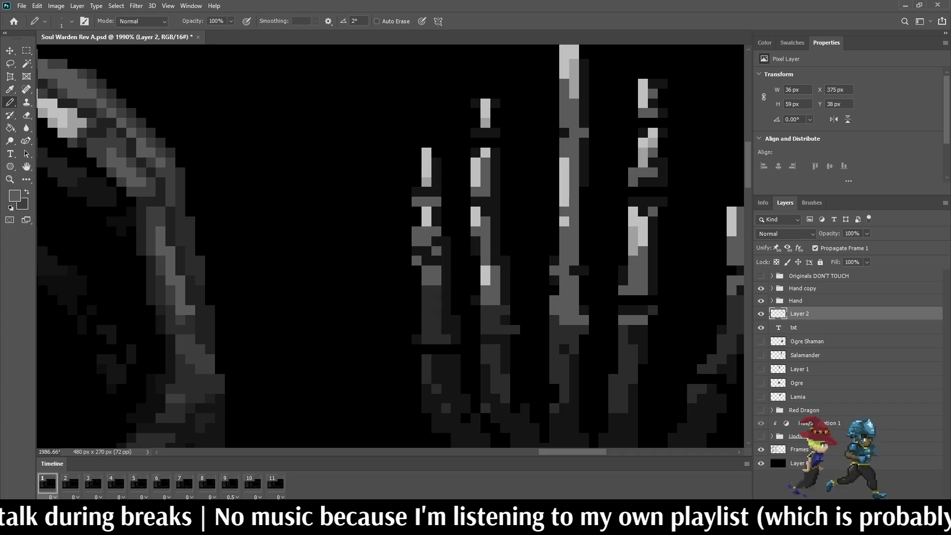
# Sample a dark colour from a skeleton finger for the next touch-ups
pyautogui.scroll(-5, 572, 270)
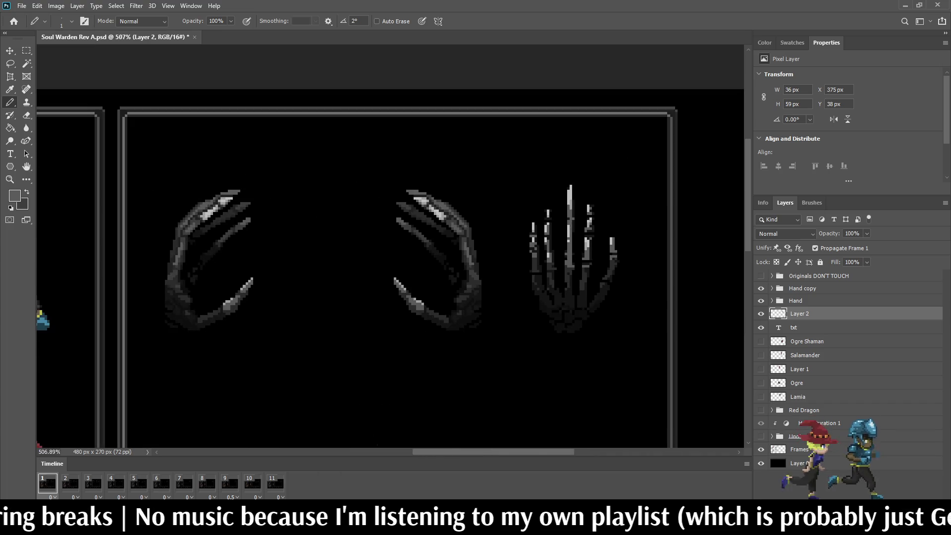
pyautogui.scroll(5, 573, 219)
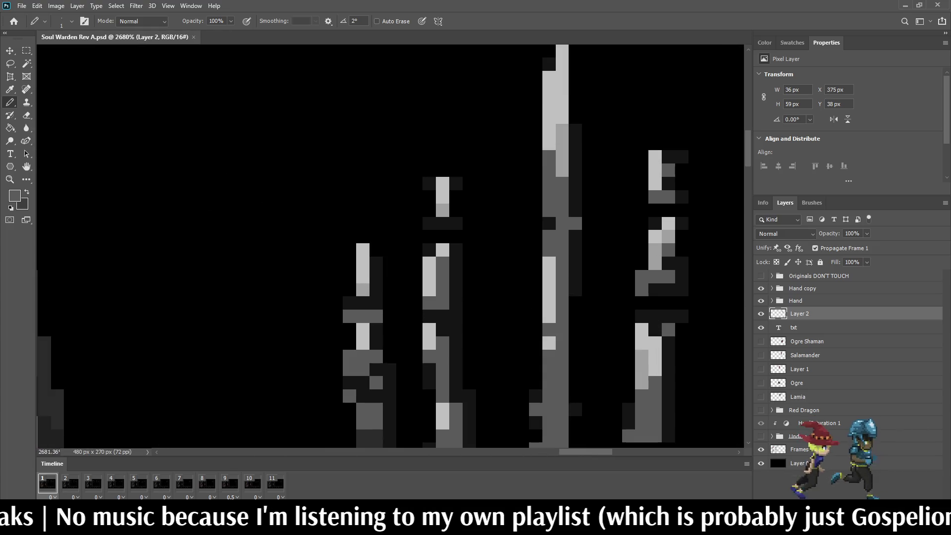
pyautogui.scroll(1, 555, 223)
pyautogui.keyDown('alt'); pyautogui.click(548, 223); pyautogui.keyUp('alt')
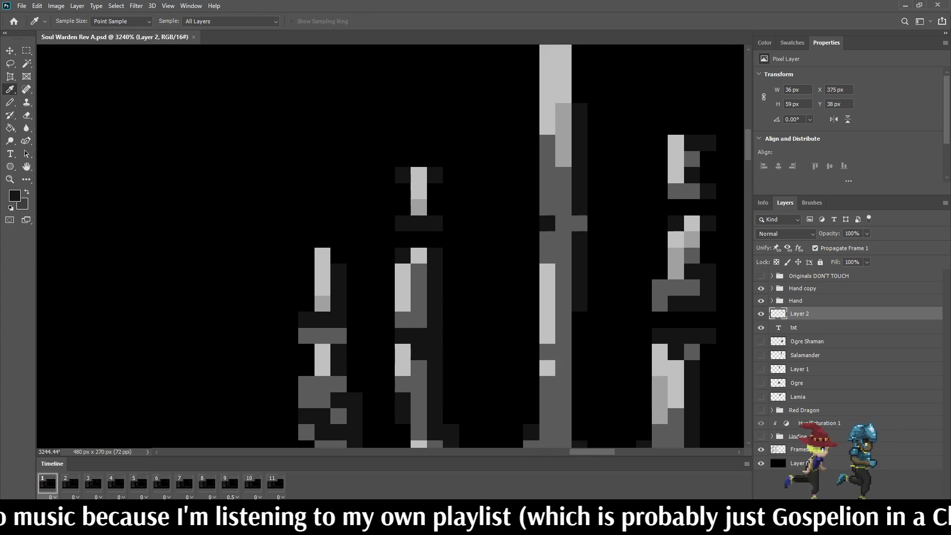
pyautogui.scroll(-8, 579, 223)
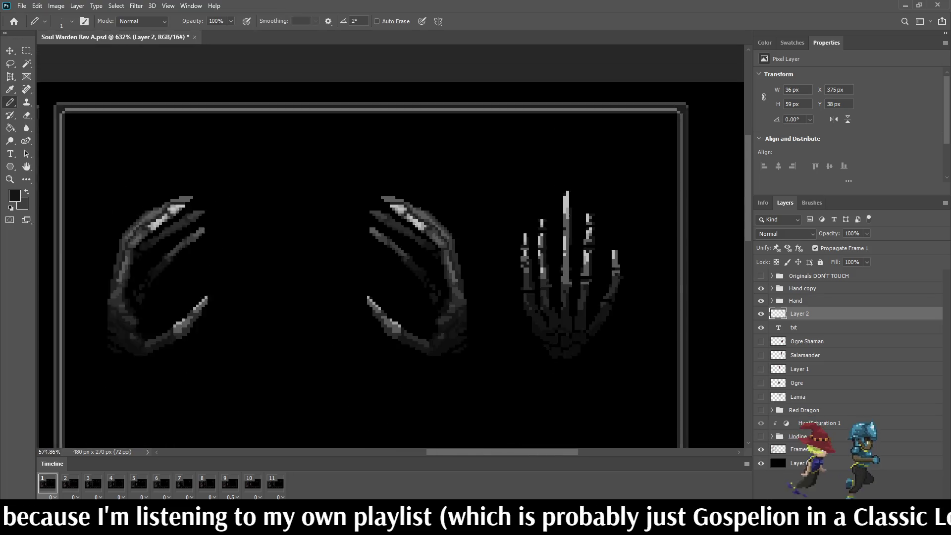
pyautogui.scroll(-1, 599, 367)
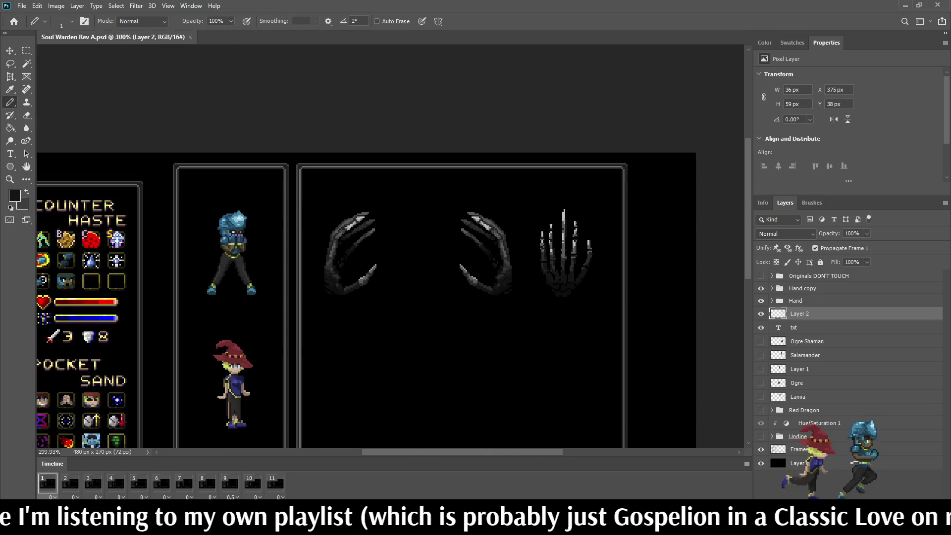
pyautogui.scroll(2, 599, 367)
pyautogui.scroll(5, 523, 268)
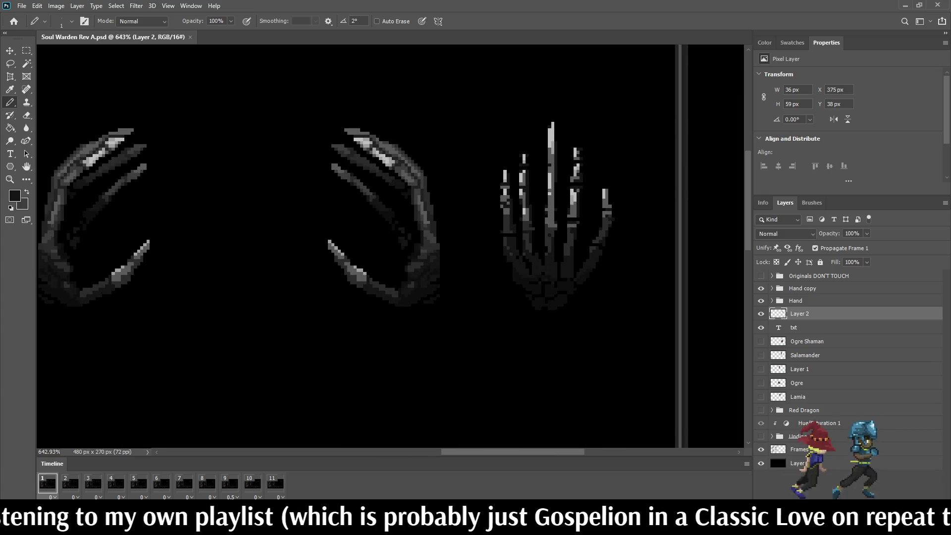
pyautogui.scroll(1, 457, 267)
pyautogui.press('alt')
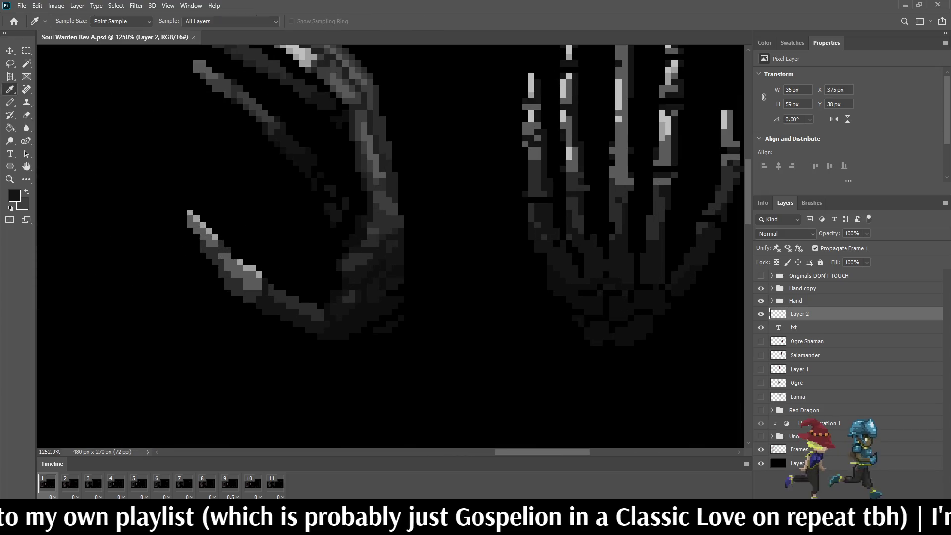
pyautogui.scroll(2, 638, 252)
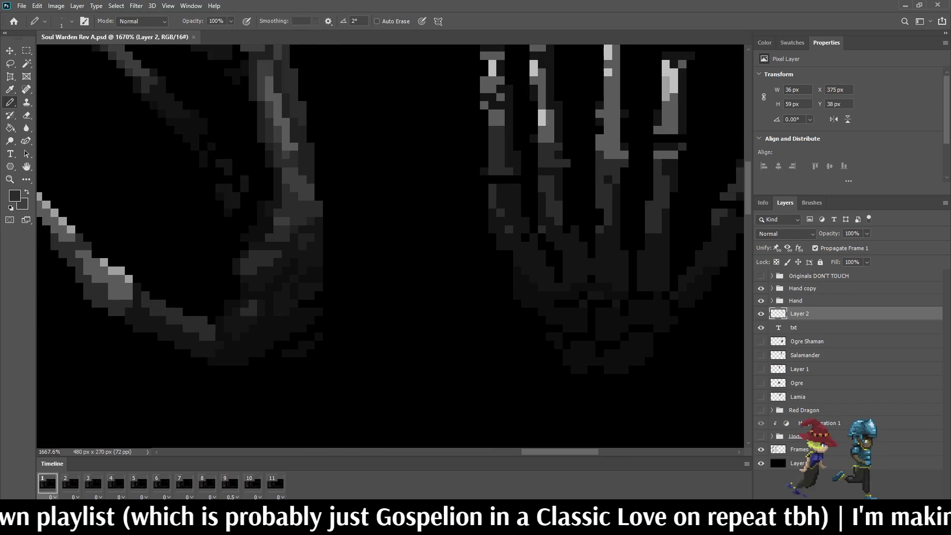
# Brighten pixels across the skeleton fingers, undoing stray ones and shifting one highlight right
pyautogui.moveTo(650, 261)
pyautogui.mouseDown()
pyautogui.moveTo(649, 280)
pyautogui.moveTo(658, 271)
pyautogui.mouseUp()
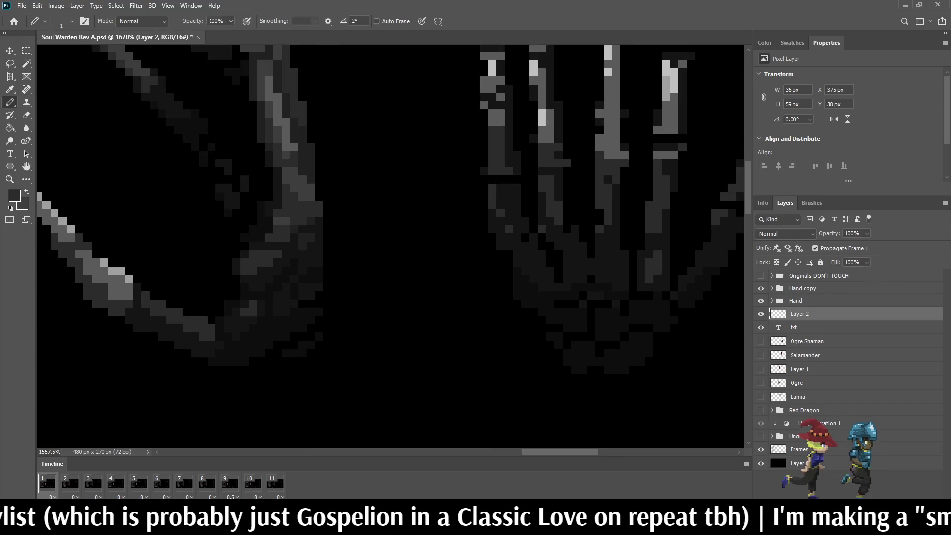
pyautogui.click(608, 262)
pyautogui.click(608, 271)
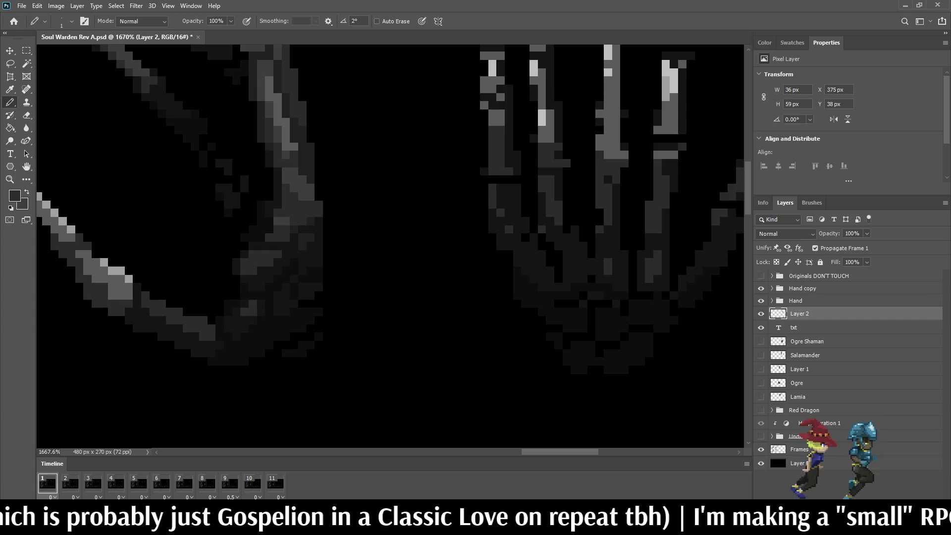
pyautogui.hotkey('ctrl', 'z')
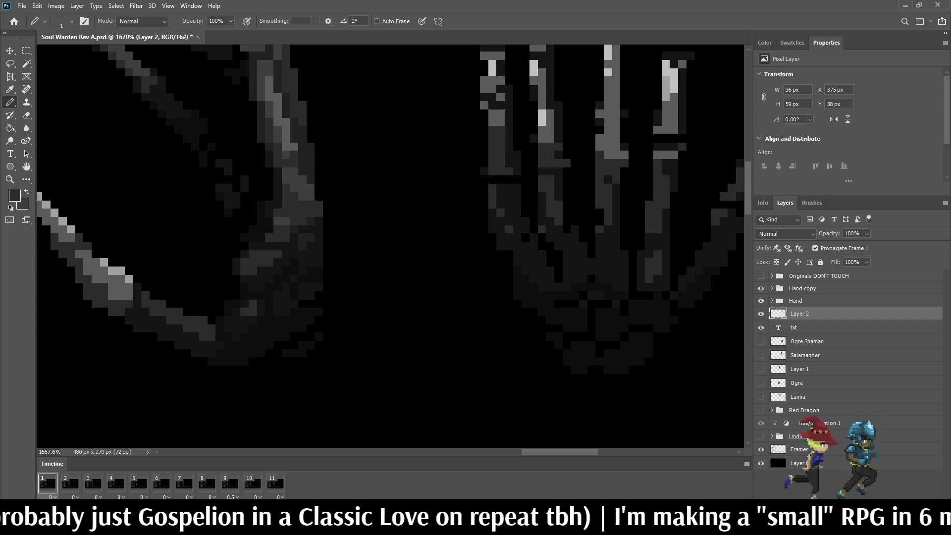
pyautogui.click(608, 246)
pyautogui.click(615, 238)
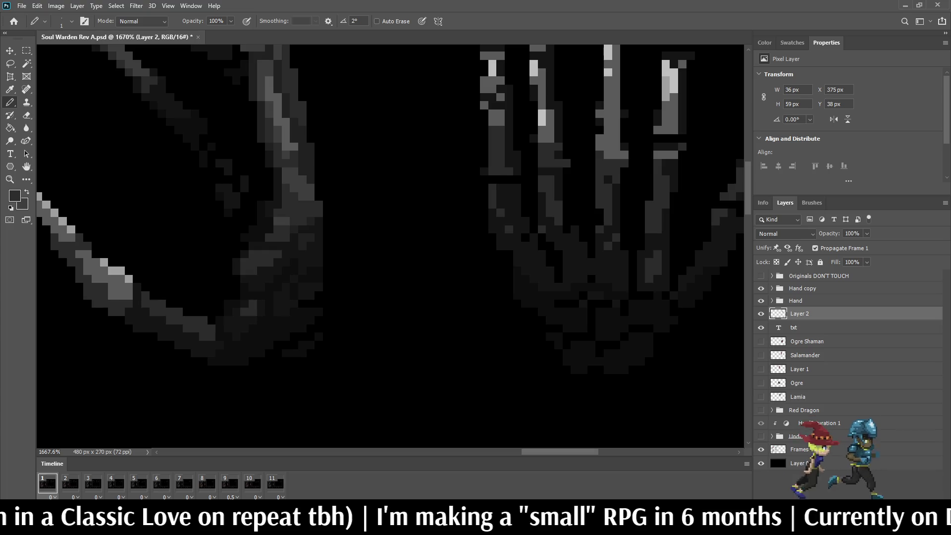
pyautogui.click(574, 263)
pyautogui.click(575, 271)
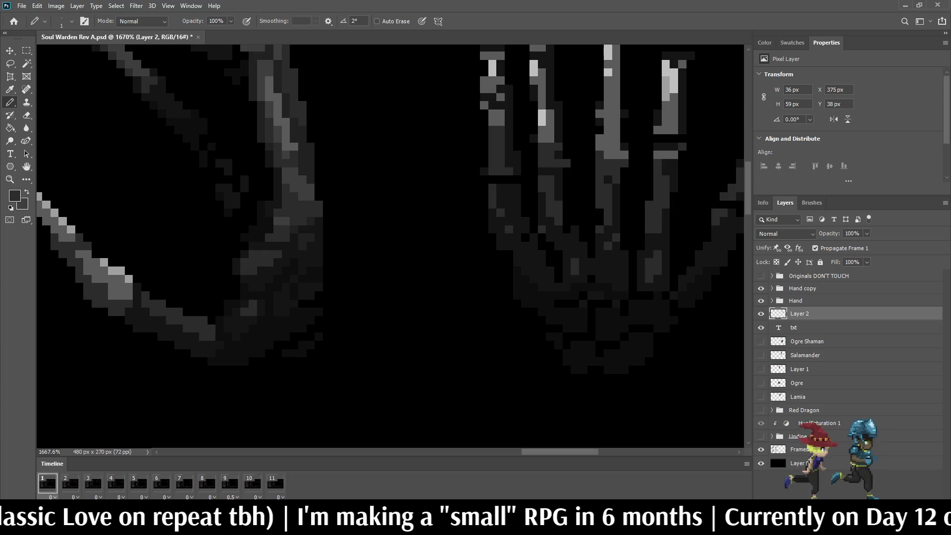
pyautogui.hotkey('ctrl', 'z')
pyautogui.hotkey('ctrl', 'z')
pyautogui.hotkey('ctrl', 'shift', 'z')
pyautogui.hotkey('ctrl', 'shift', 'z')
pyautogui.hotkey('ctrl', 'z')
pyautogui.hotkey('ctrl', 'z')
pyautogui.click(584, 263)
pyautogui.scroll(-5, 574, 258)
pyautogui.scroll(3, 574, 258)
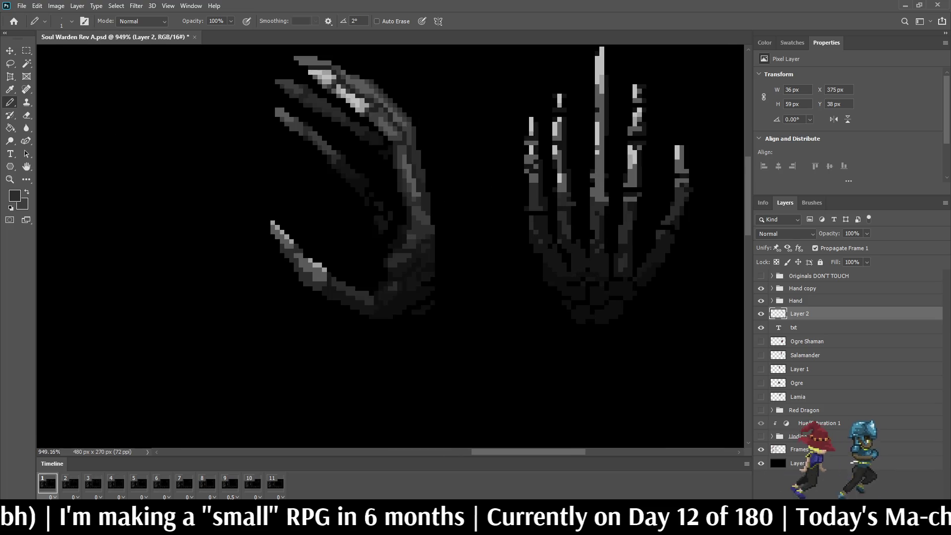
pyautogui.scroll(2, 574, 258)
pyautogui.scroll(-4, 575, 258)
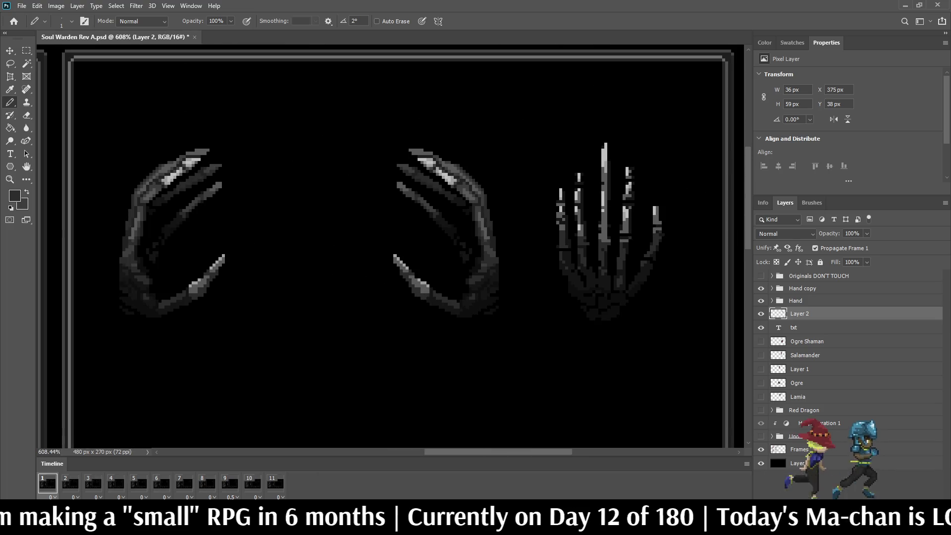
pyautogui.scroll(-4, 574, 258)
pyautogui.scroll(2, 575, 257)
pyautogui.scroll(5, 609, 119)
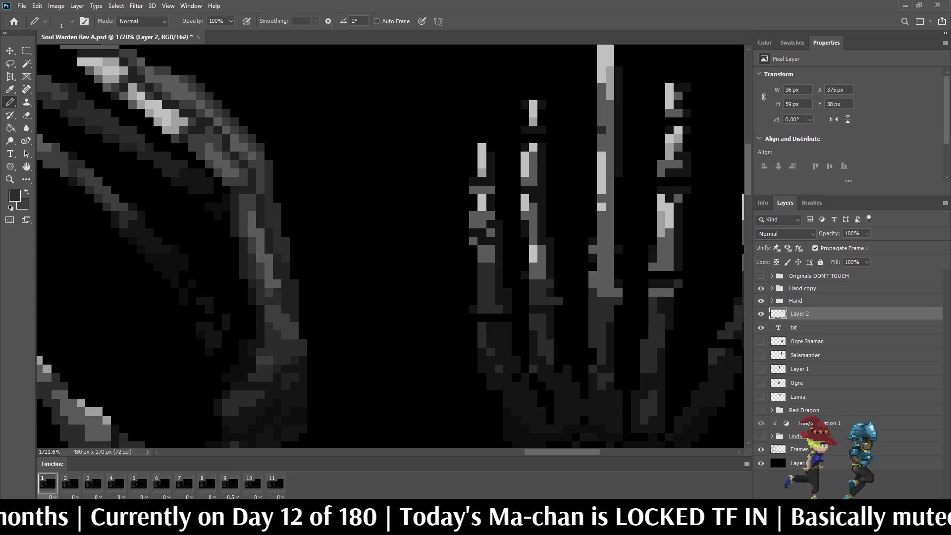
pyautogui.scroll(-3, 614, 292)
pyautogui.scroll(2, 614, 292)
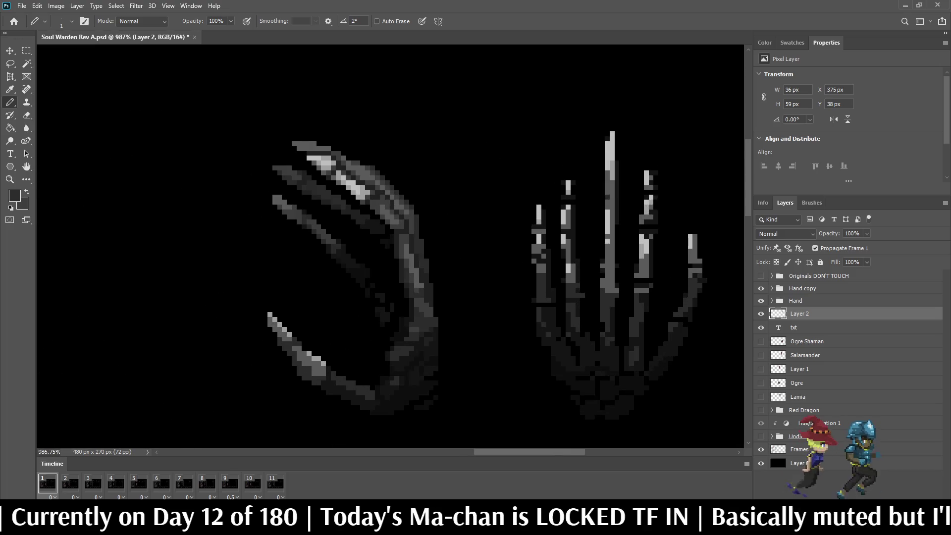
pyautogui.scroll(4, 627, 215)
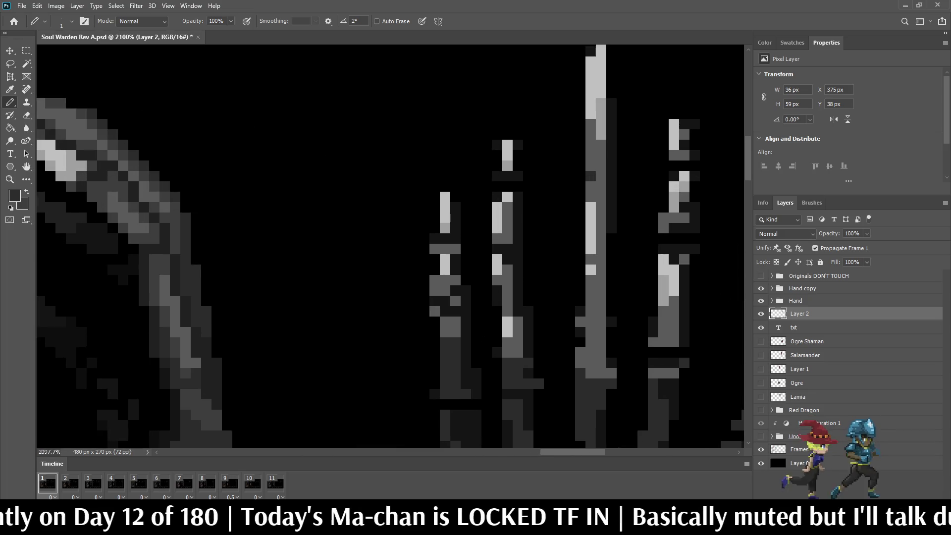
pyautogui.scroll(-5, 626, 223)
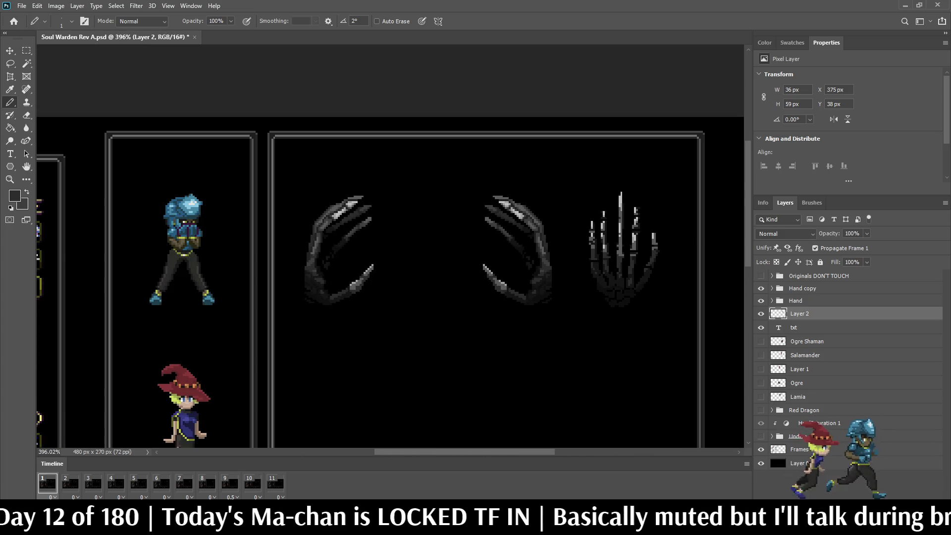
pyautogui.hotkey('ctrl', 's')
pyautogui.hotkey('ctrl', '1')
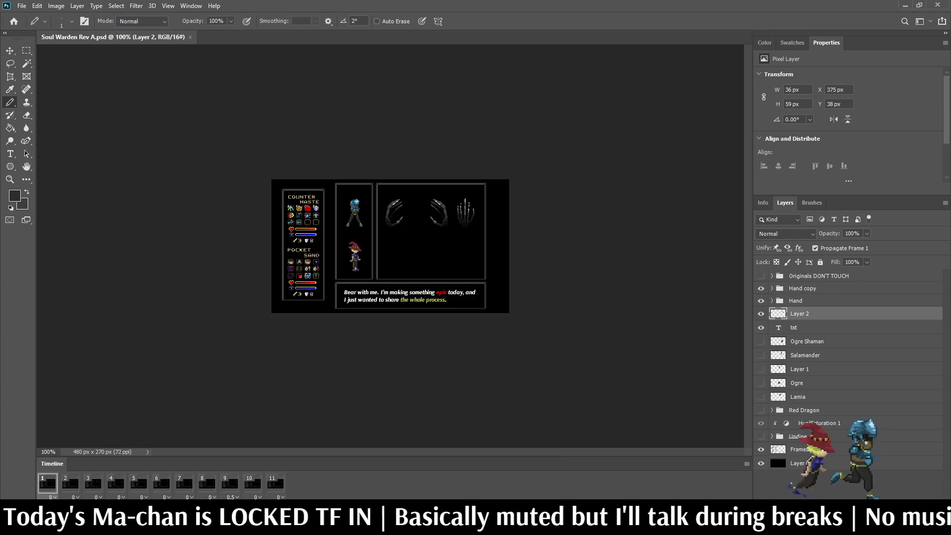
pyautogui.hotkey('ctrl', '+')
pyautogui.hotkey('ctrl', '+')
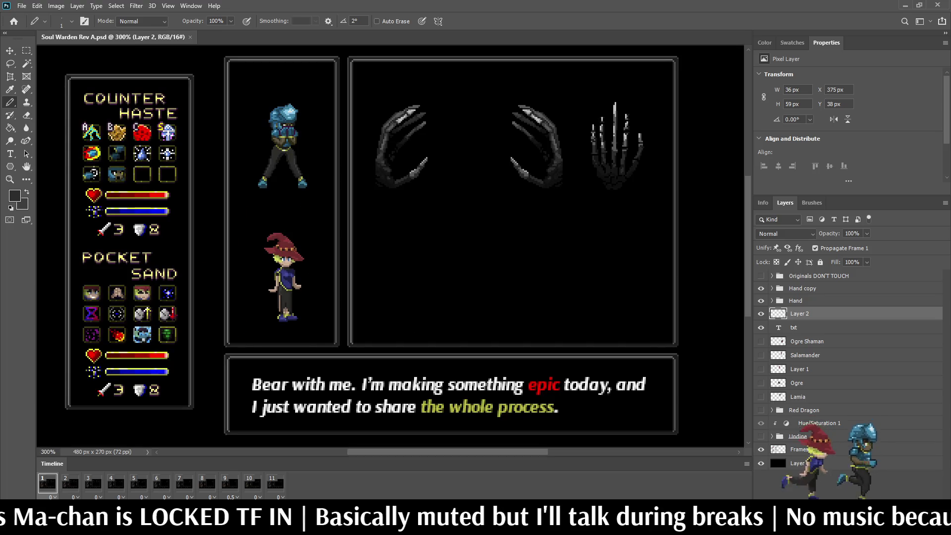
pyautogui.scroll(5, 622, 118)
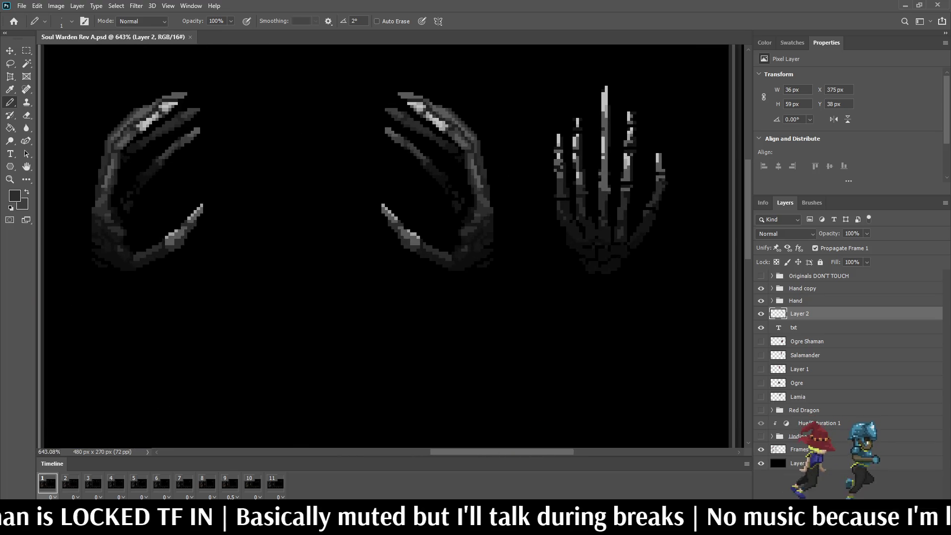
# Zoom in and out around the skeleton hand's fingers to inspect the pixel work
pyautogui.scroll(5, 524, 149)
pyautogui.scroll(-5, 495, 223)
pyautogui.scroll(4, 495, 223)
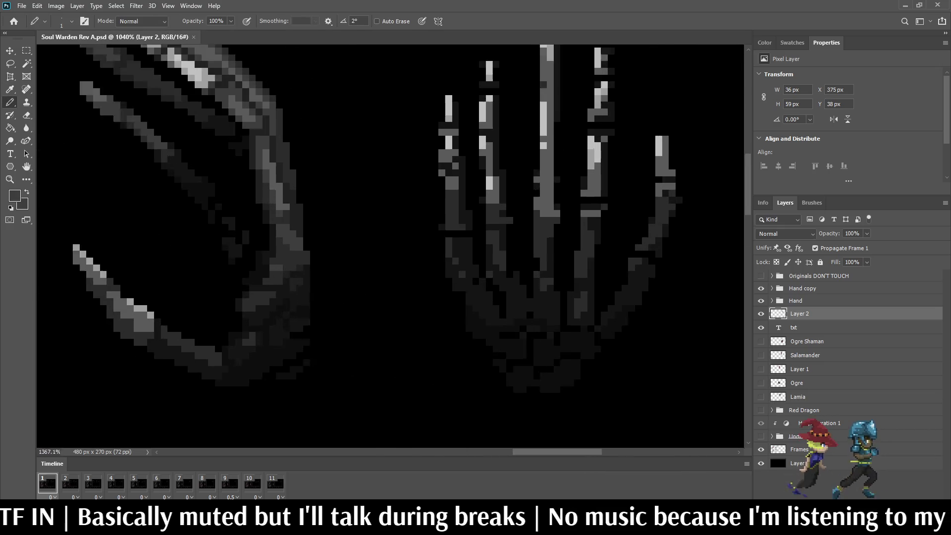
pyautogui.scroll(1, 550, 184)
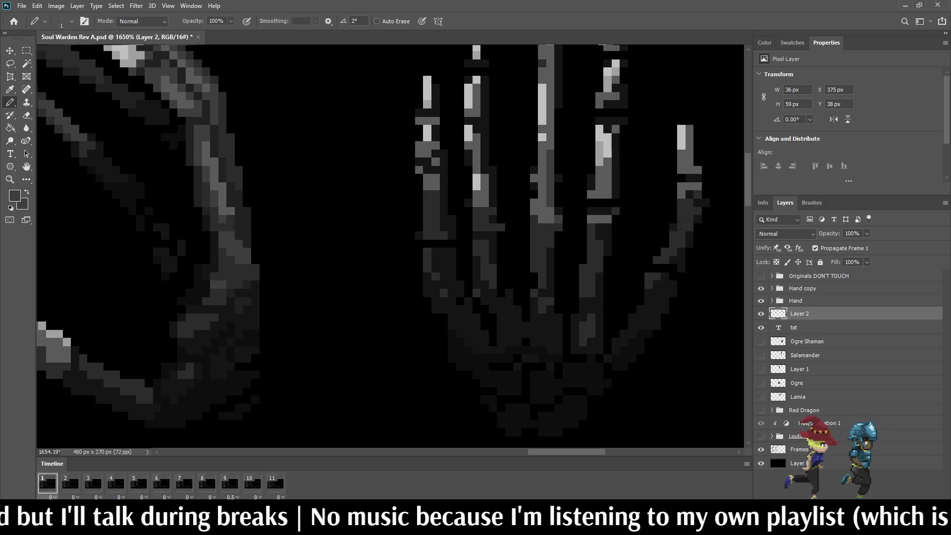
pyautogui.scroll(-5, 562, 218)
pyautogui.scroll(-2, 560, 213)
pyautogui.scroll(6, 560, 213)
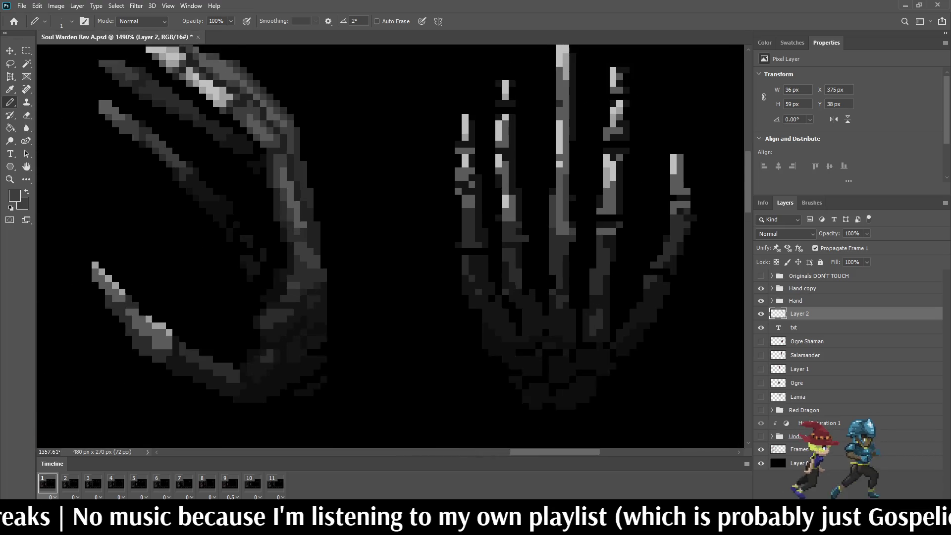
pyautogui.scroll(-3, 566, 210)
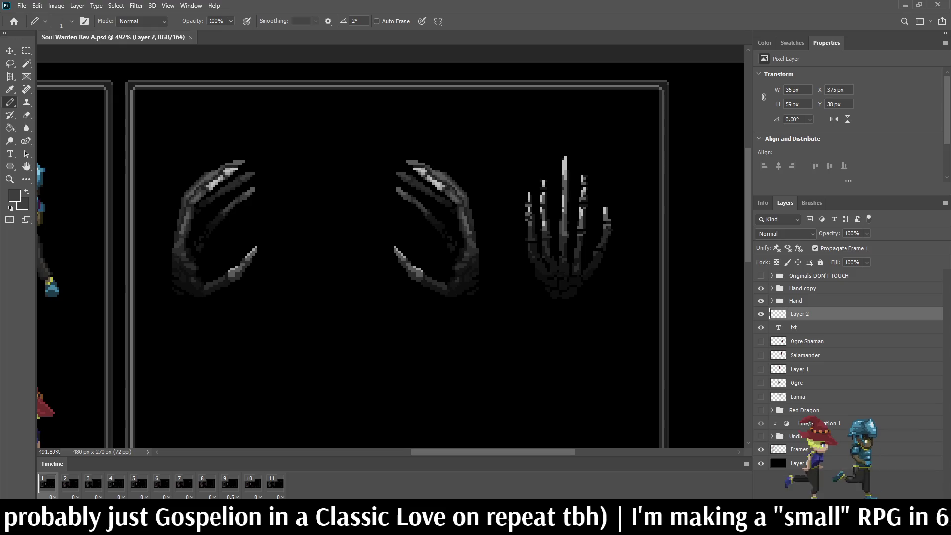
# Darken a skeleton finger pixel, then paint dark grey pixel pairs beside and right of the fingers
pyautogui.scroll(10, 589, 179)
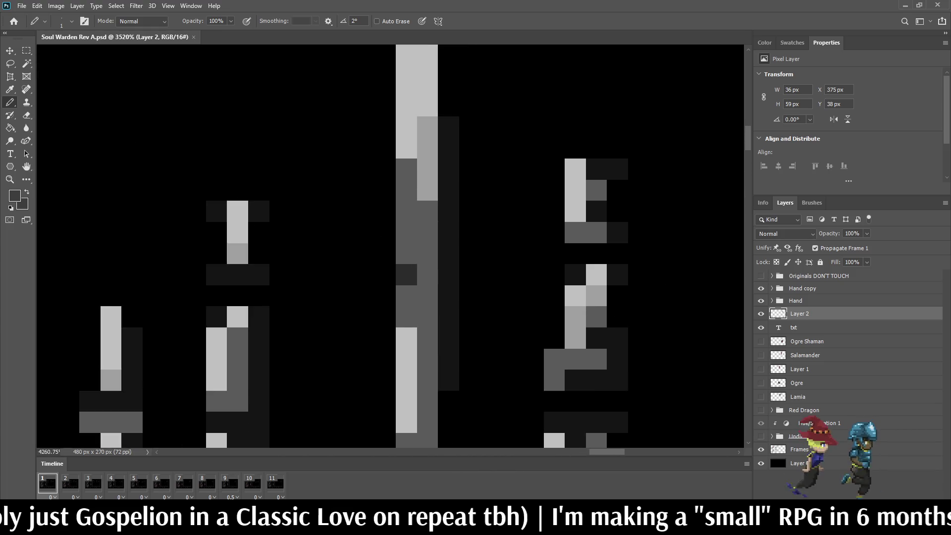
pyautogui.scroll(2, 579, 203)
pyautogui.click(599, 212)
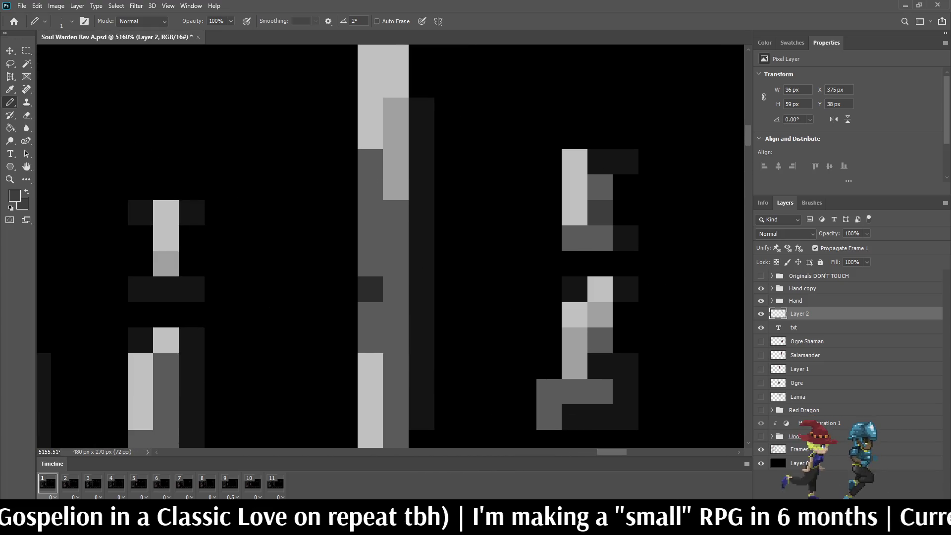
pyautogui.scroll(-3, 629, 211)
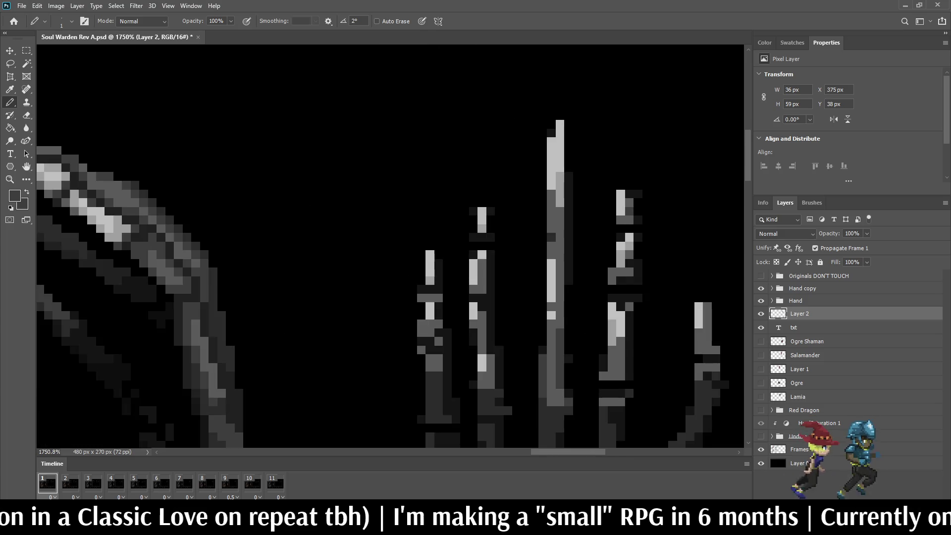
pyautogui.scroll(3, 629, 204)
pyautogui.keyDown('alt'); pyautogui.click(629, 204); pyautogui.keyUp('alt')
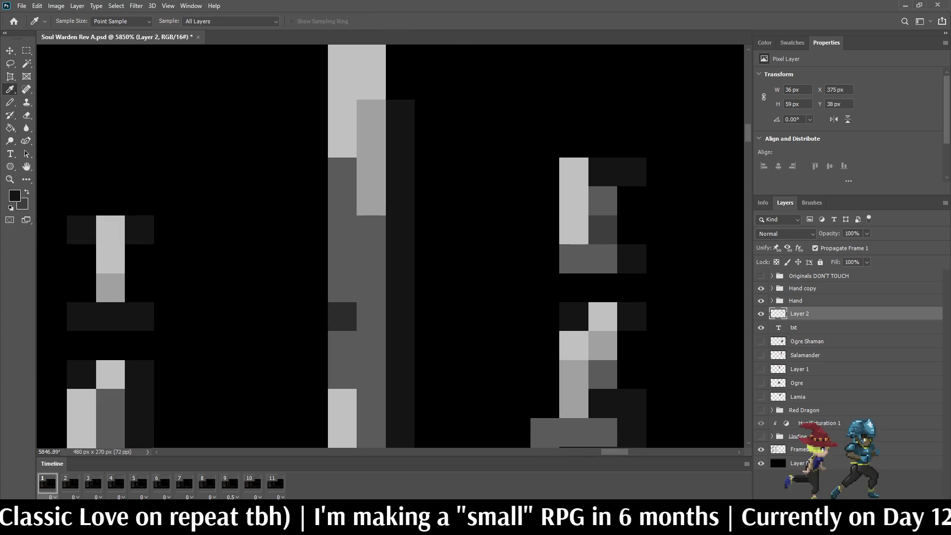
pyautogui.moveTo(632, 229); pyautogui.dragTo(631, 200)
pyautogui.scroll(-3, 615, 221)
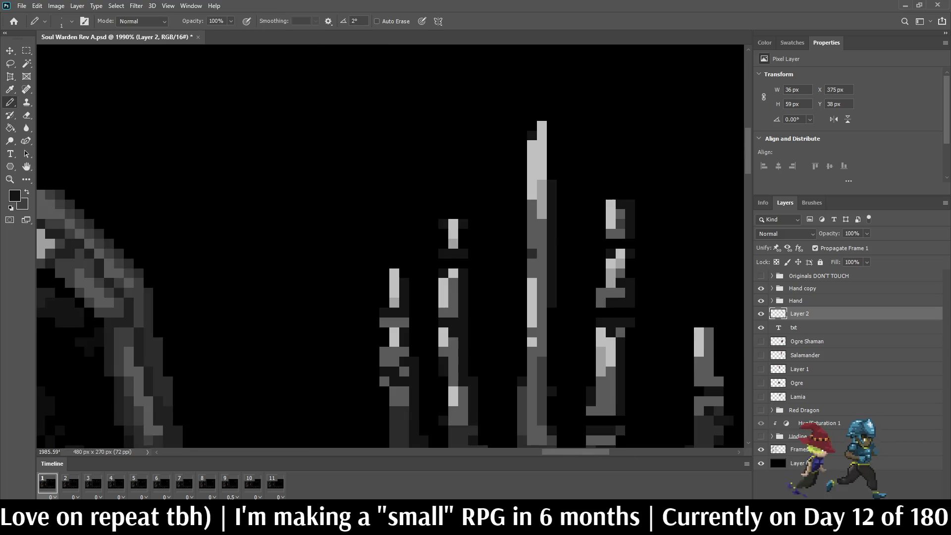
pyautogui.scroll(2, 627, 276)
pyautogui.moveTo(635, 249); pyautogui.dragTo(634, 270)
# Erase a stray dark pixel from the fingers and save the document
pyautogui.scroll(-5, 634, 267)
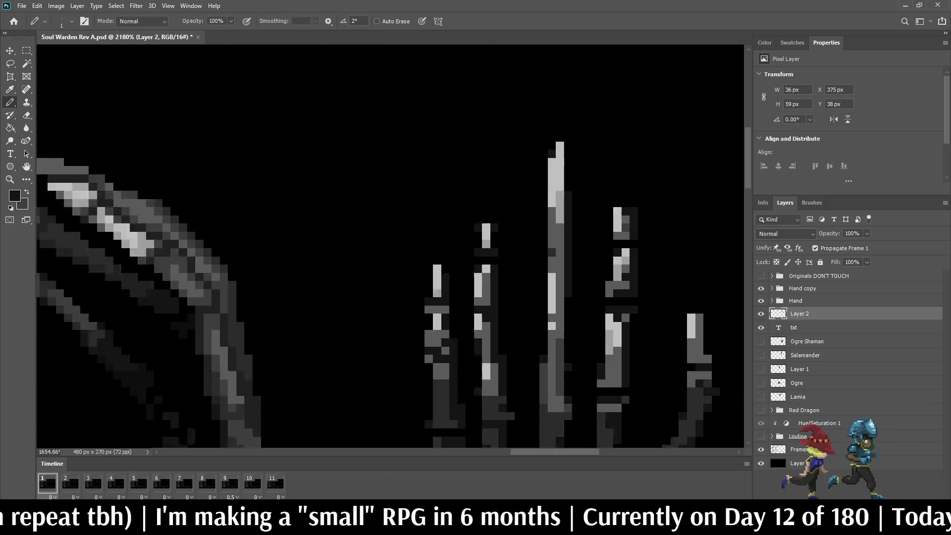
pyautogui.scroll(6, 620, 285)
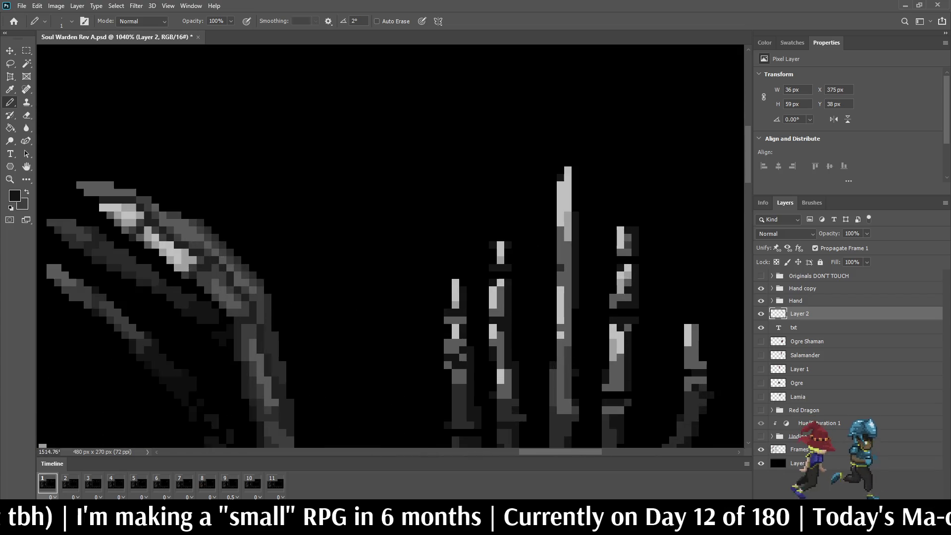
pyautogui.press('e')
pyautogui.click(630, 220)
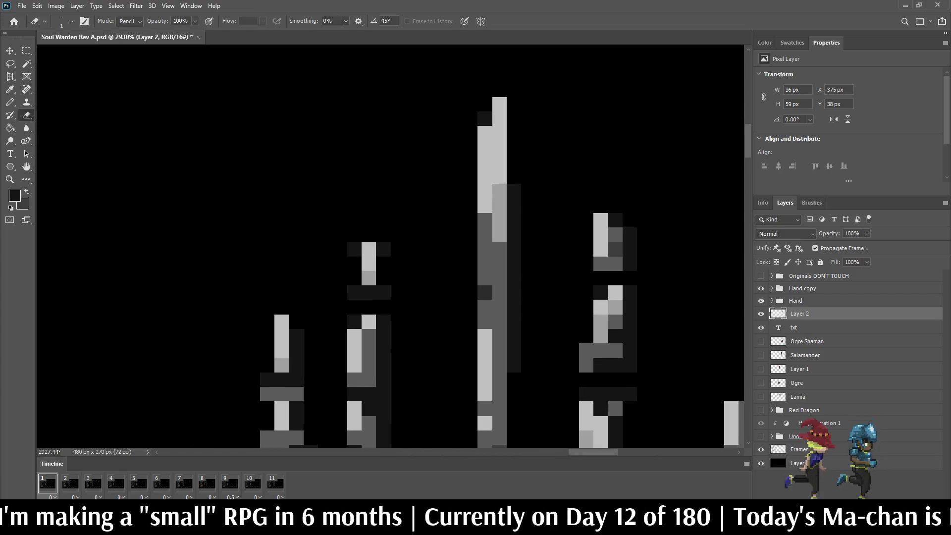
pyautogui.hotkey('ctrl', 's')
# Sample a canvas colour and darken two more pixels on the skeleton fingers
pyautogui.scroll(-5, 637, 230)
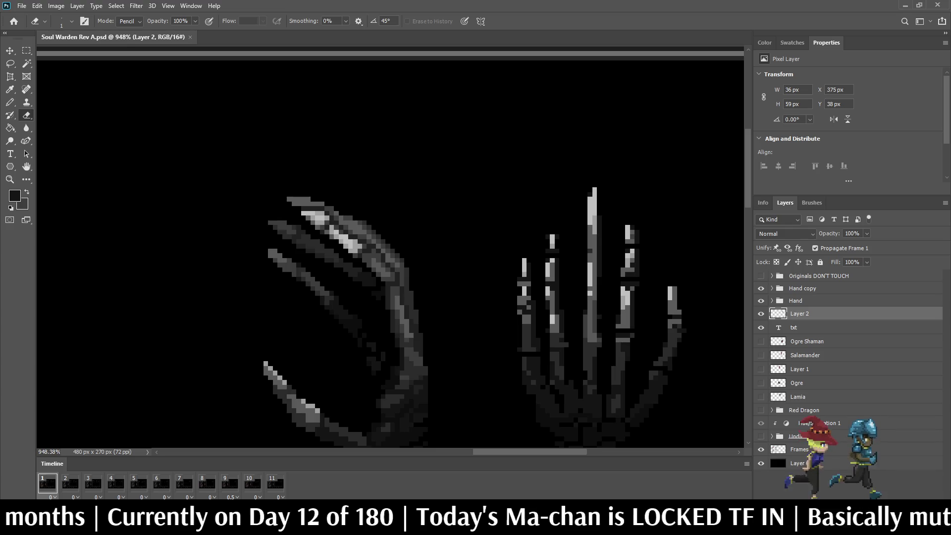
pyautogui.scroll(-3, 619, 261)
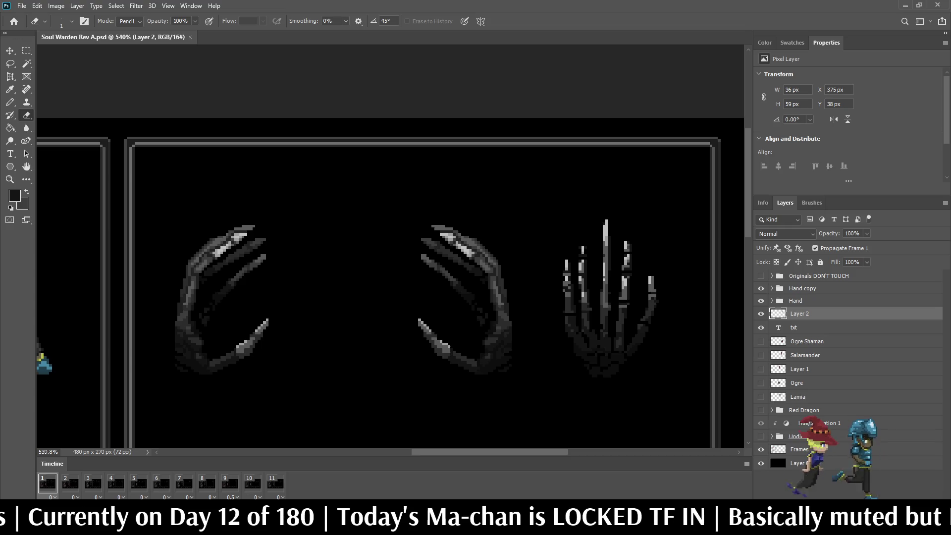
pyautogui.scroll(6, 644, 267)
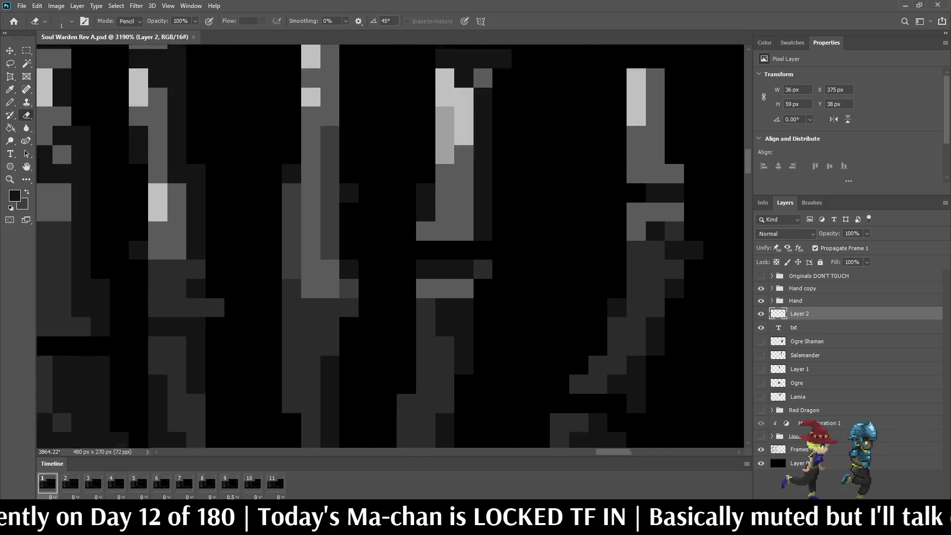
pyautogui.scroll(1, 676, 292)
pyautogui.press('i')
pyautogui.press('b')
pyautogui.click(675, 267)
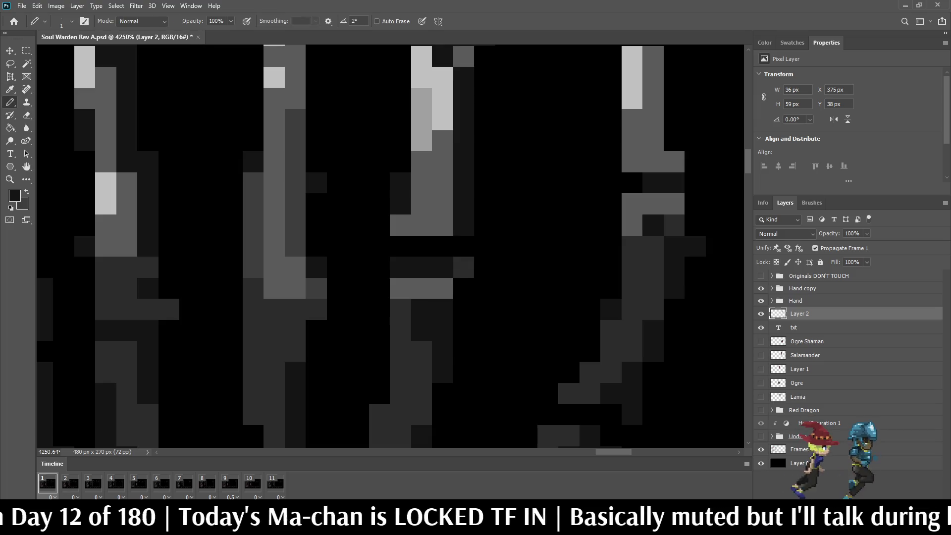
pyautogui.click(653, 310)
# Sample a lighter grey, then erase an edge pixel so the hand narrows from 36 to 35 px
pyautogui.press('i')
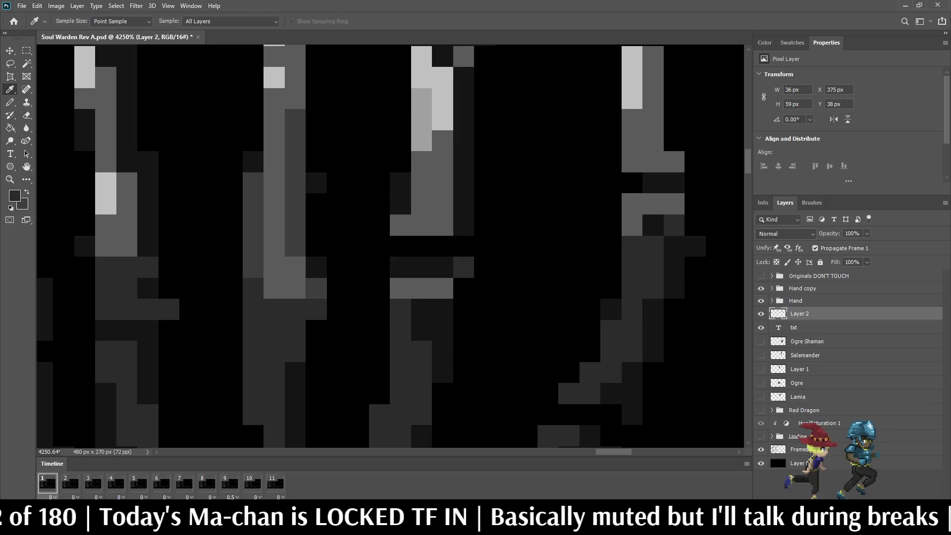
pyautogui.press('b')
pyautogui.scroll(-5, 652, 225)
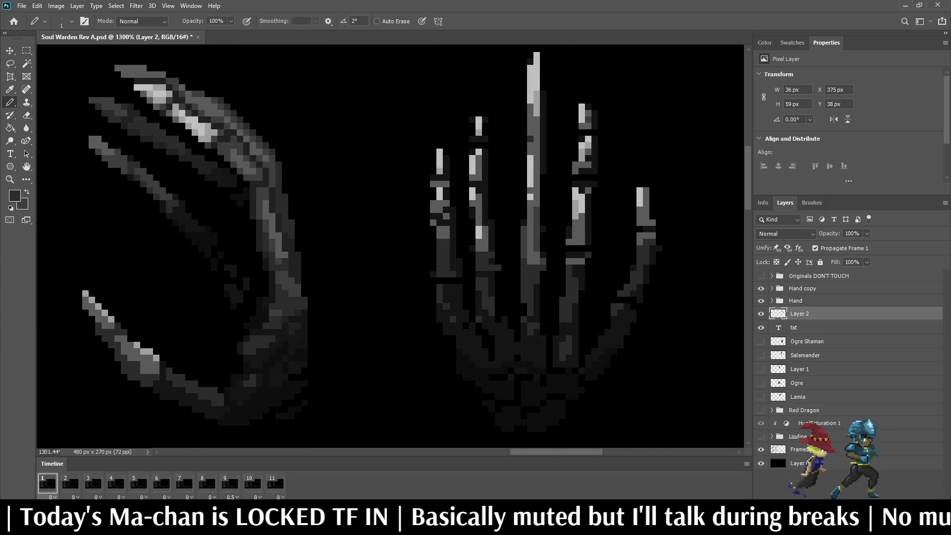
pyautogui.scroll(5, 638, 237)
pyautogui.press('e')
pyautogui.click(623, 236)
pyautogui.scroll(-5, 595, 237)
pyautogui.scroll(3, 594, 238)
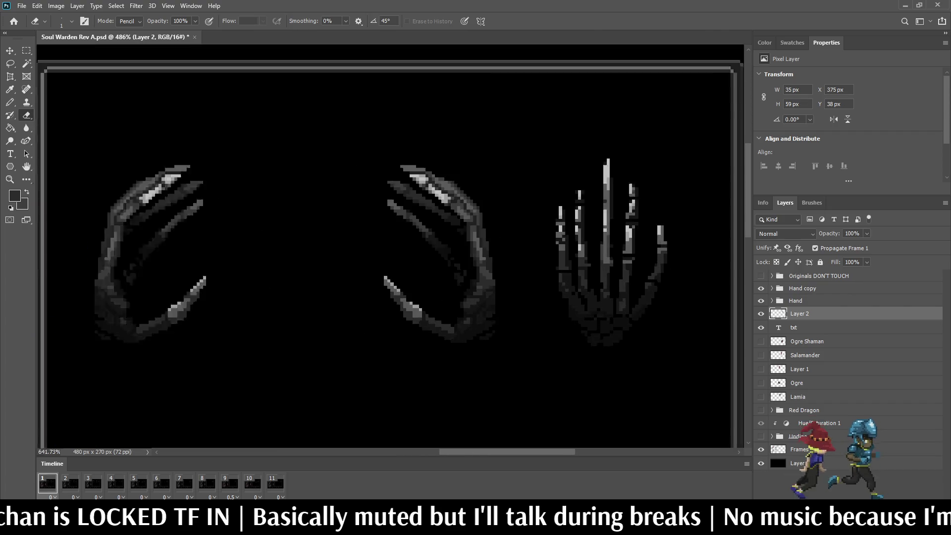
# Sample a colour from the canvas and return to single-pixel drawing on the skeleton hand
pyautogui.scroll(4, 569, 228)
pyautogui.press('i')
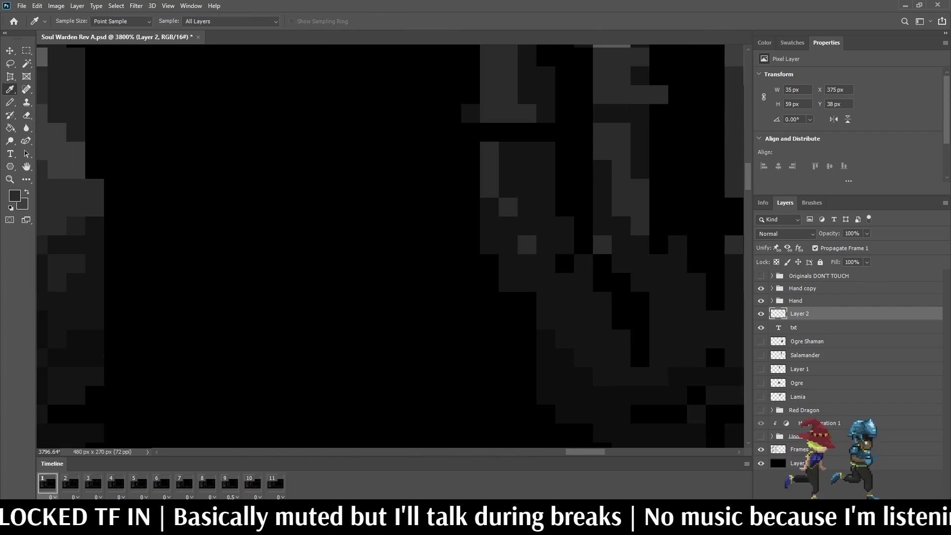
pyautogui.press('b')
pyautogui.scroll(-5, 564, 262)
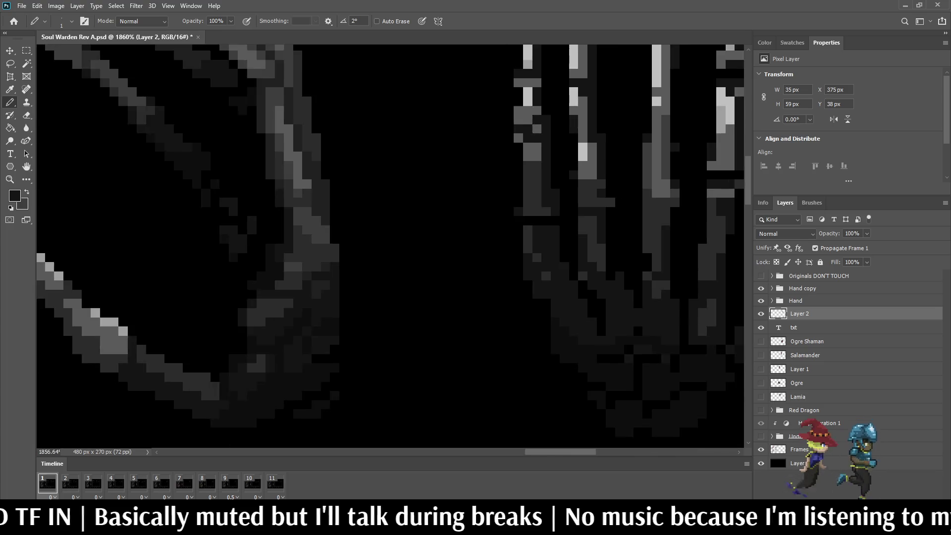
pyautogui.scroll(-6, 584, 158)
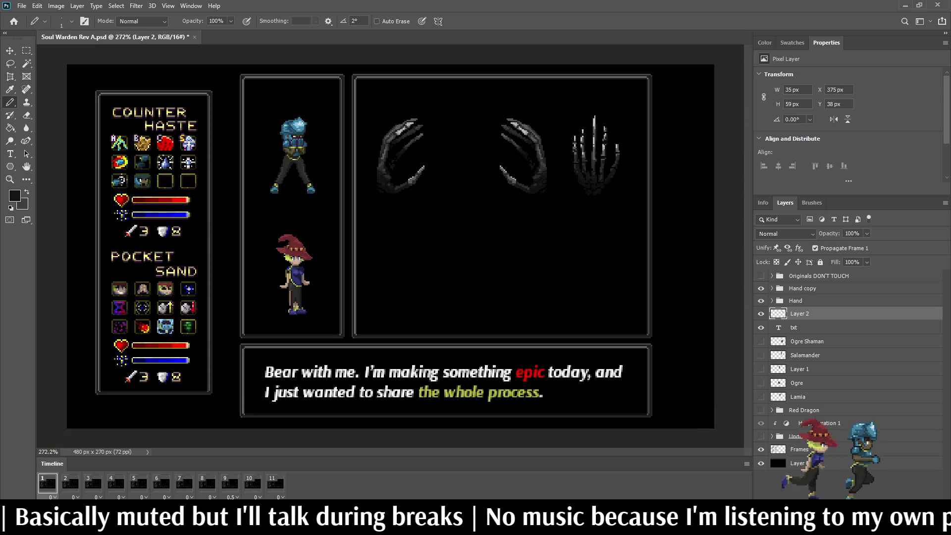
pyautogui.scroll(1, 584, 158)
pyautogui.scroll(3, 589, 148)
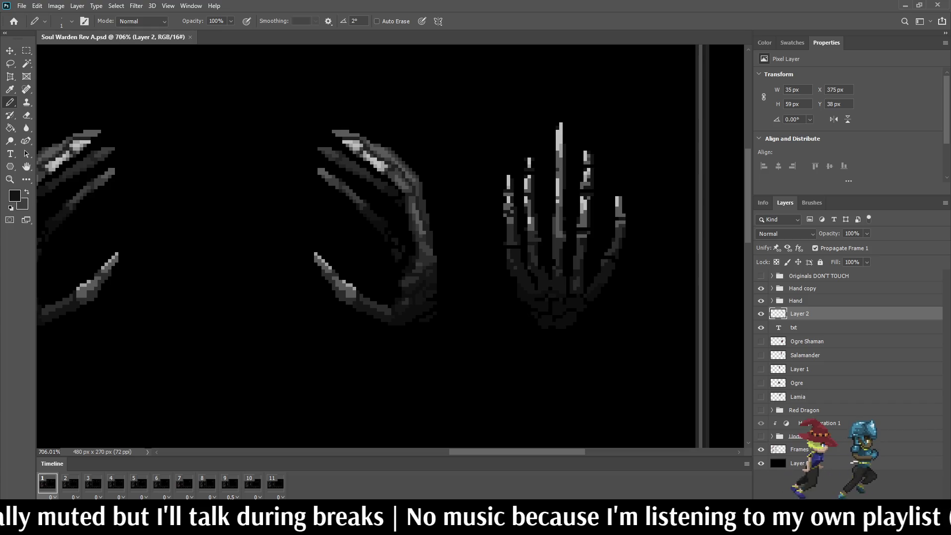
# View the mockup at actual size and 300%, then preview it full-screen fitted to the screen
pyautogui.hotkey('ctrl', '1')
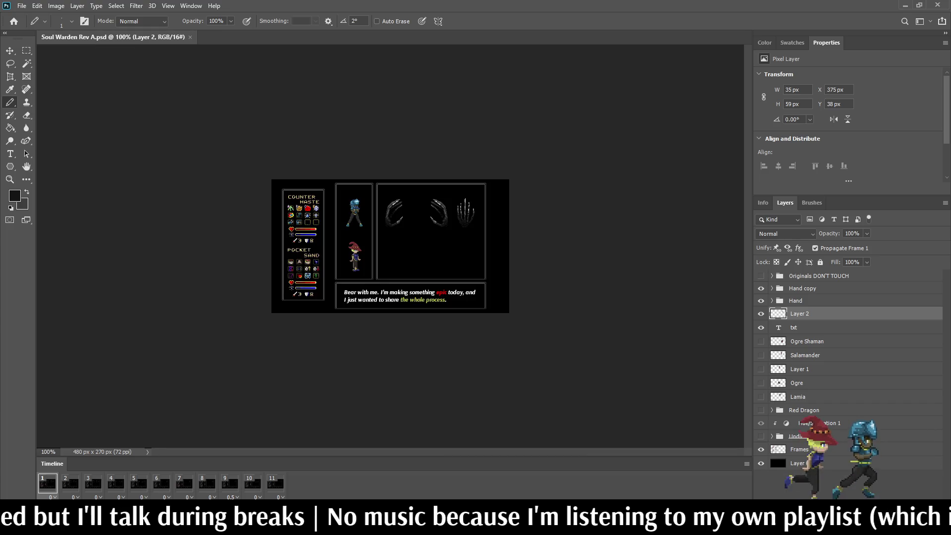
pyautogui.hotkey('ctrl', '+')
pyautogui.hotkey('ctrl', '+')
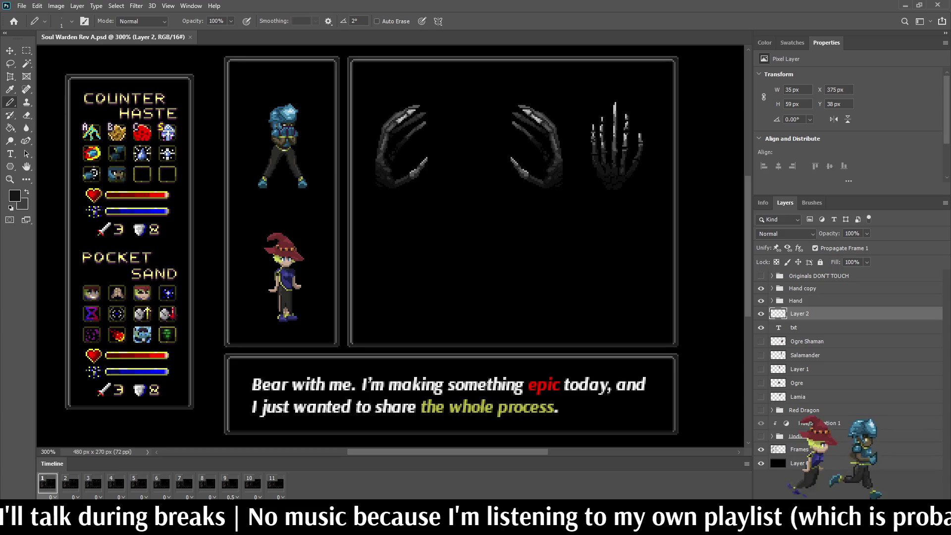
pyautogui.press('f')
pyautogui.press('f')
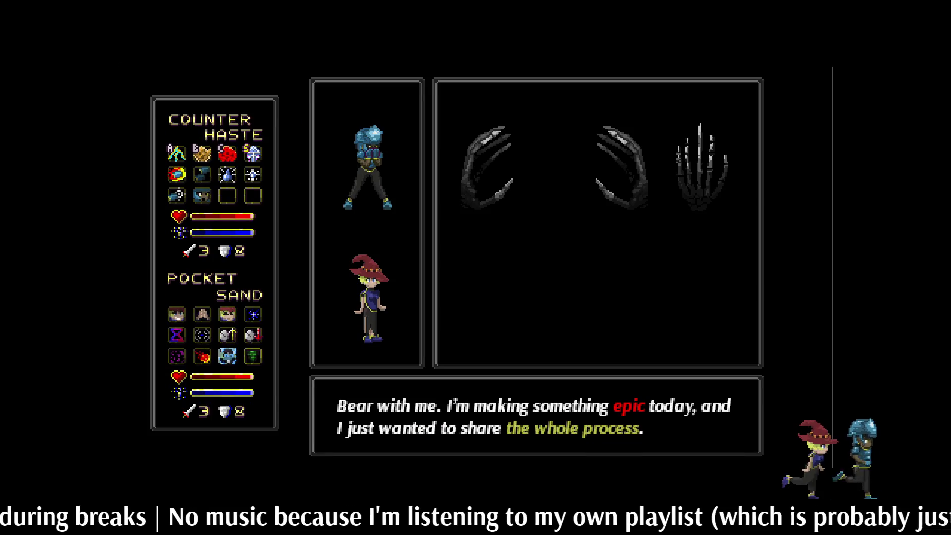
pyautogui.hotkey('ctrl', '1')
pyautogui.hotkey('ctrl', '0')
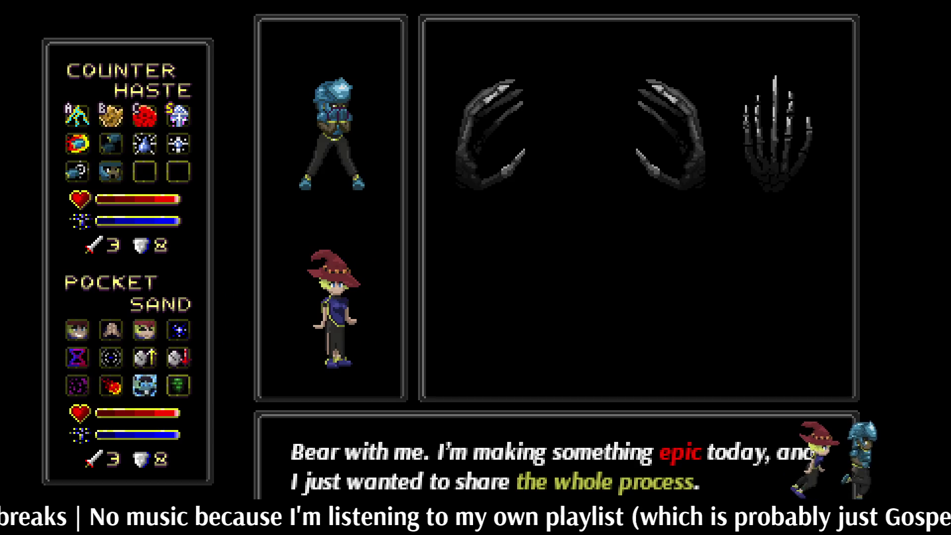
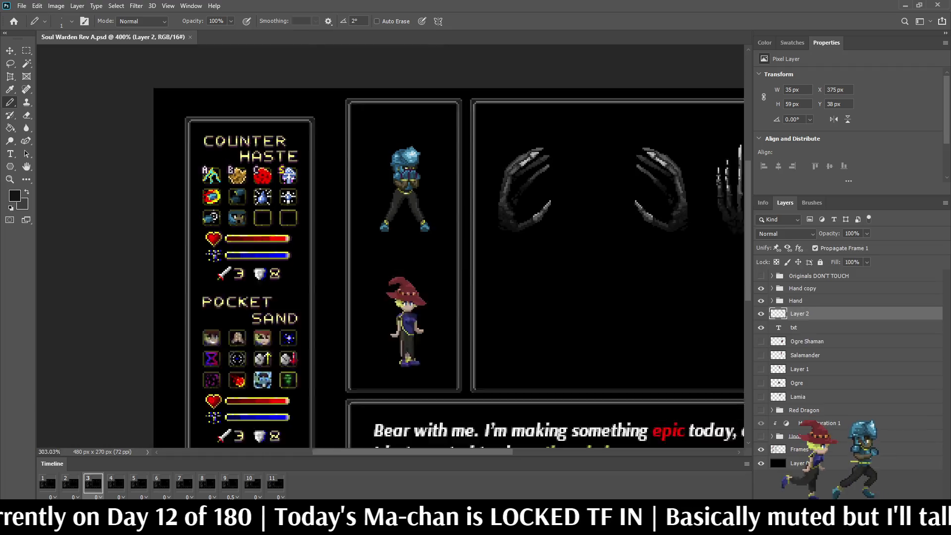
# Go to animation frame 1 and save the document
pyautogui.scroll(3, 550, 137)
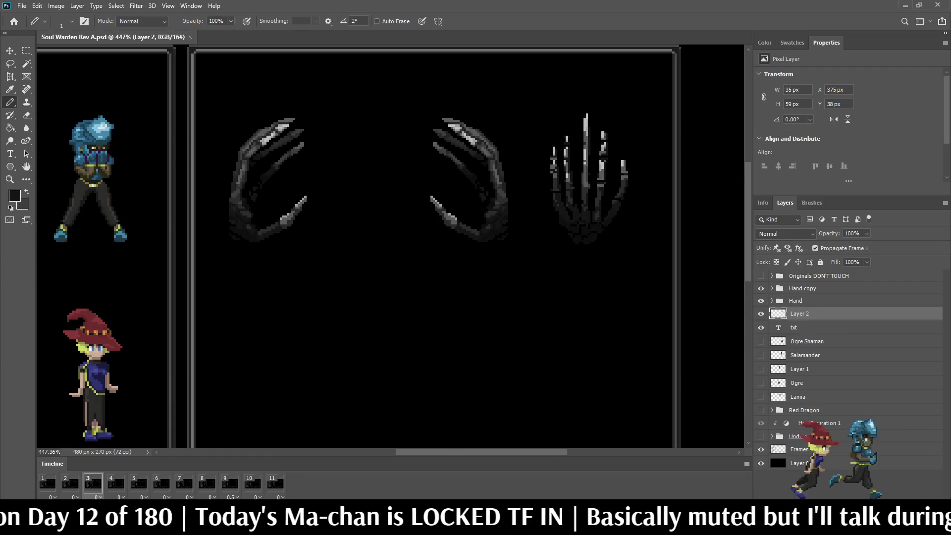
pyautogui.scroll(2, 614, 94)
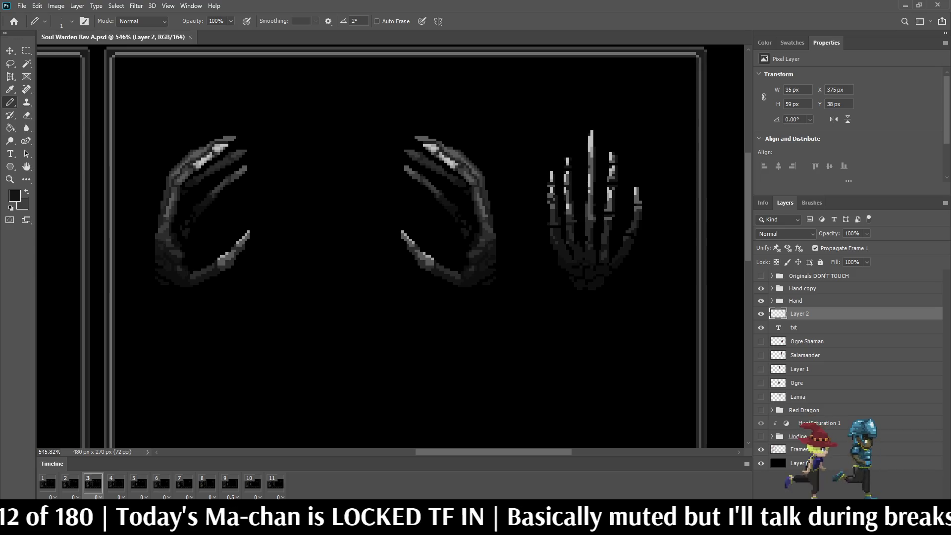
pyautogui.click(47, 483)
pyautogui.hotkey('ctrl', 's')
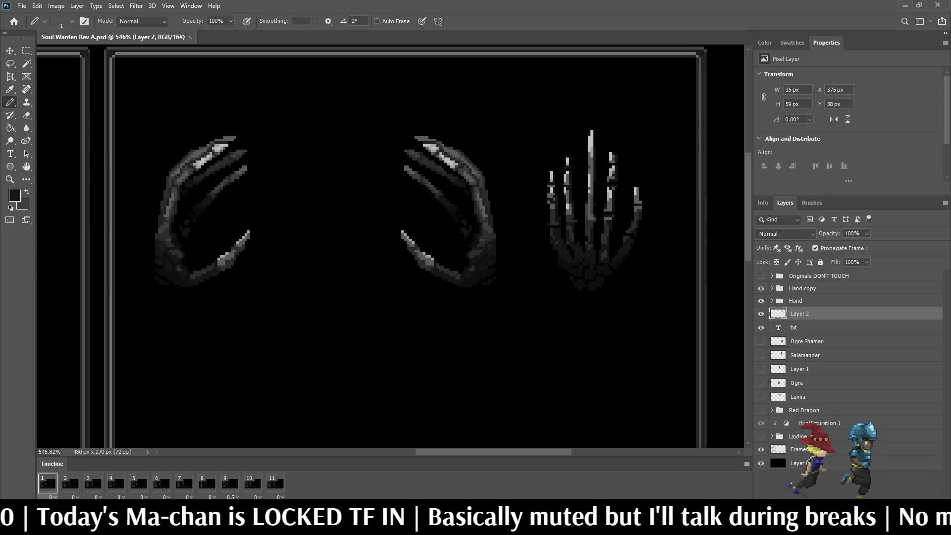
# Hide the Hand copy layer so the left claw disappears
pyautogui.scroll(-3, 391, 248)
pyautogui.scroll(3, 392, 247)
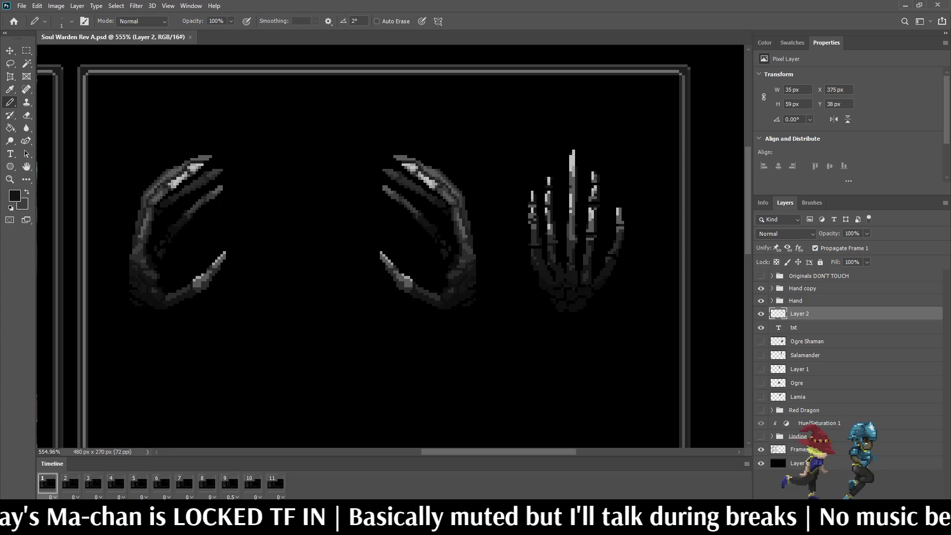
pyautogui.scroll(-2, 600, 173)
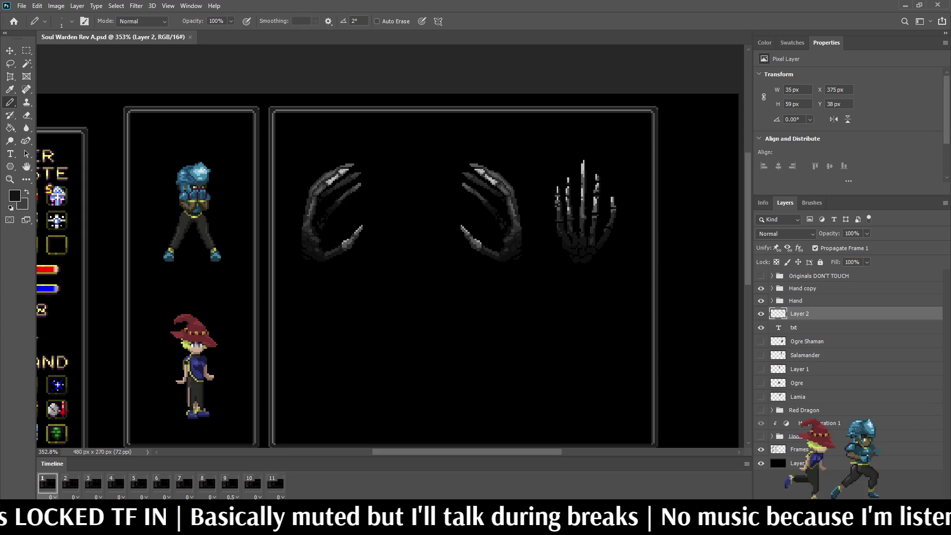
pyautogui.click(761, 288)
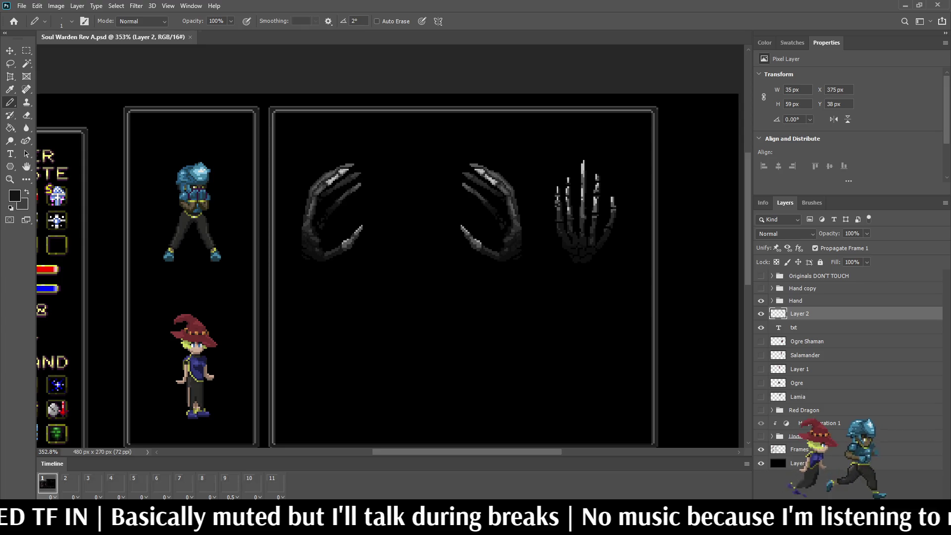
# Preview the attack animation, then save on frame 1
pyautogui.press('space')
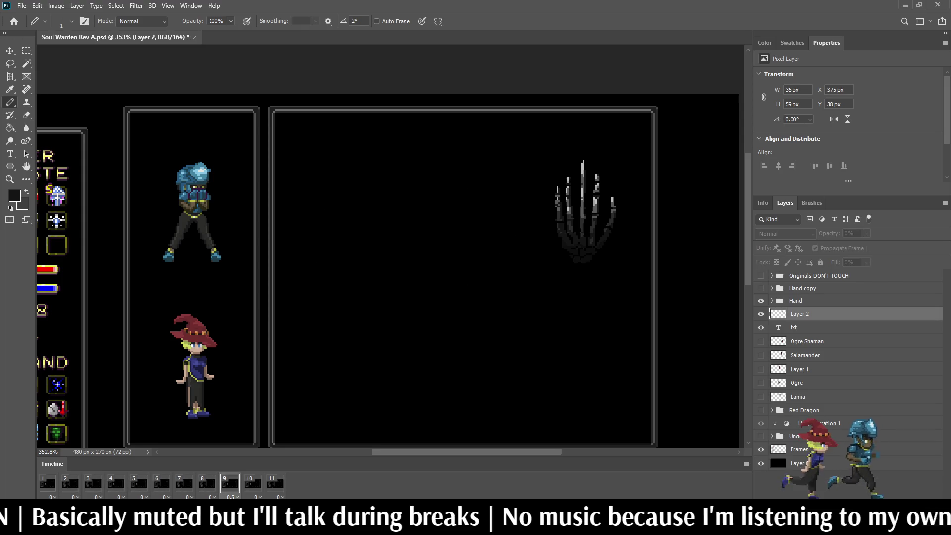
pyautogui.press('space')
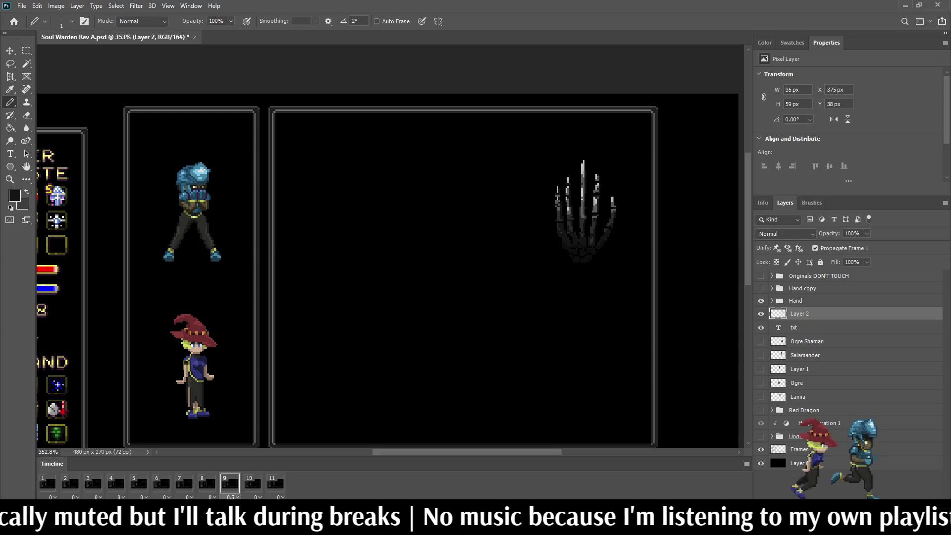
pyautogui.hotkey('ctrl', 's')
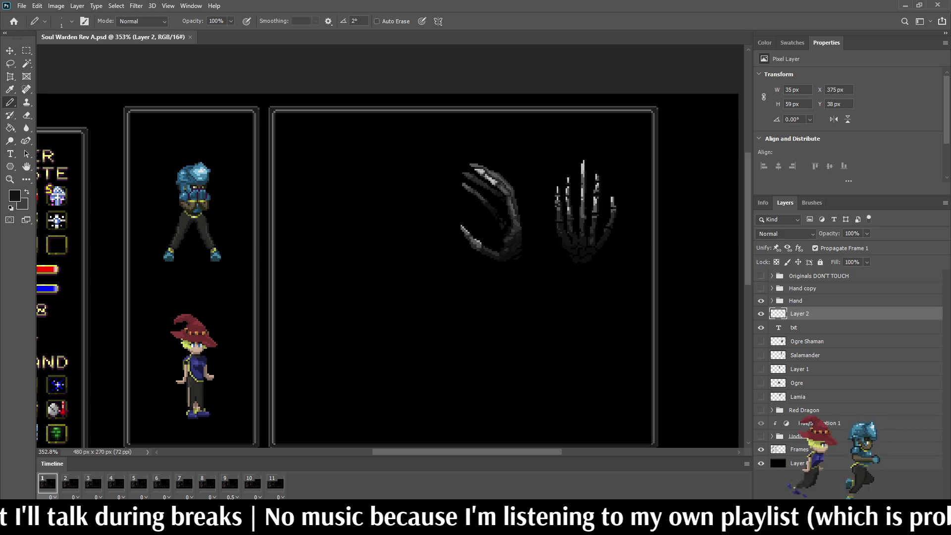
pyautogui.hotkey('ctrl', 't')
# Nudge the skeletal hand left to X 255 px, commit it, and save
pyautogui.hotkey('shift', 'Left')
pyautogui.hotkey('shift', 'Left')
pyautogui.hotkey('shift', 'Left')
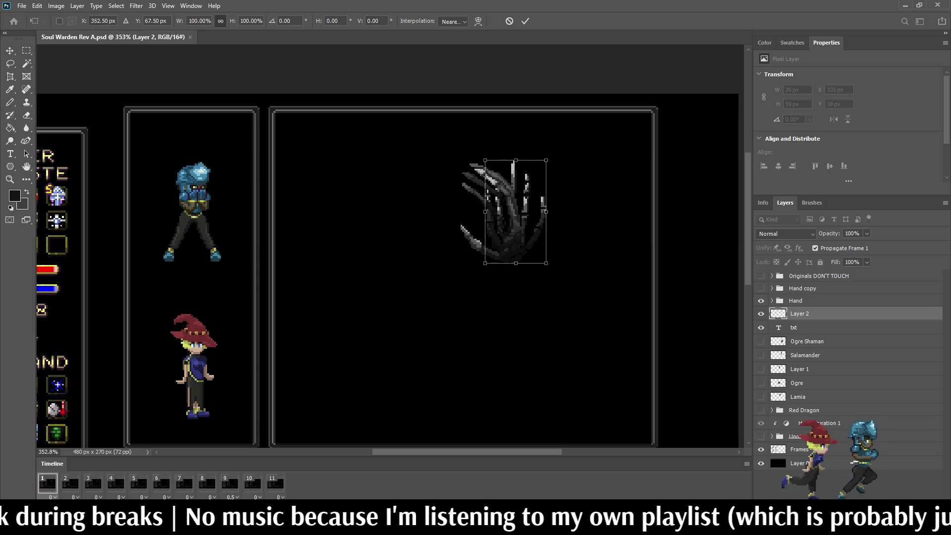
pyautogui.hotkey('shift', 'Left')
pyautogui.hotkey('shift', 'Left')
pyautogui.hotkey('shift', 'Left')
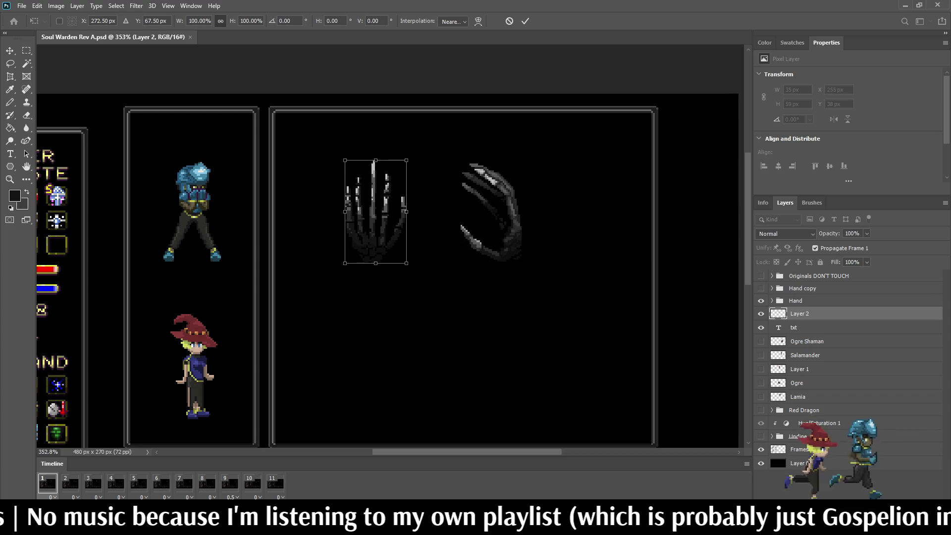
pyautogui.press('Return')
pyautogui.hotkey('ctrl', 's')
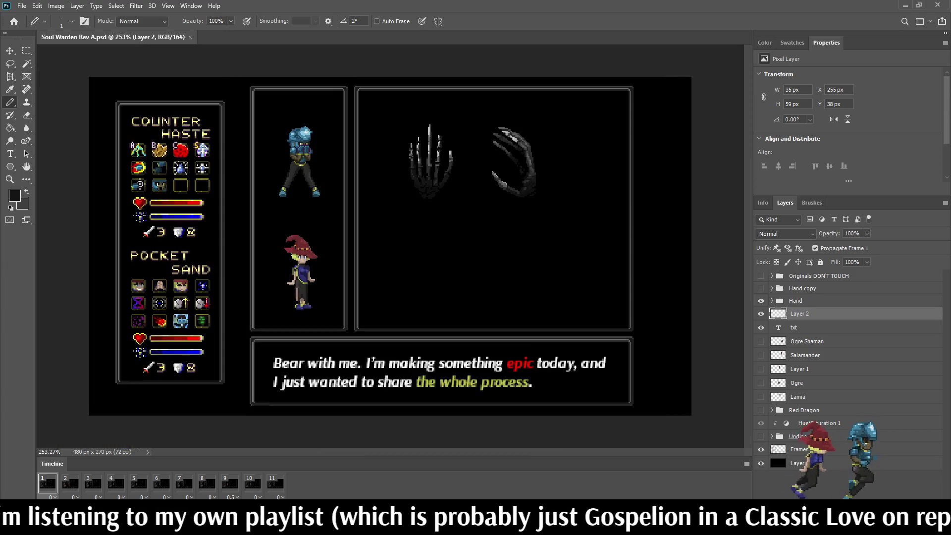
# Zoom in and view frame 2 to check the claw's attack pose, then save
pyautogui.scroll(5, 457, 141)
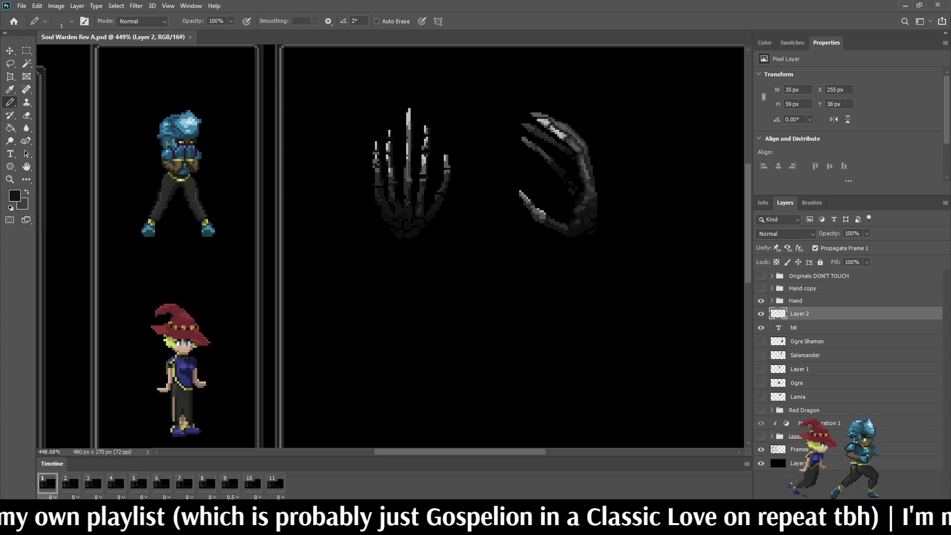
pyautogui.click(71, 483)
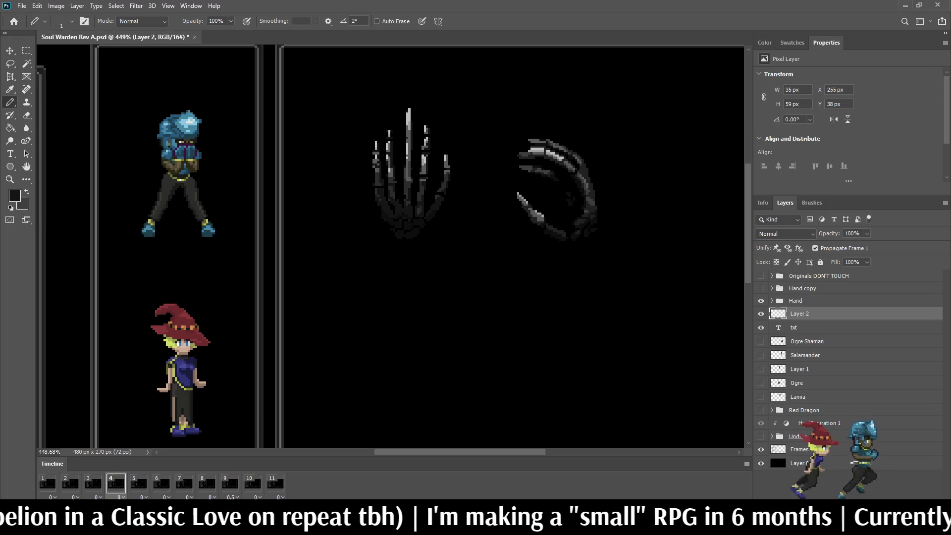
pyautogui.hotkey('ctrl', 's')
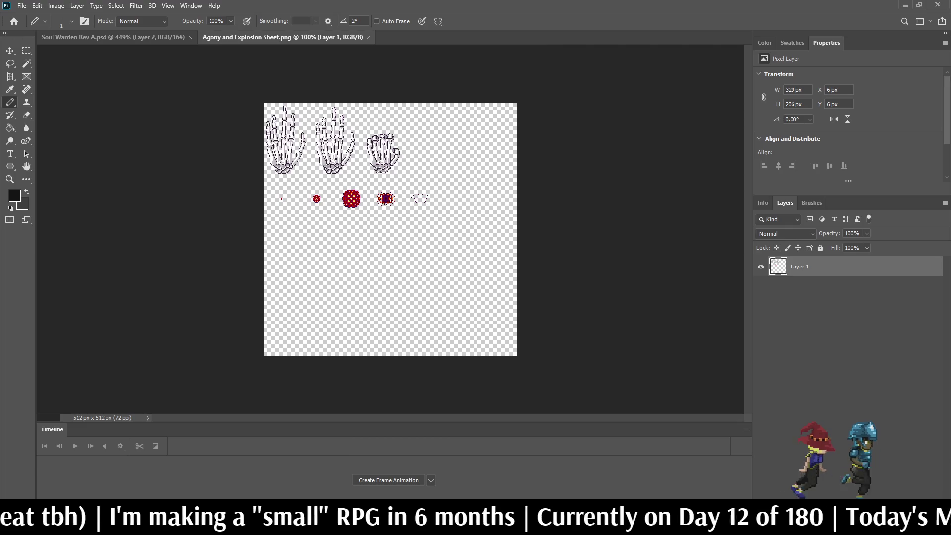
pyautogui.press('l')
pyautogui.scroll(8, 358, 138)
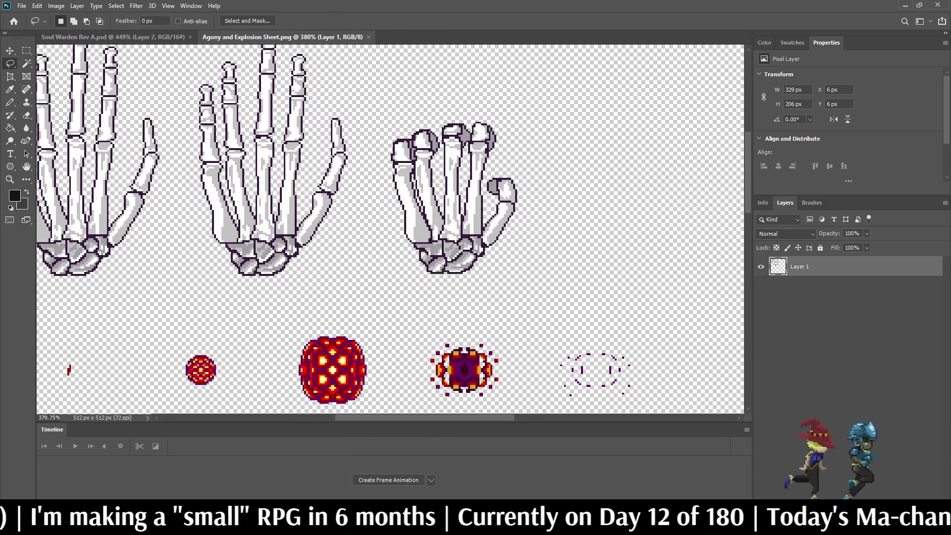
pyautogui.moveTo(382, 95)
pyautogui.mouseDown()
pyautogui.moveTo(544, 184)
pyautogui.moveTo(488, 283)
pyautogui.moveTo(399, 252)
pyautogui.moveTo(367, 138)
pyautogui.moveTo(370, 102)
pyautogui.mouseUp()
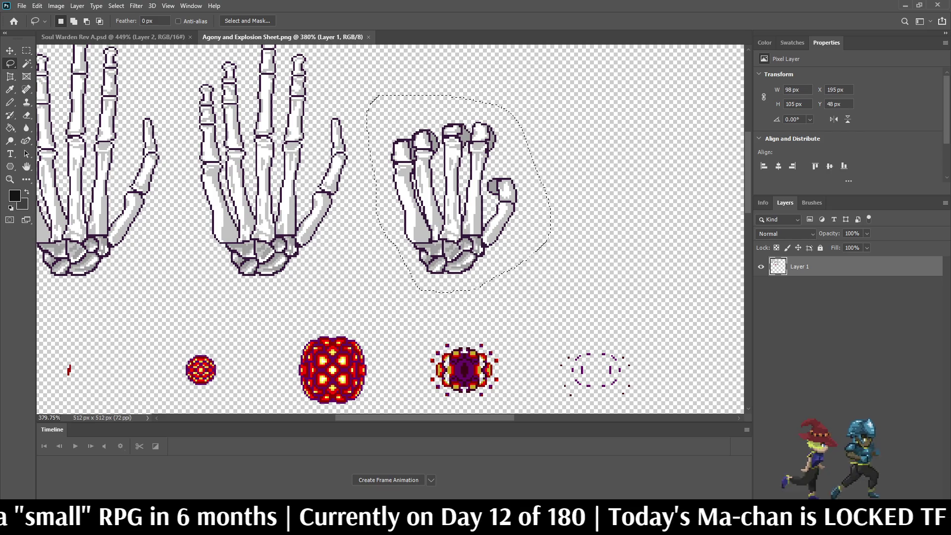
pyautogui.hotkey('ctrl', 'w')
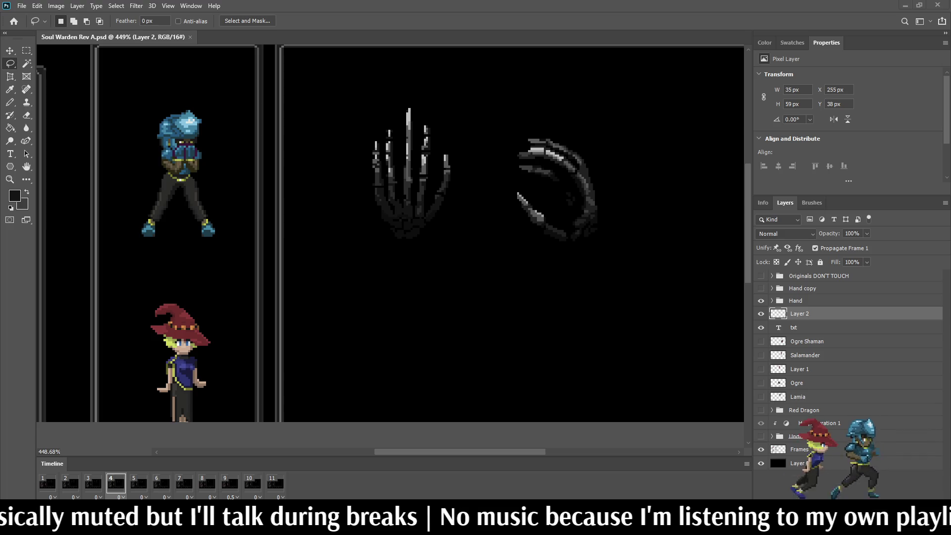
pyautogui.scroll(-3, 475, 114)
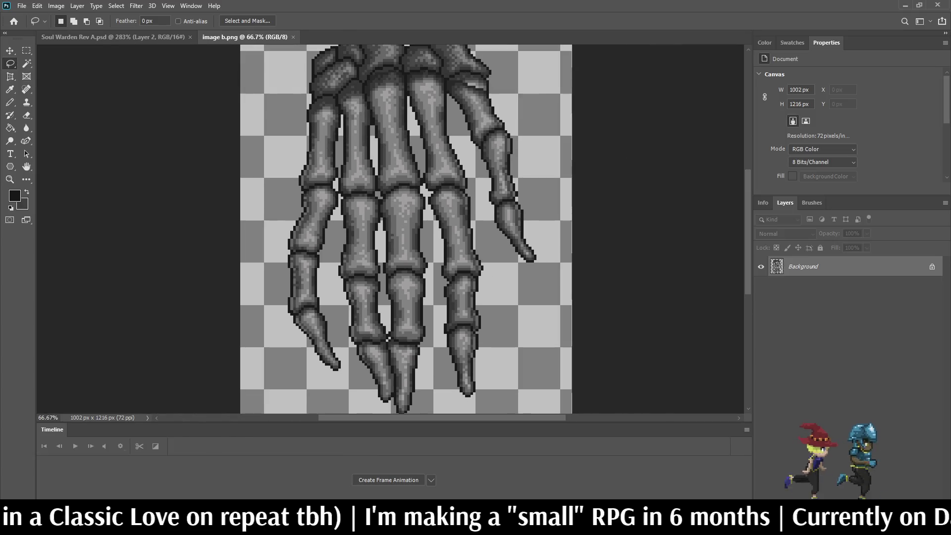
pyautogui.scroll(-3, 505, 287)
pyautogui.scroll(6, 506, 287)
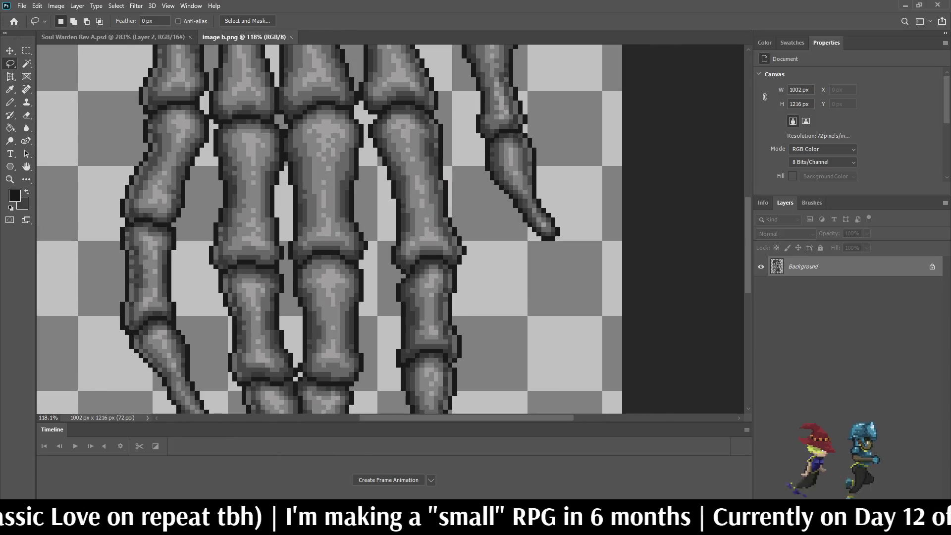
pyautogui.scroll(-4, 390, 228)
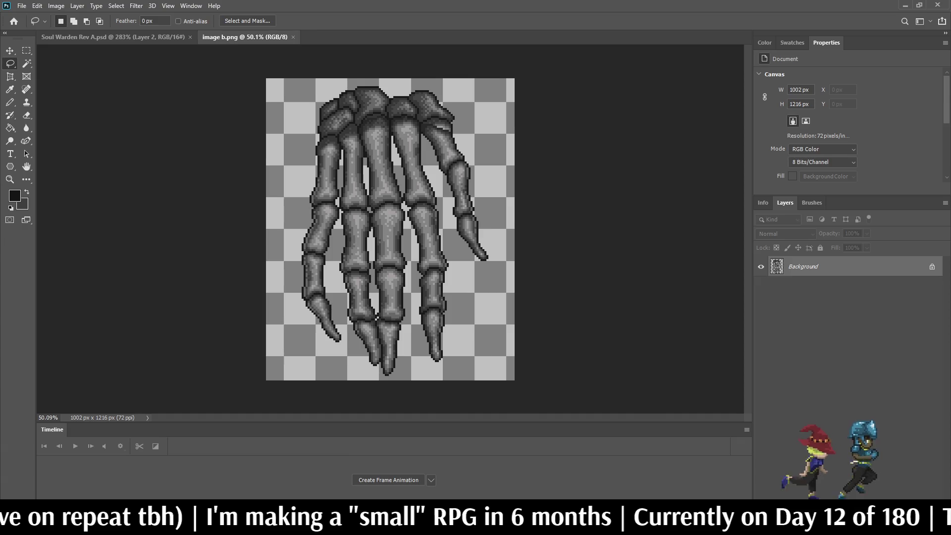
pyautogui.scroll(6, 342, 148)
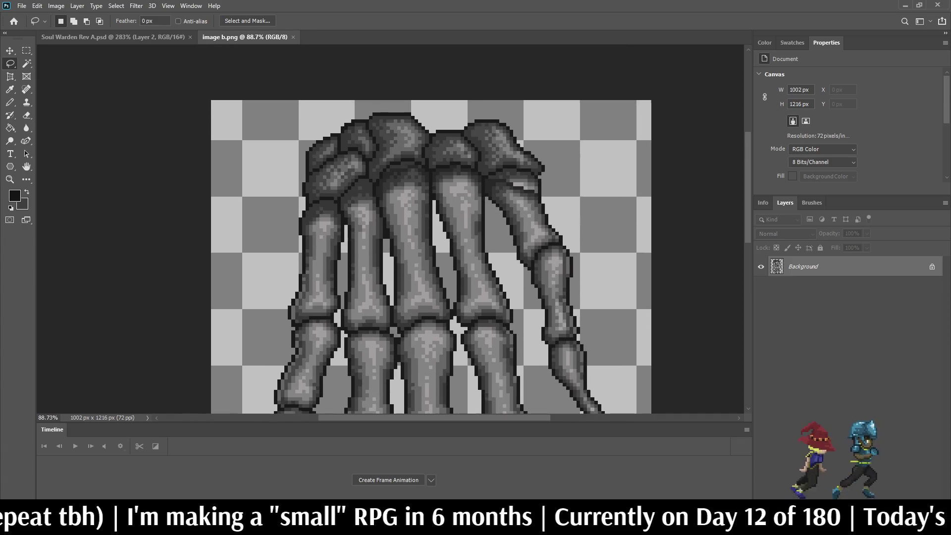
pyautogui.scroll(-6, 390, 229)
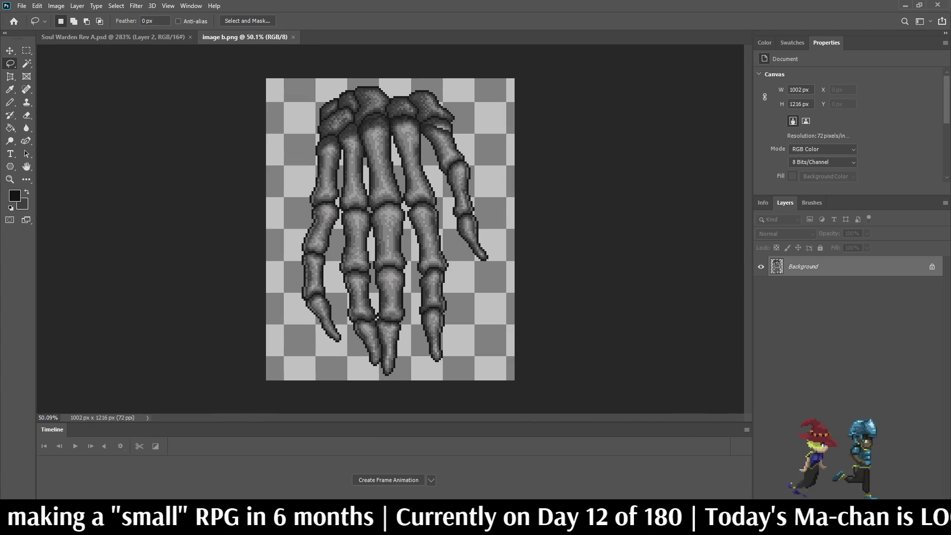
pyautogui.scroll(5, 383, 166)
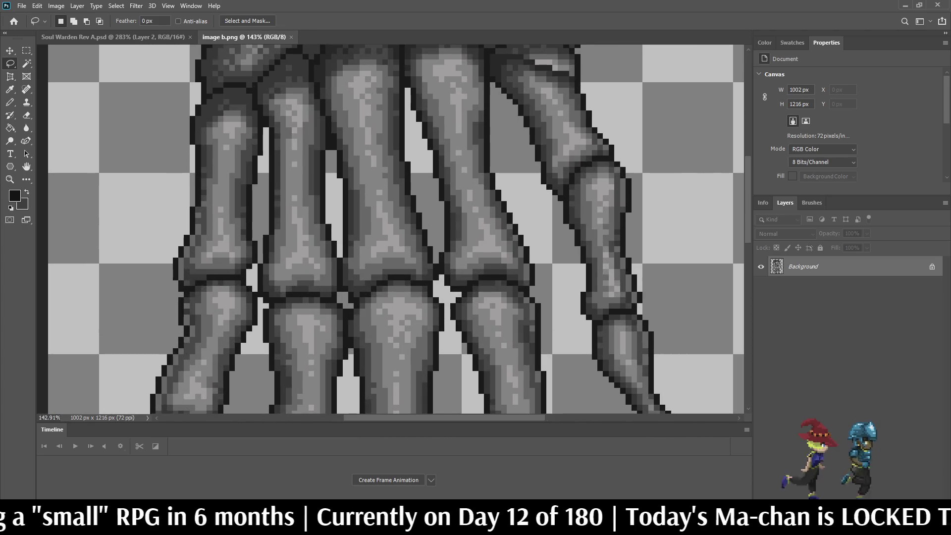
pyautogui.scroll(3, 391, 228)
pyautogui.scroll(-2, 391, 228)
pyautogui.scroll(2, 392, 228)
pyautogui.scroll(-5, 390, 229)
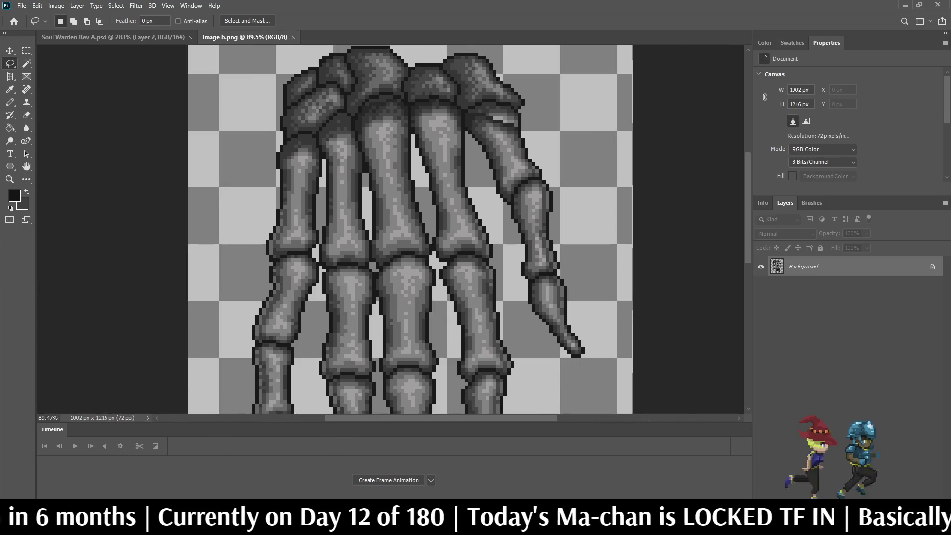
pyautogui.scroll(4, 390, 229)
pyautogui.scroll(-6, 390, 229)
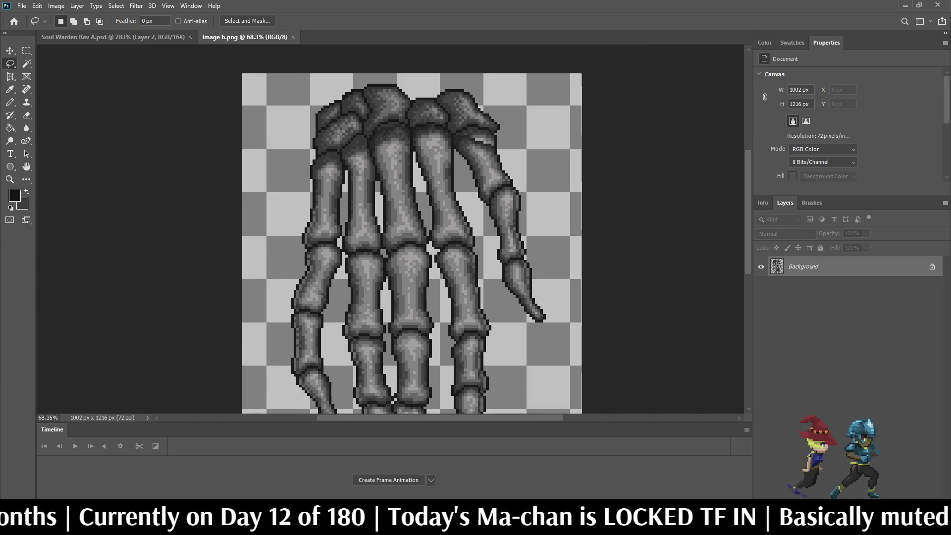
pyautogui.scroll(6, 390, 229)
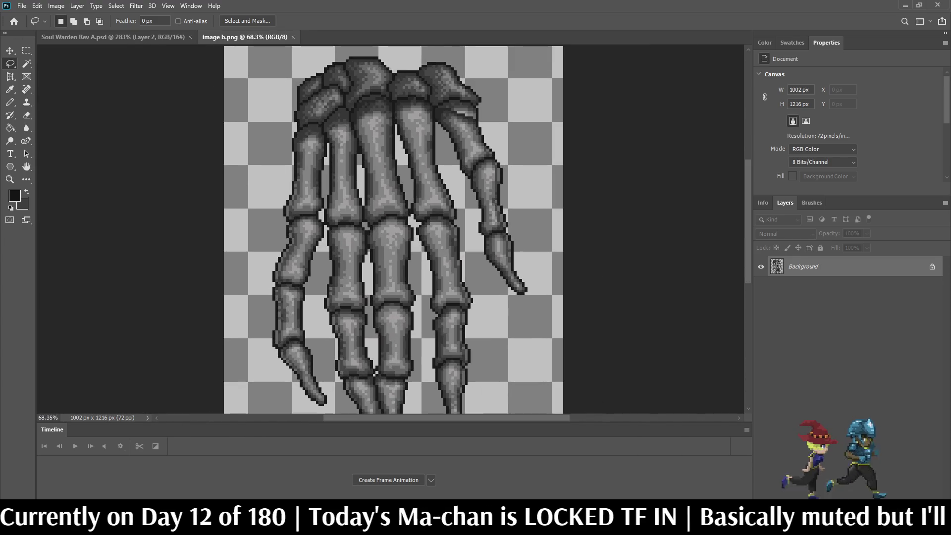
pyautogui.scroll(-4, 390, 229)
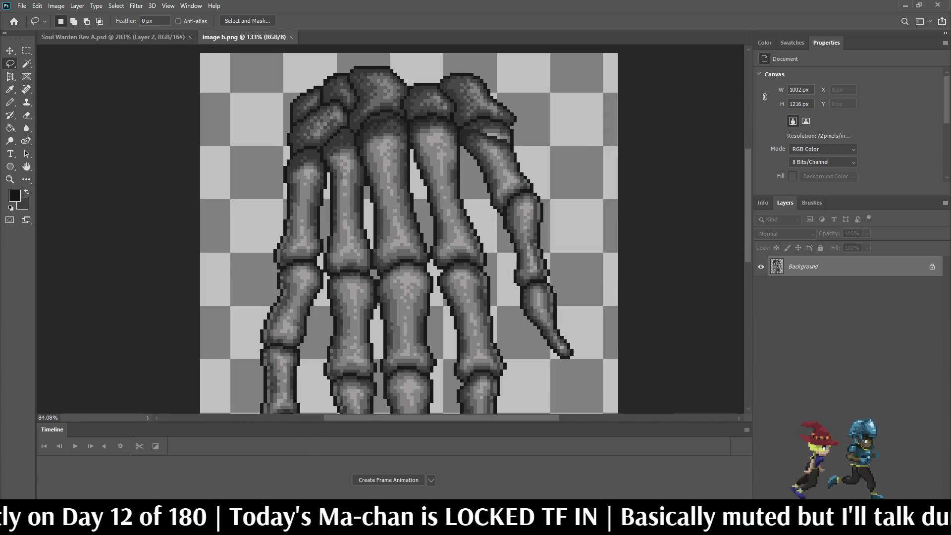
pyautogui.scroll(3, 390, 229)
pyautogui.scroll(4, 390, 229)
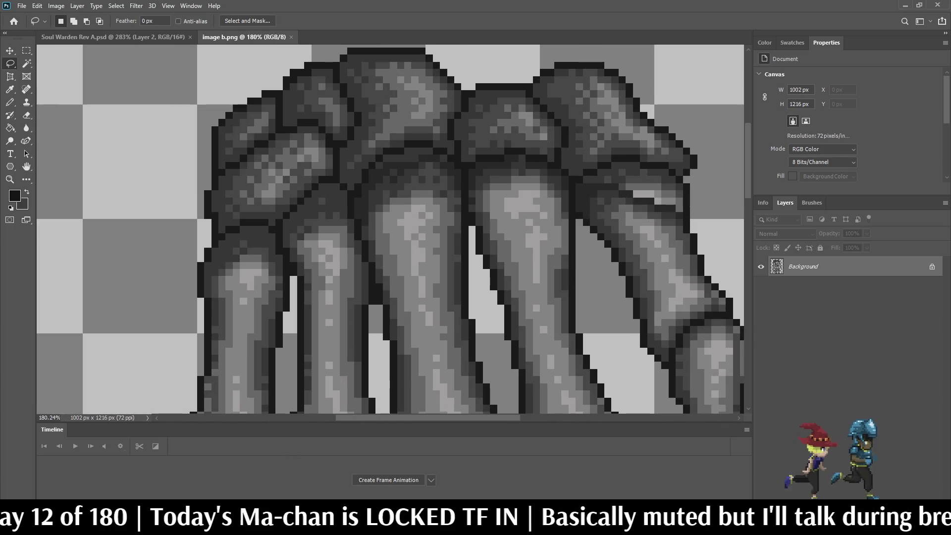
pyautogui.hotkey('ctrl', 'w')
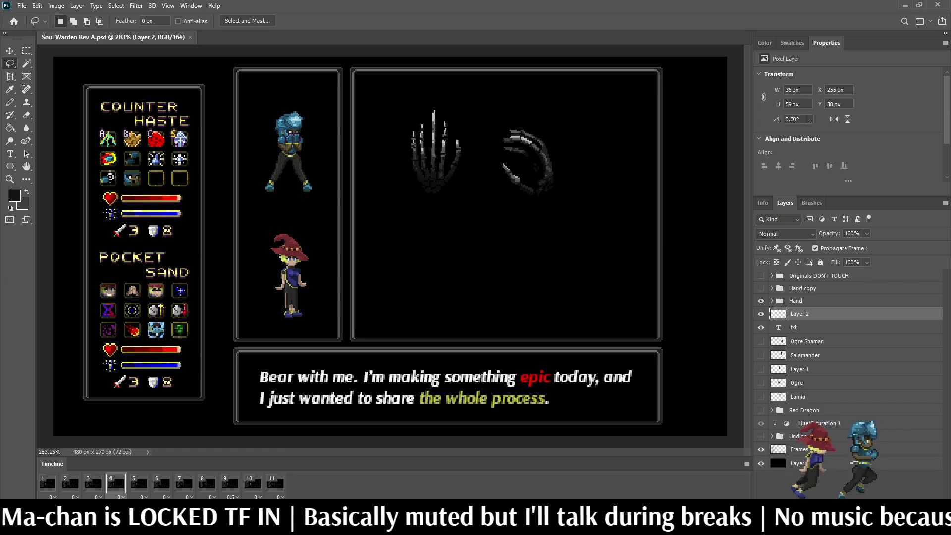
# Preview the hand attack animation, then save on frame 1
pyautogui.press('space')
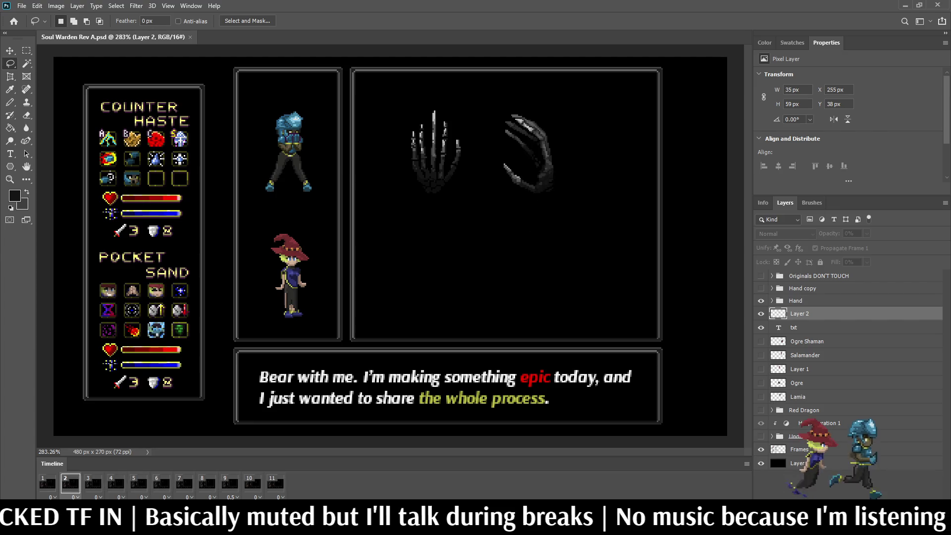
pyautogui.press('space')
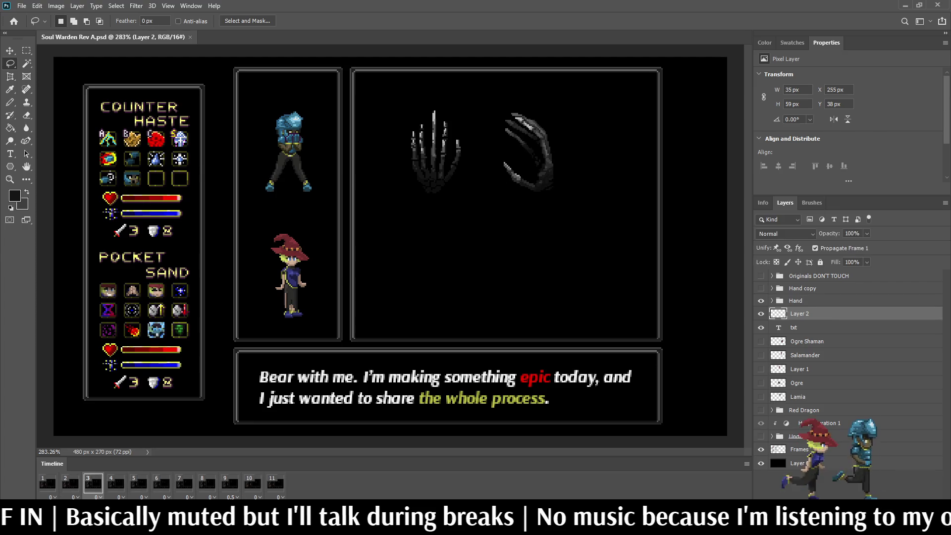
pyautogui.click(47, 483)
pyautogui.hotkey('ctrl', 's')
# Switch to the Pencil, view animation frame 4, and save again
pyautogui.scroll(4, 424, 106)
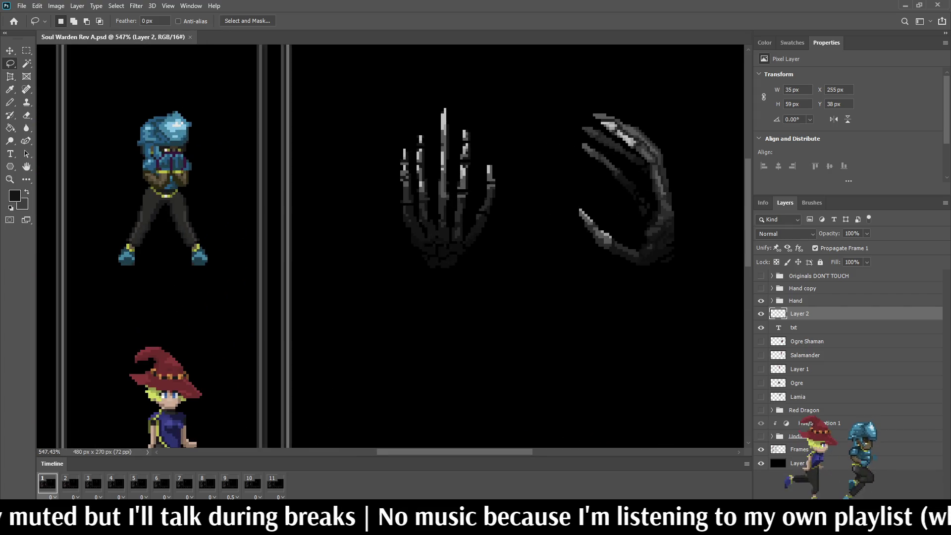
pyautogui.press('b')
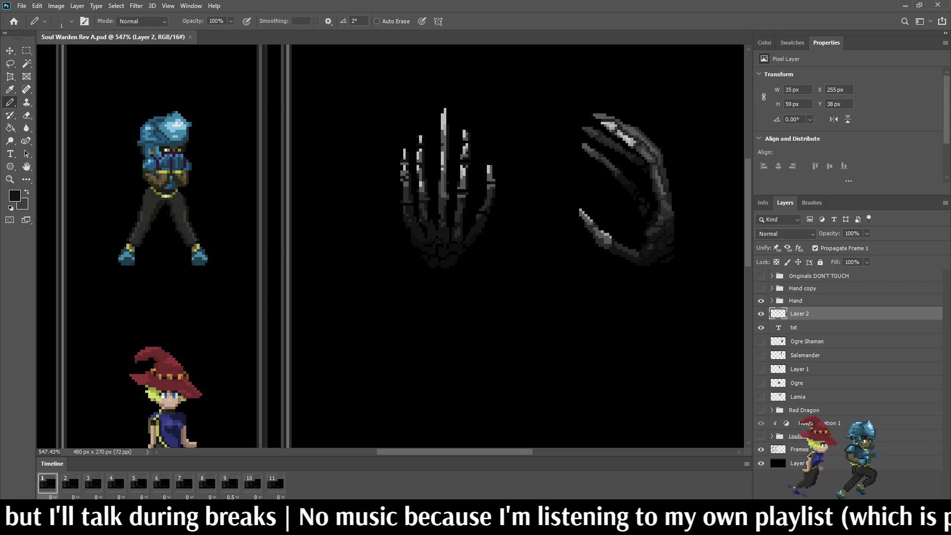
pyautogui.click(115, 482)
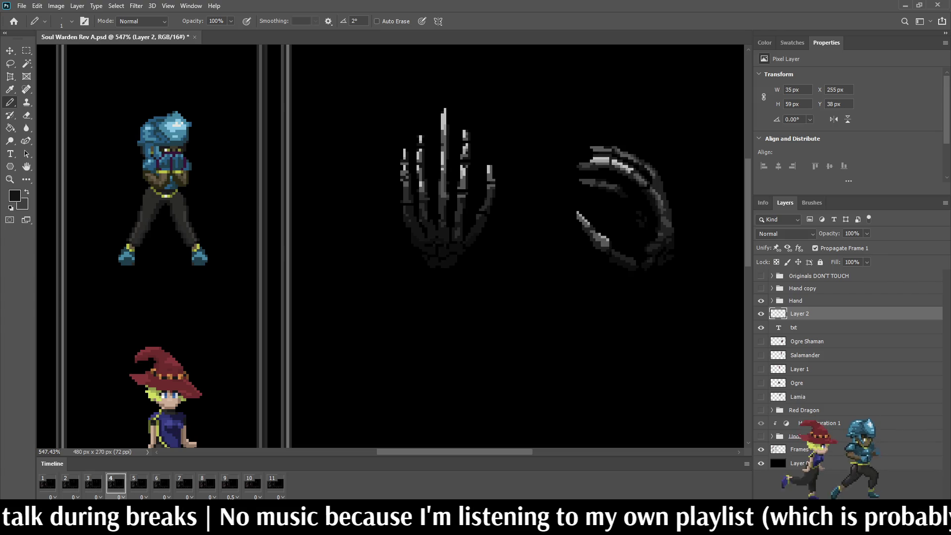
pyautogui.scroll(-4, 418, 133)
pyautogui.hotkey('ctrl', 's')
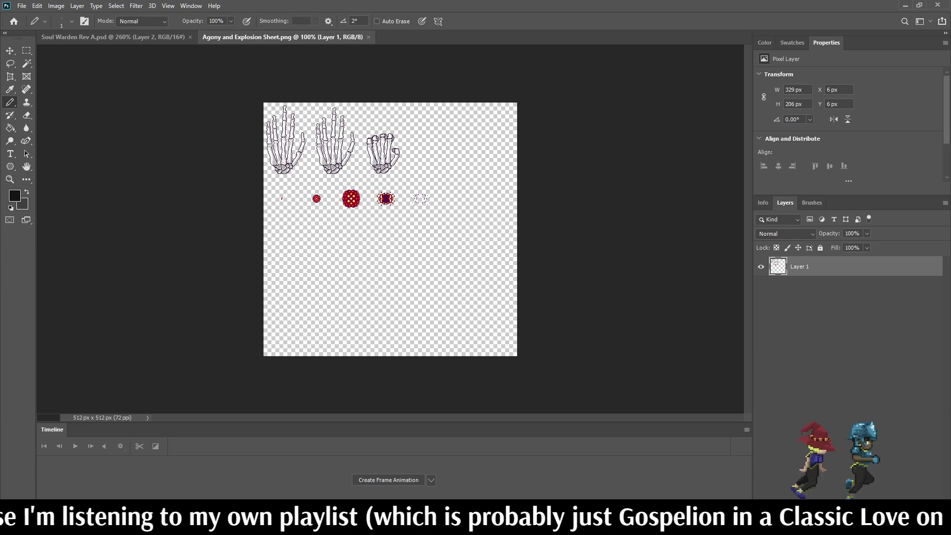
# Lasso the curled third skeleton hand on the sprite sheet, then close the sheet
pyautogui.press('l')
pyautogui.scroll(6, 367, 158)
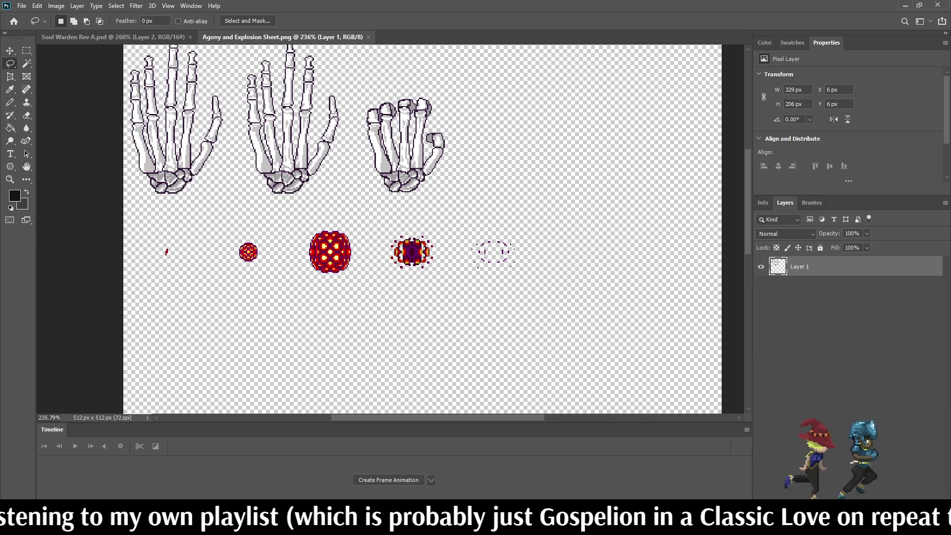
pyautogui.moveTo(355, 85)
pyautogui.mouseDown()
pyautogui.moveTo(463, 94)
pyautogui.moveTo(443, 187)
pyautogui.moveTo(395, 199)
pyautogui.moveTo(358, 118)
pyautogui.moveTo(355, 86)
pyautogui.mouseUp()
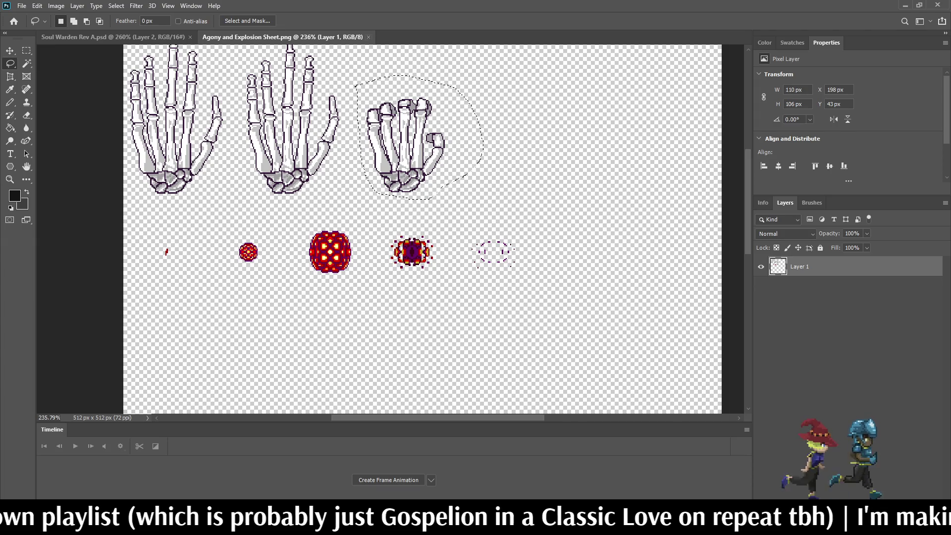
pyautogui.click(368, 37)
pyautogui.scroll(-1, 391, 238)
pyautogui.scroll(2, 391, 238)
pyautogui.scroll(4, 421, 107)
# Paste the white skeleton hand, scale it to about 52%, and place it over the dark hand
pyautogui.hotkey('ctrl', 'v')
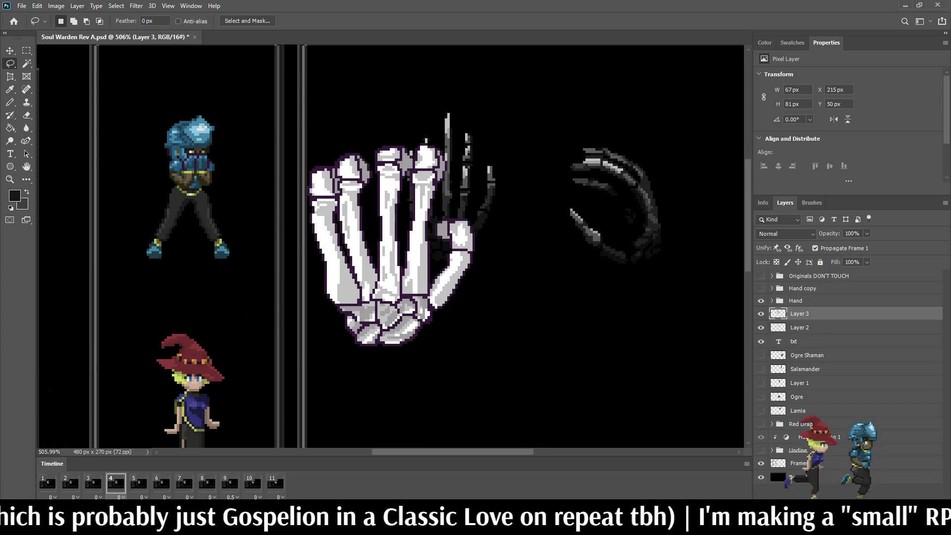
pyautogui.hotkey('ctrl', 't')
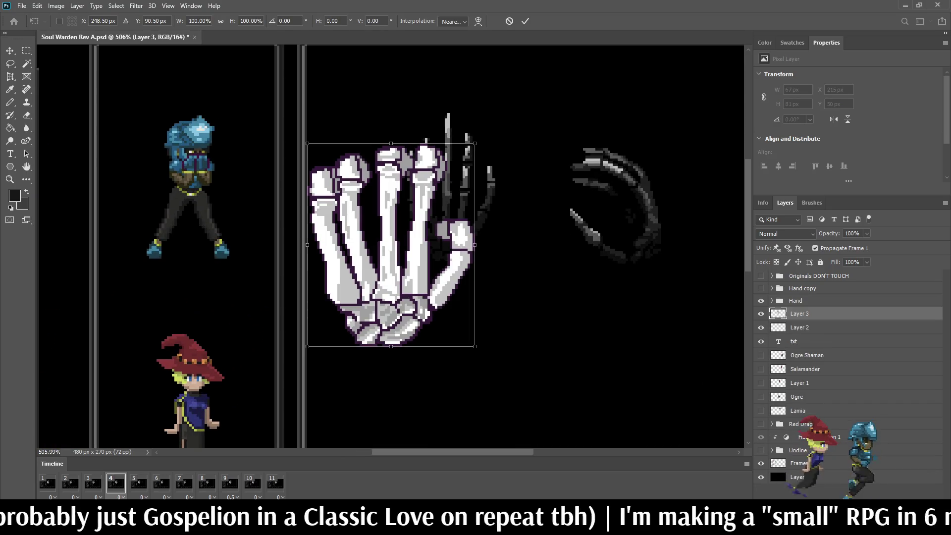
pyautogui.moveTo(474, 143); pyautogui.dragTo(395, 239)
pyautogui.moveTo(350, 293); pyautogui.dragTo(448, 202)
pyautogui.scroll(2, 466, 187)
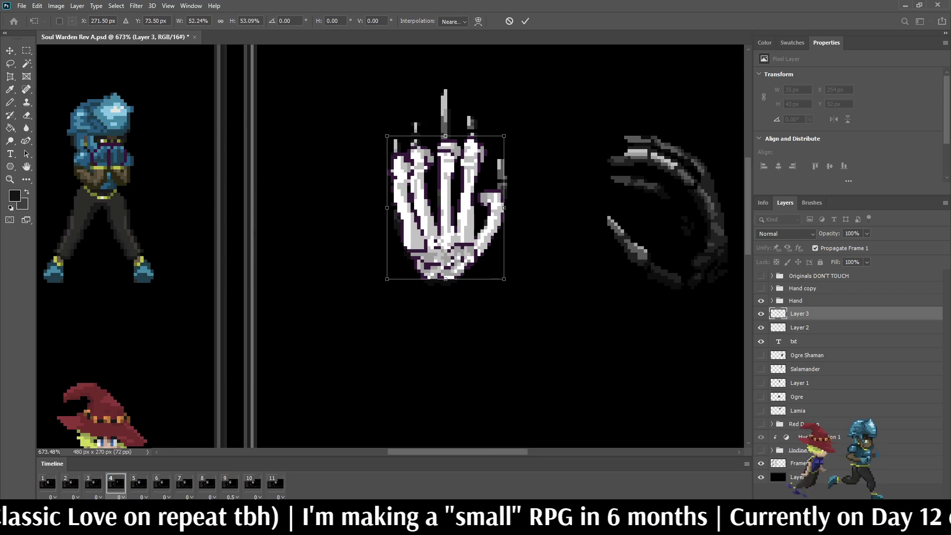
pyautogui.press('Return')
# Reopen the transform on the skeleton hand and commit it without changes
pyautogui.press('l')
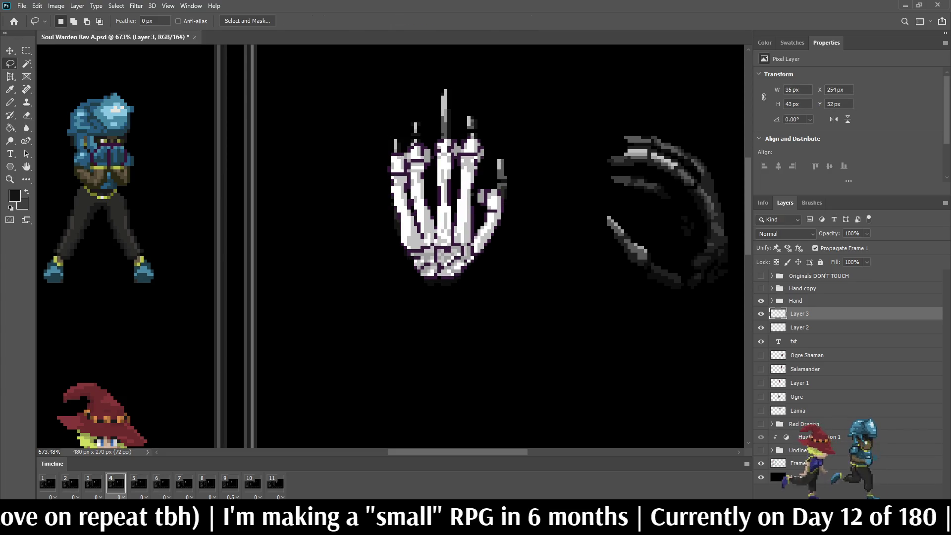
pyautogui.hotkey('ctrl', 't')
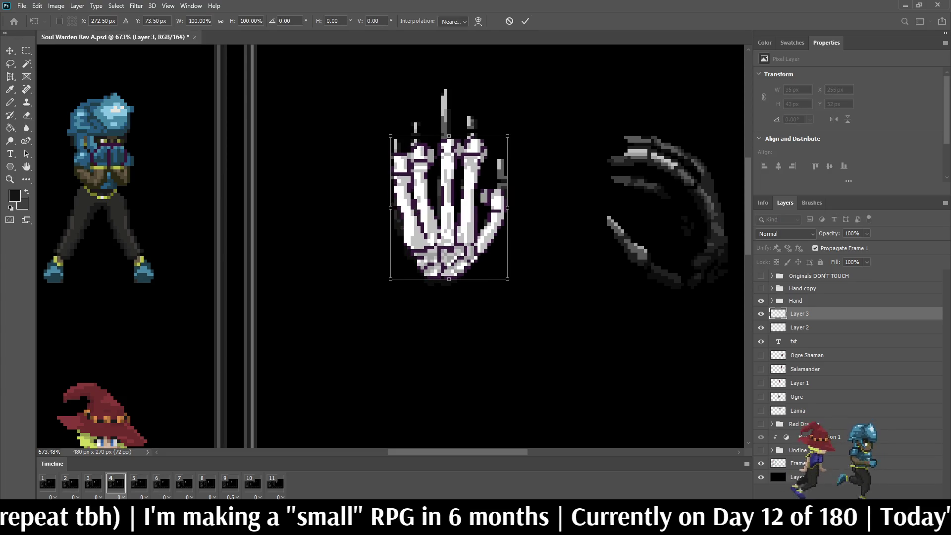
pyautogui.press('Return')
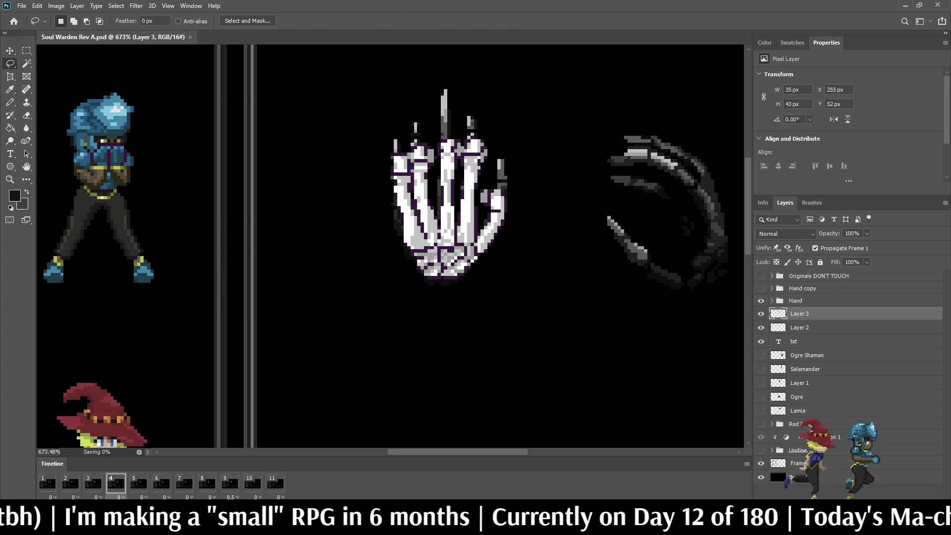
pyautogui.scroll(-5, 392, 248)
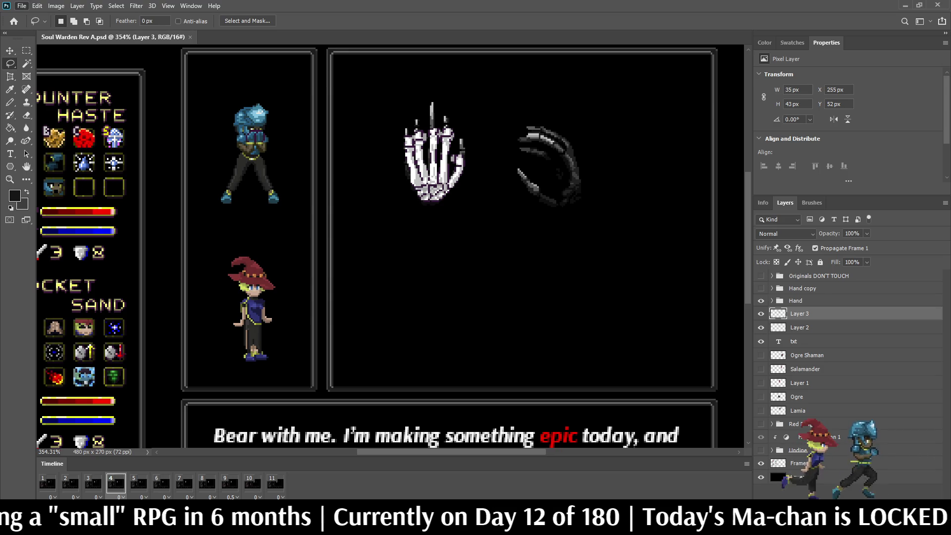
pyautogui.scroll(5, 331, 184)
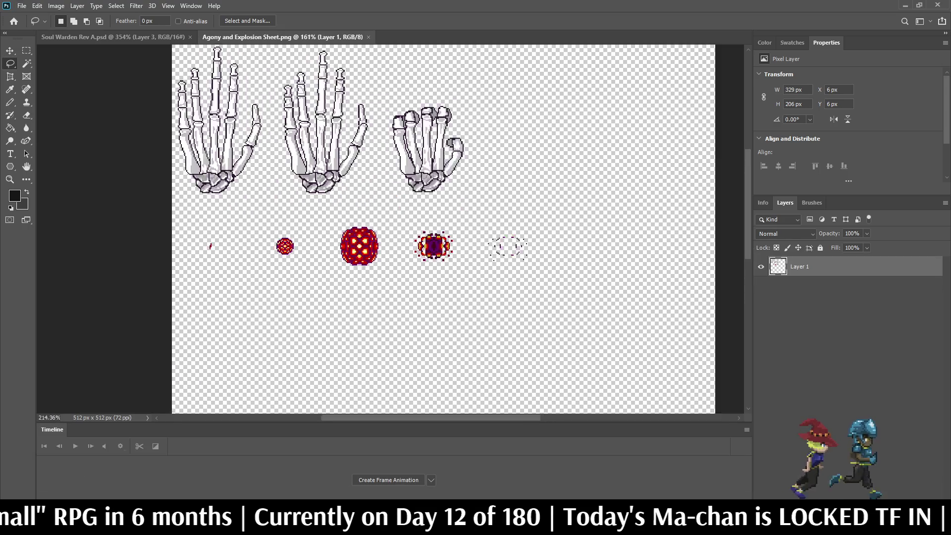
# Pan around the Agony and Explosion Sheet's skeleton hands, then close the sheet
pyautogui.moveTo(426, 228); pyautogui.dragTo(538, 302)
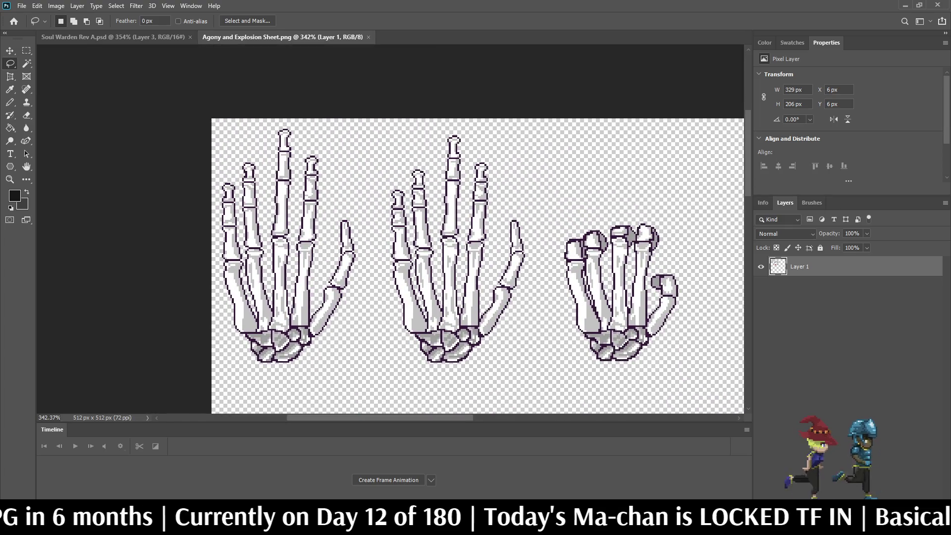
pyautogui.scroll(-4, 427, 229)
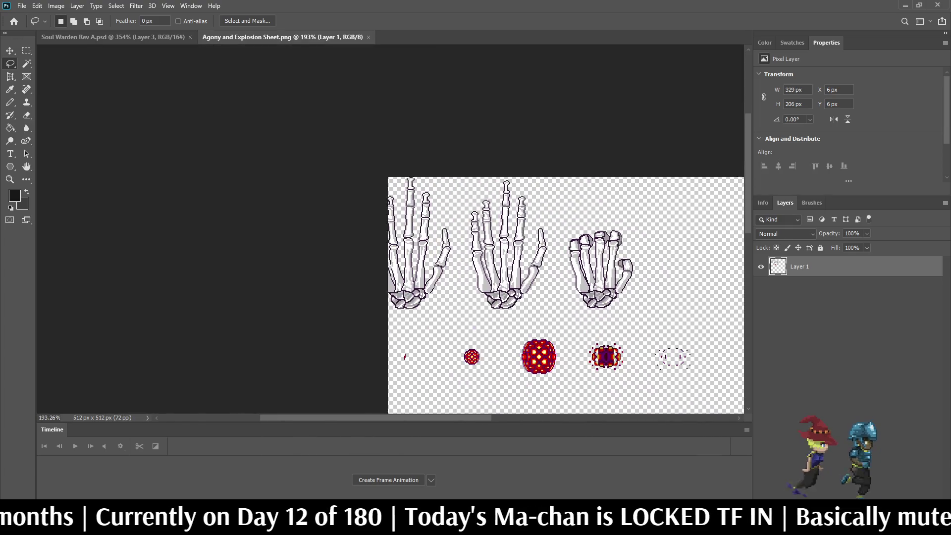
pyautogui.scroll(4, 428, 230)
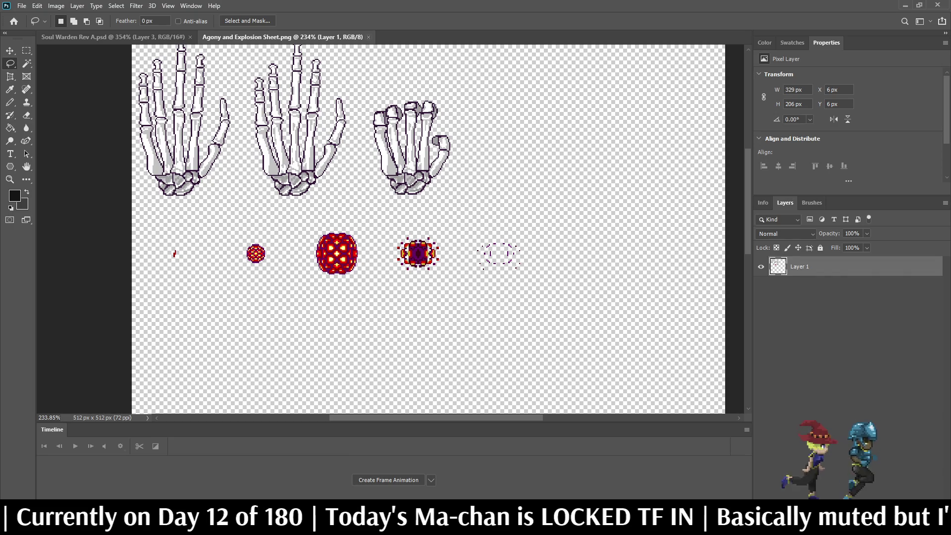
pyautogui.hotkey('ctrl', 'w')
pyautogui.scroll(-3, 390, 246)
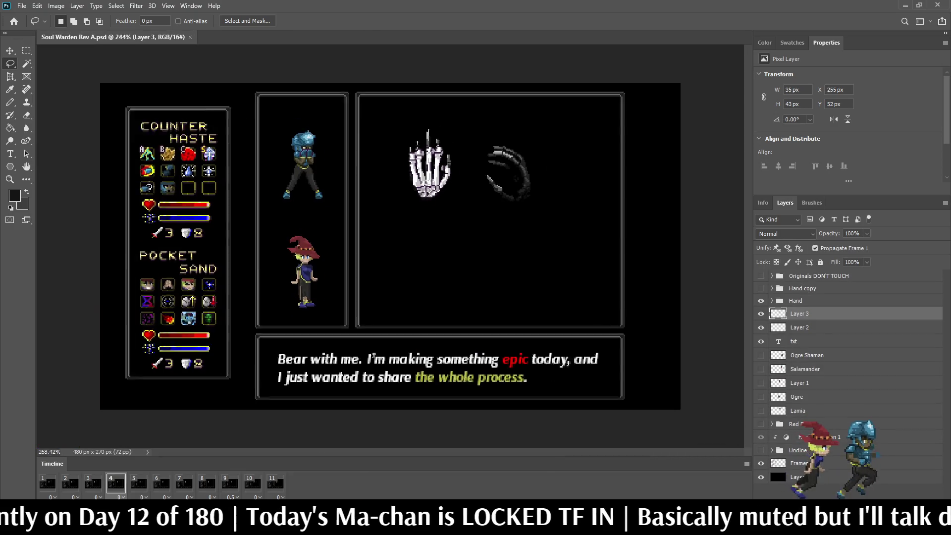
# On frame 1, select Layer 2, untick Propagate Frame 1, then go to frame 4
pyautogui.scroll(5, 406, 158)
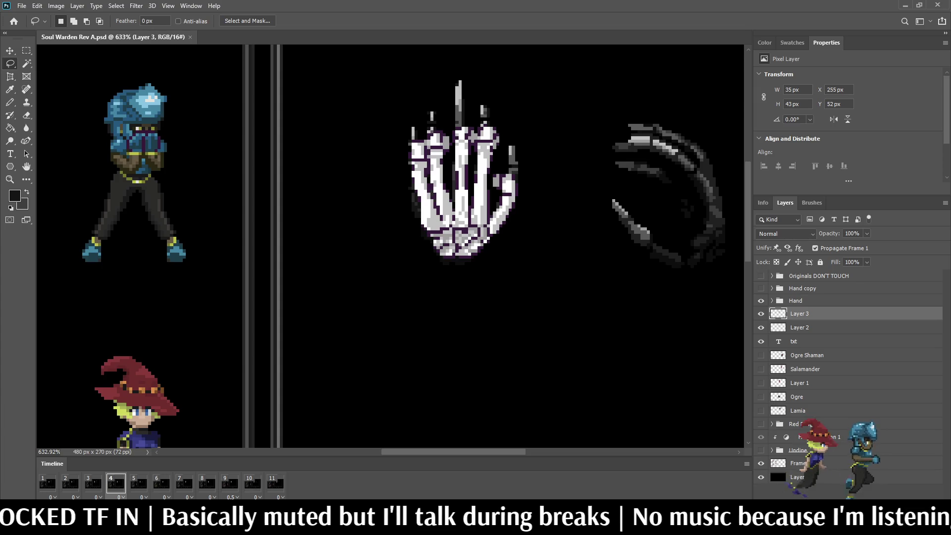
pyautogui.click(48, 483)
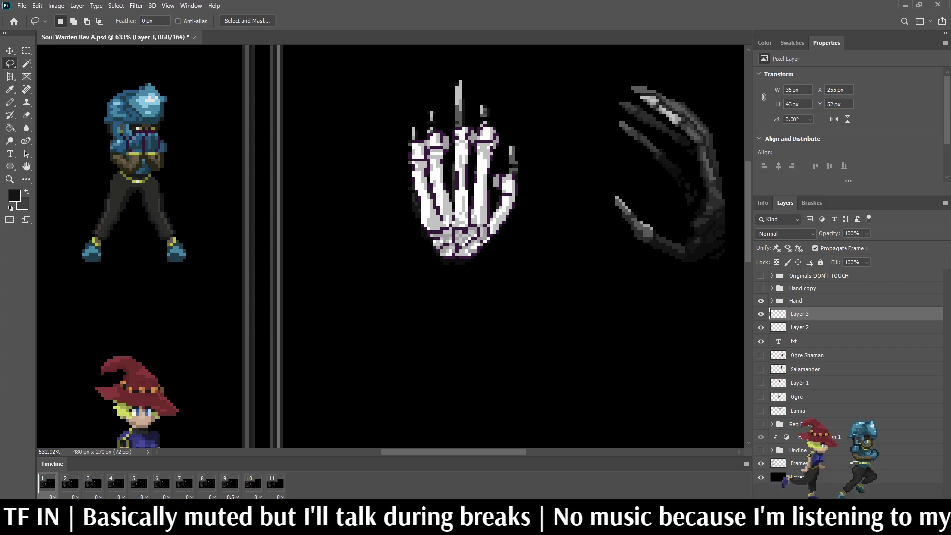
pyautogui.click(799, 328)
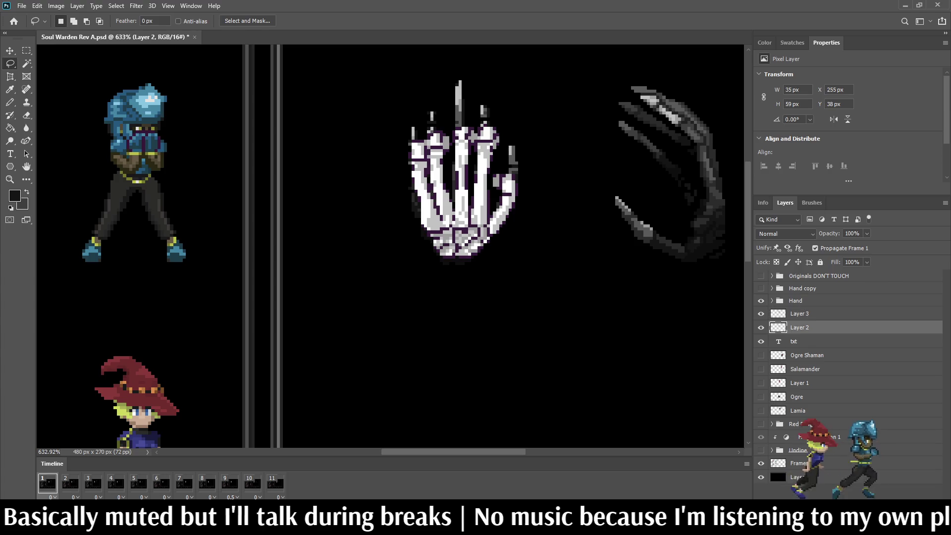
pyautogui.click(760, 328)
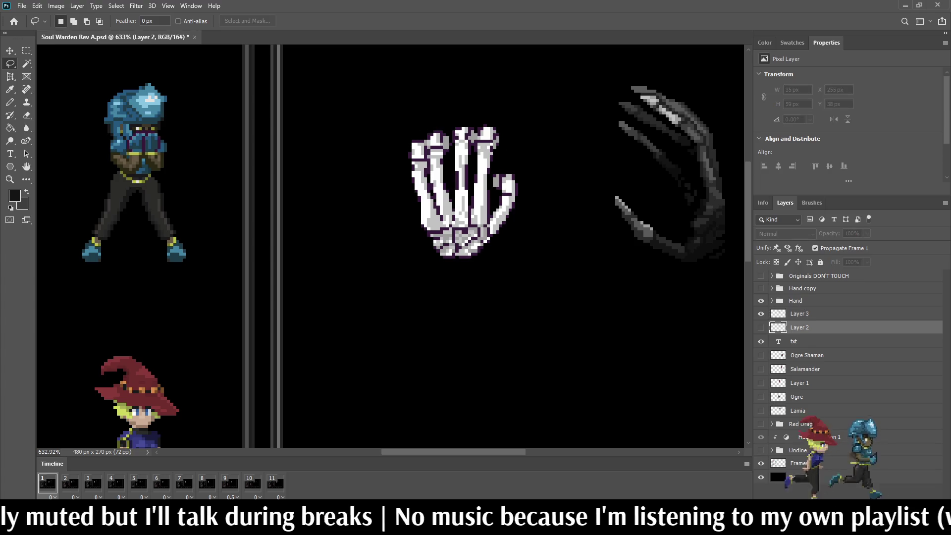
pyautogui.click(815, 248)
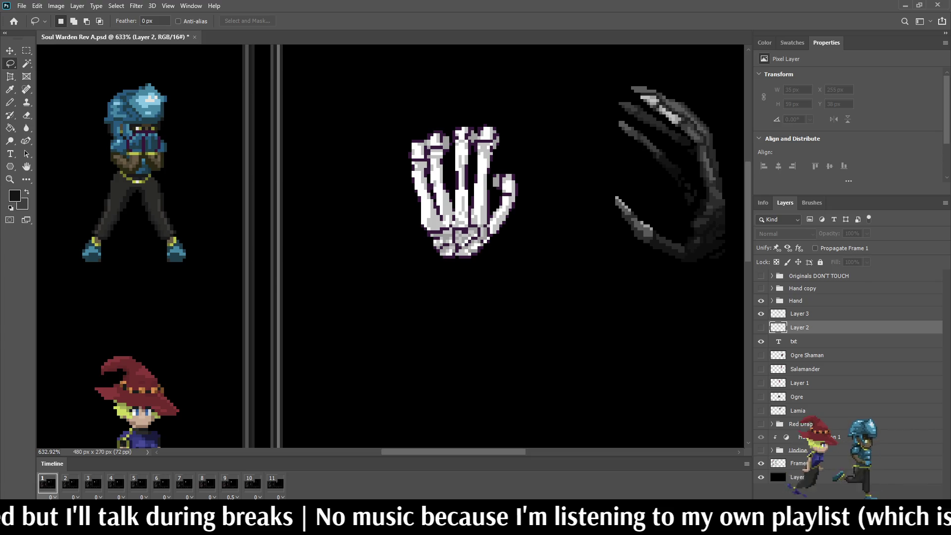
pyautogui.click(761, 327)
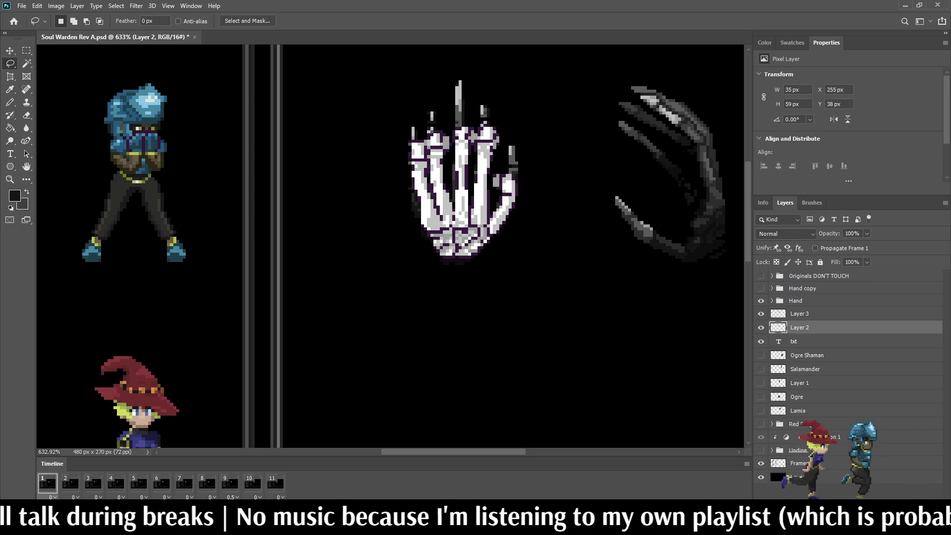
pyautogui.click(115, 483)
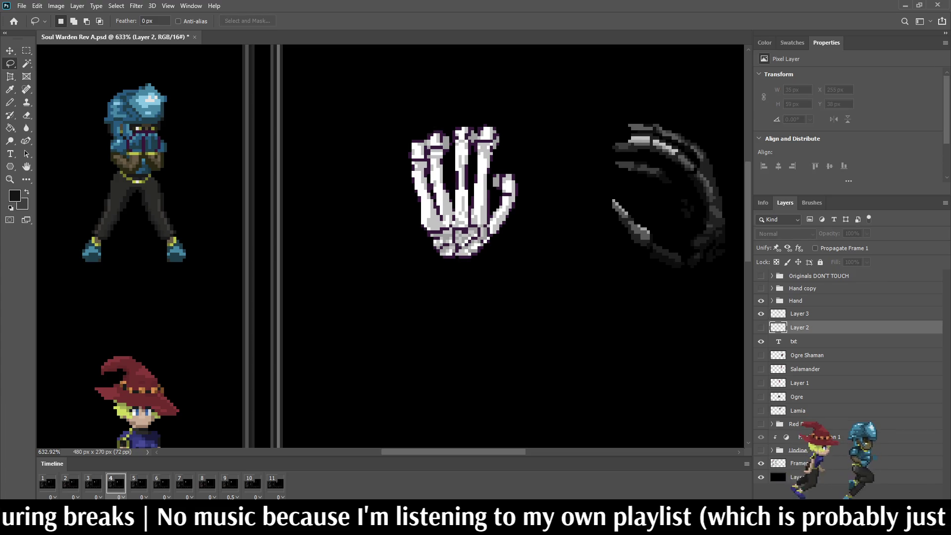
# Duplicate Layer 2, show the copy, move it left to X 217 px, and save
pyautogui.hotkey('ctrl', 'j')
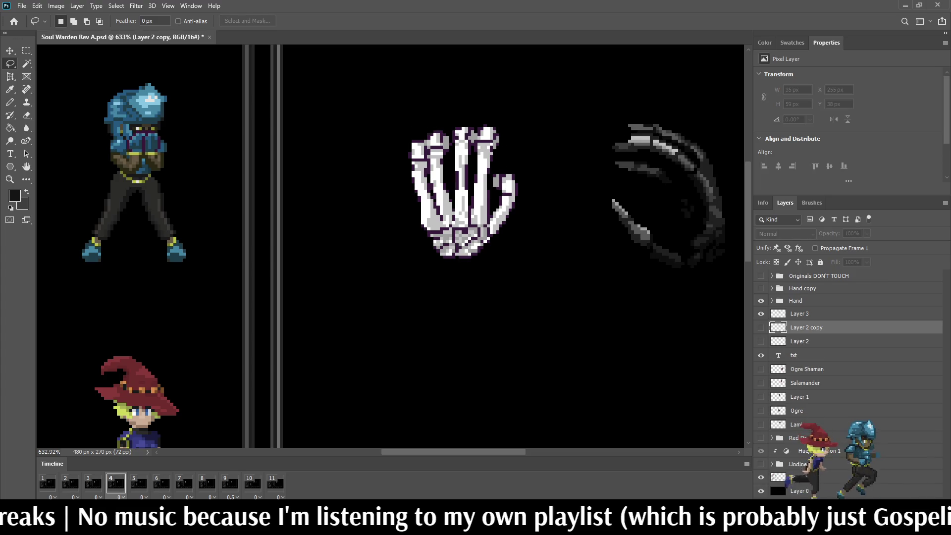
pyautogui.click(761, 327)
pyautogui.hotkey('ctrl', 't')
pyautogui.hotkey('shift', 'Left')
pyautogui.hotkey('shift', 'Left')
pyautogui.hotkey('shift', 'Left')
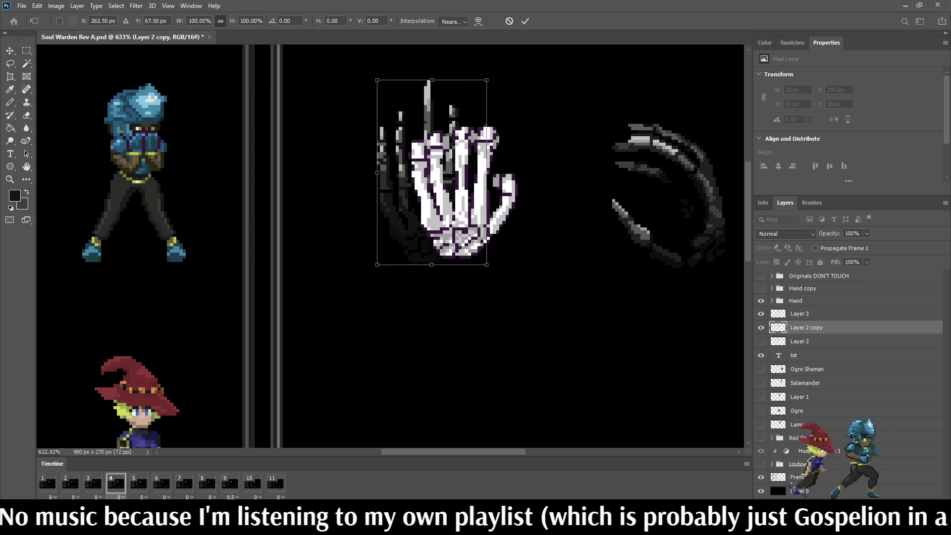
pyautogui.hotkey('shift', 'Left')
pyautogui.press('Right')
pyautogui.press('Right')
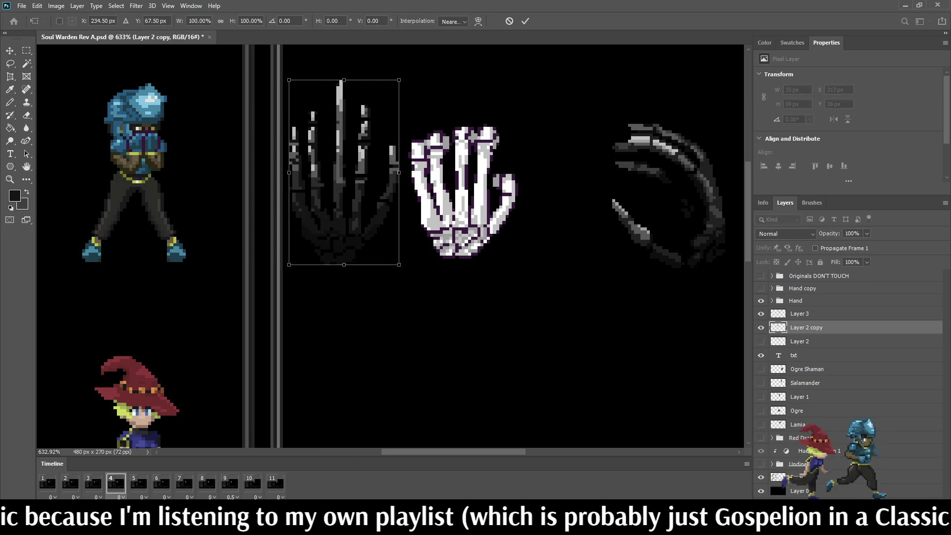
pyautogui.press('Return')
pyautogui.press('l')
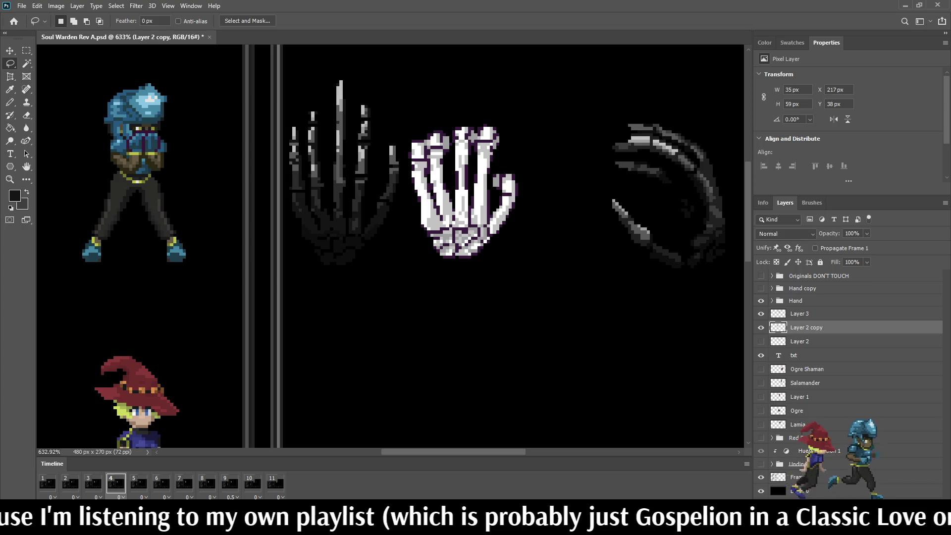
pyautogui.click(799, 313)
pyautogui.hotkey('ctrl', 's')
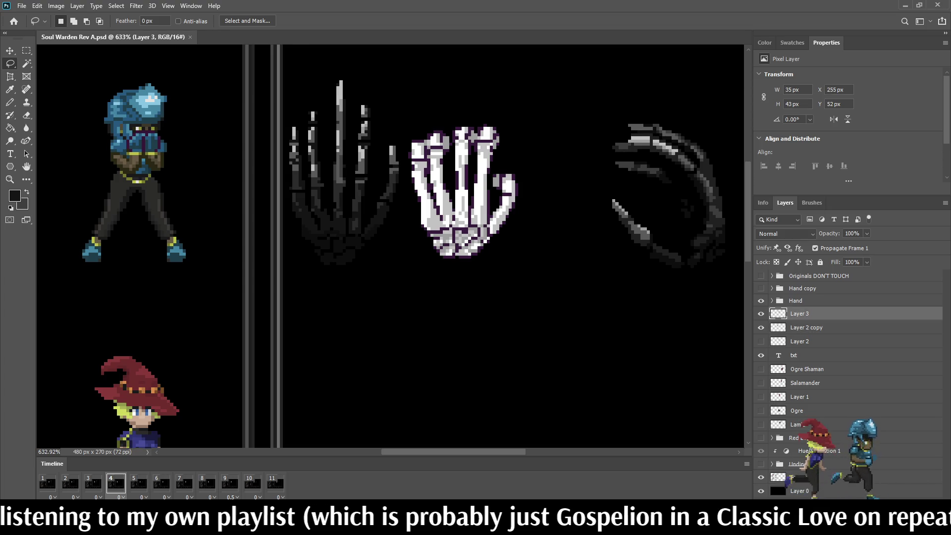
# Delete the white hand's purple outline with the Magic Wand, then deselect
pyautogui.scroll(-3, 469, 233)
pyautogui.scroll(3, 436, 213)
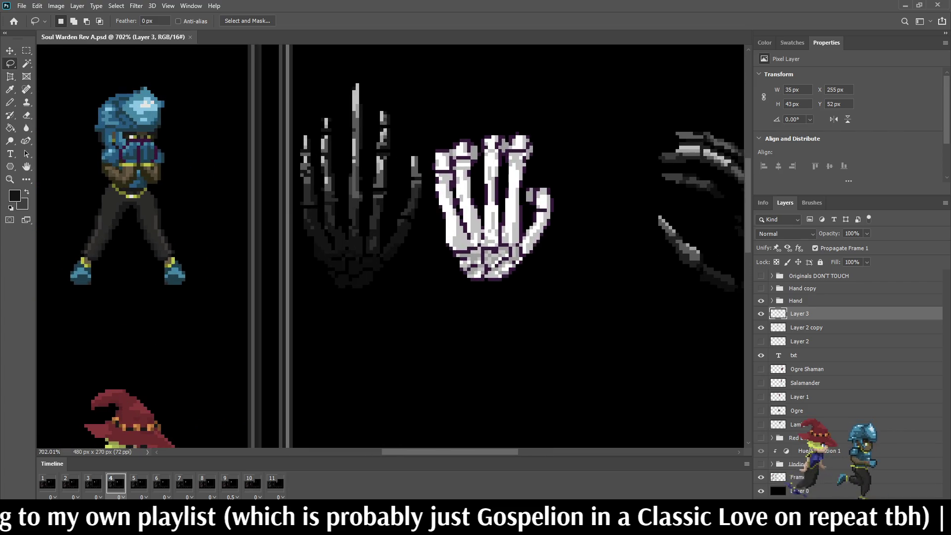
pyautogui.scroll(3, 470, 239)
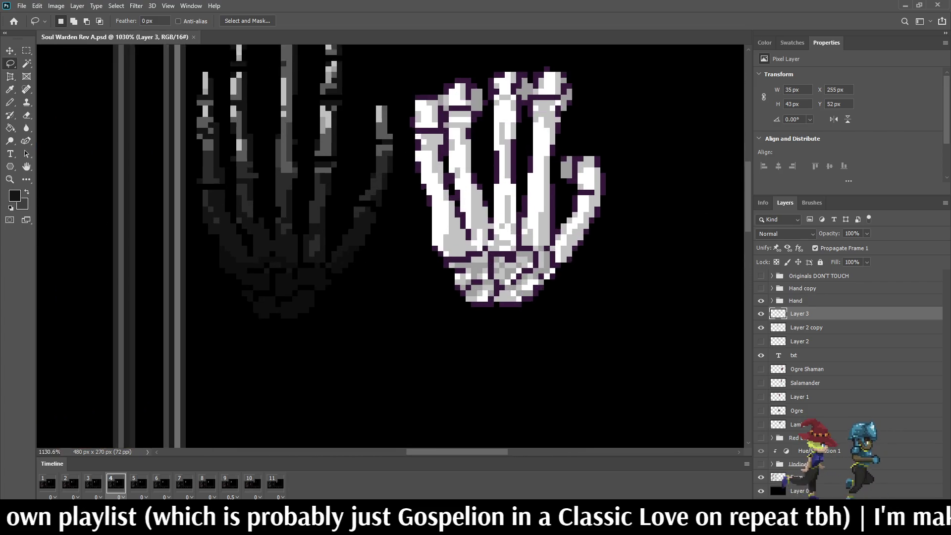
pyautogui.press('w')
pyautogui.click(515, 217)
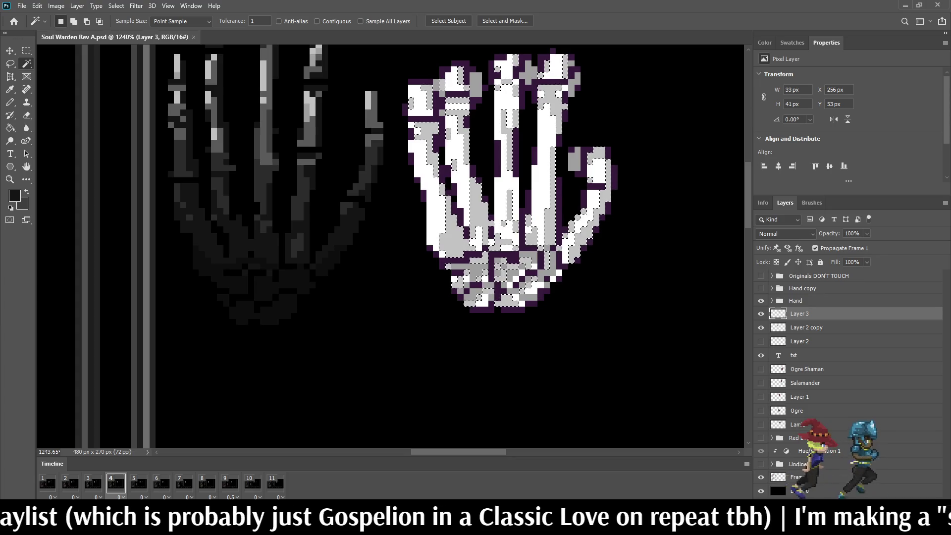
pyautogui.press('Delete')
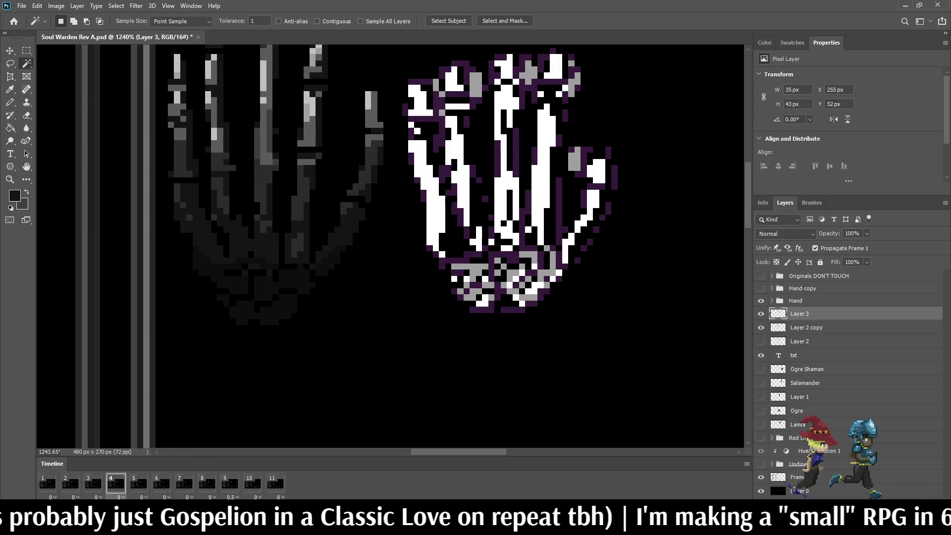
pyautogui.hotkey('ctrl', 'z')
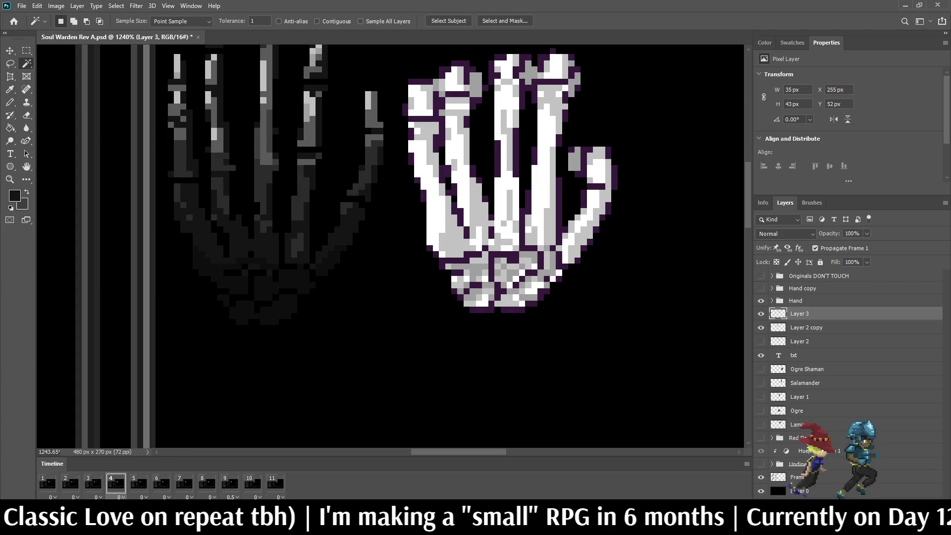
pyautogui.click(476, 308)
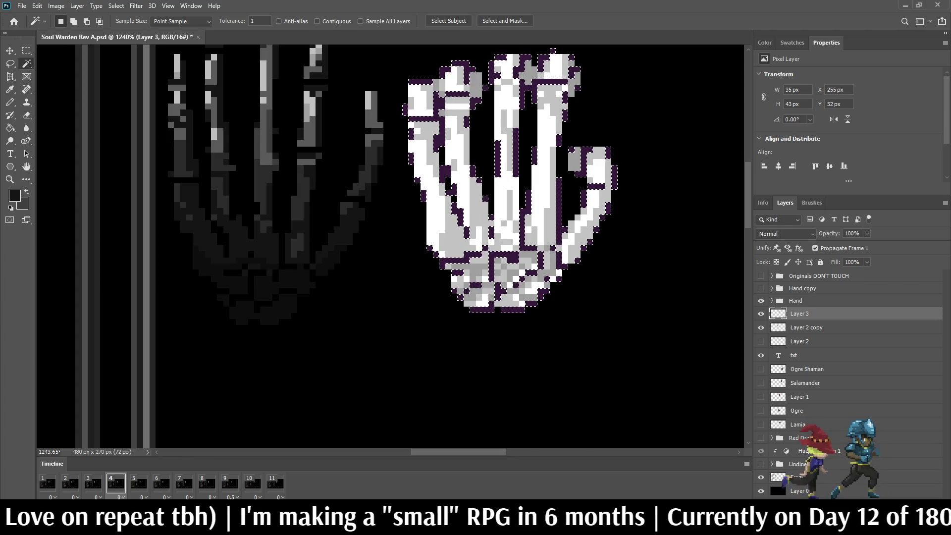
pyautogui.press('Delete')
pyautogui.hotkey('ctrl', 'd')
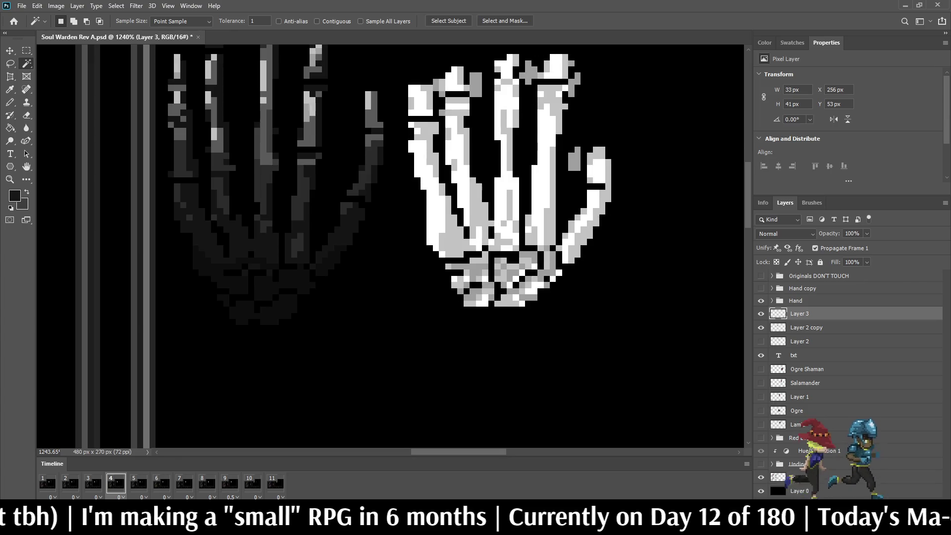
# Preview the animation, then return to frame 4
pyautogui.scroll(-10, 408, 175)
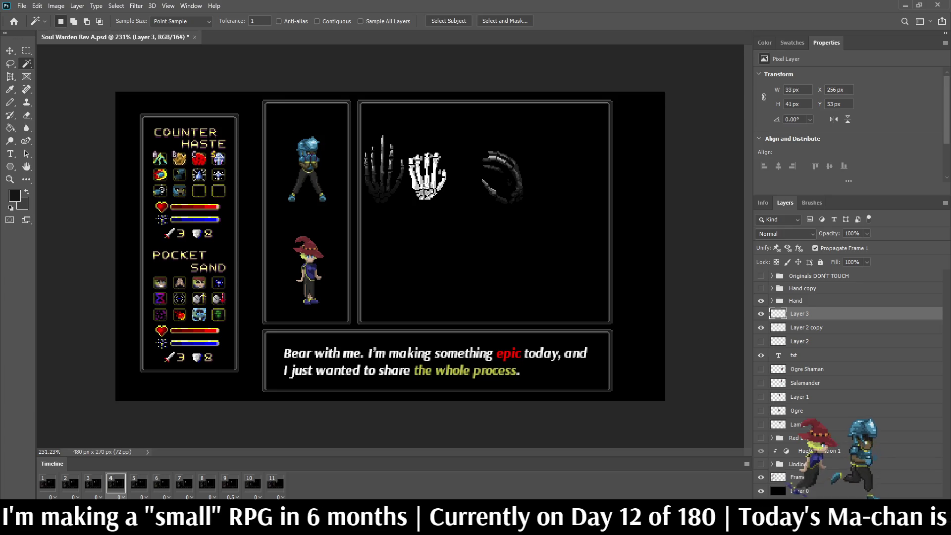
pyautogui.hotkey('ctrl', ',')
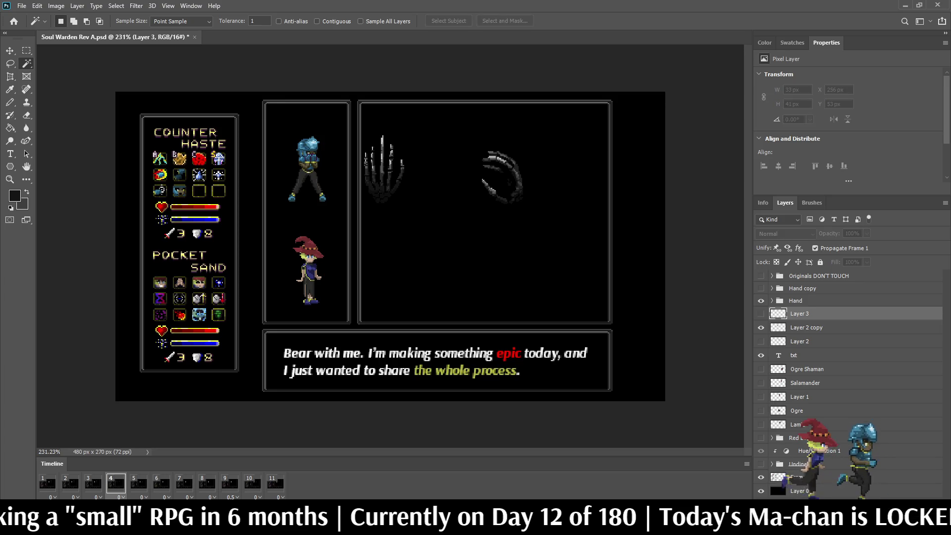
pyautogui.press('space')
pyautogui.press('space')
pyautogui.click(115, 483)
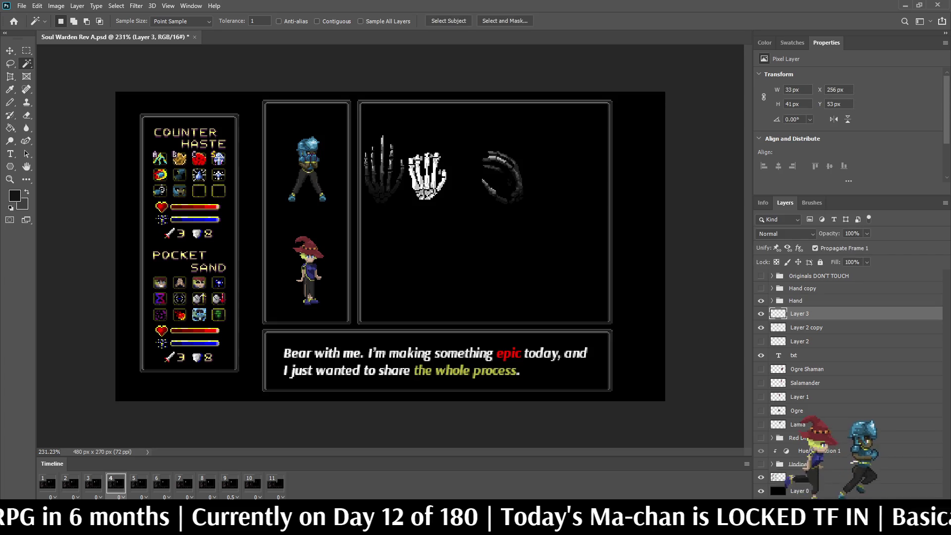
# Delete the white hand's remaining stray edge pixels and save the Soul Warden file
pyautogui.scroll(3, 410, 204)
pyautogui.scroll(5, 398, 162)
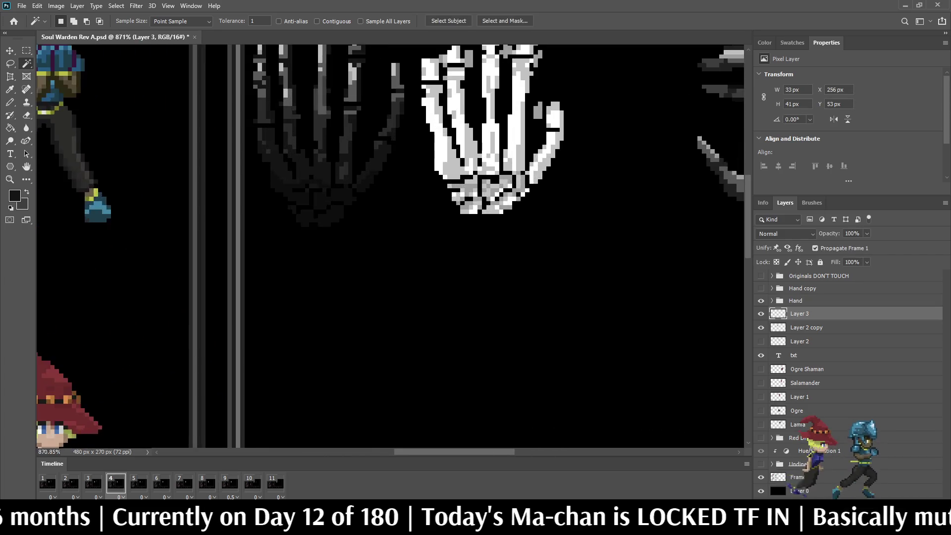
pyautogui.click(399, 162)
pyautogui.press('Delete')
pyautogui.hotkey('ctrl', 'd')
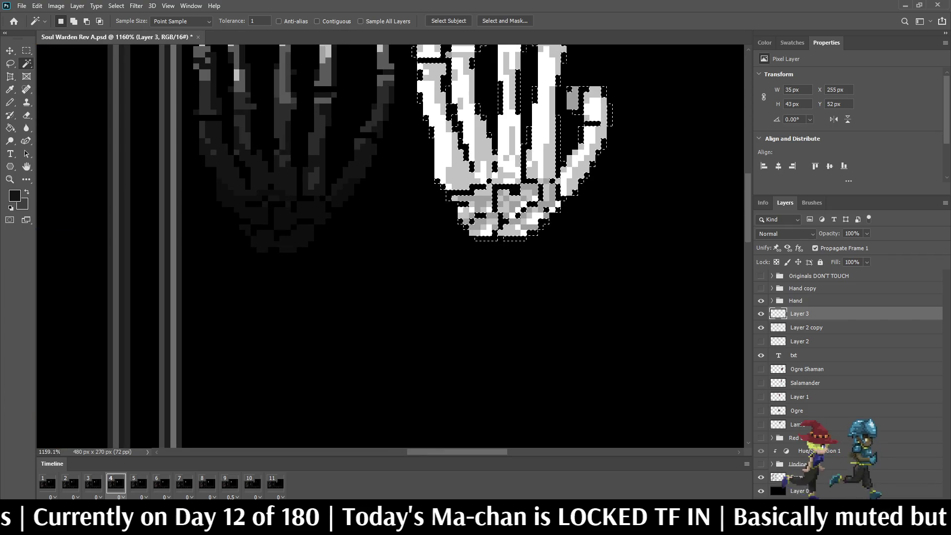
pyautogui.hotkey('ctrl', 's')
pyautogui.scroll(-5, 387, 203)
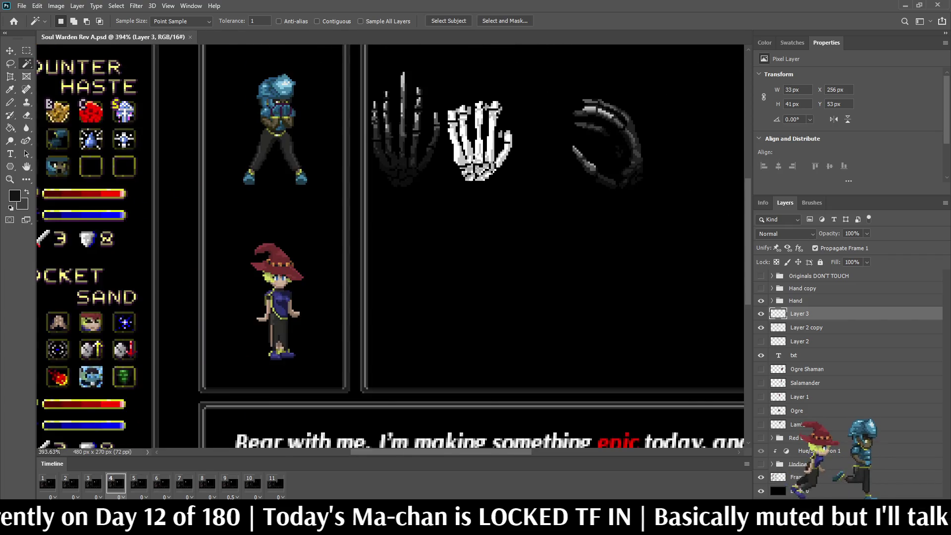
pyautogui.scroll(2, 387, 203)
pyautogui.scroll(5, 549, 195)
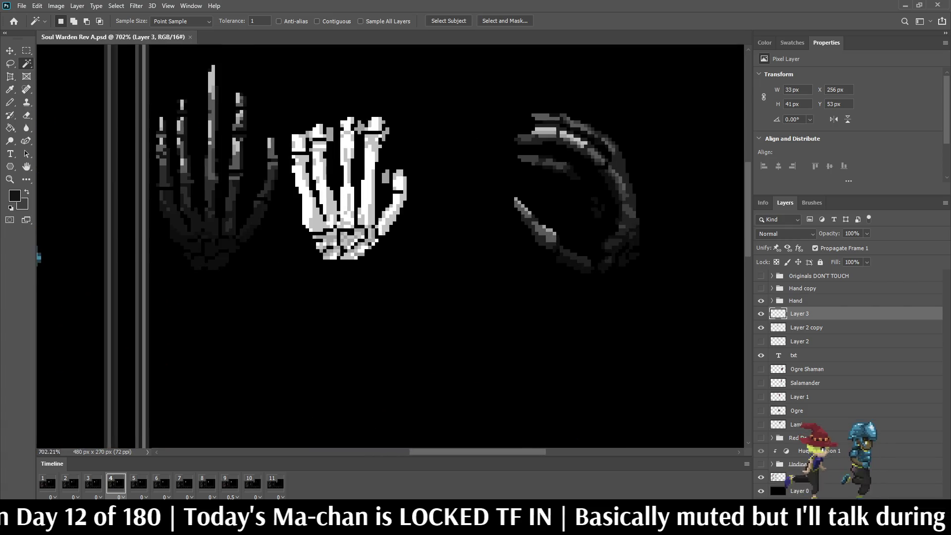
pyautogui.scroll(-2, 550, 195)
pyautogui.scroll(-4, 587, 213)
pyautogui.press('b')
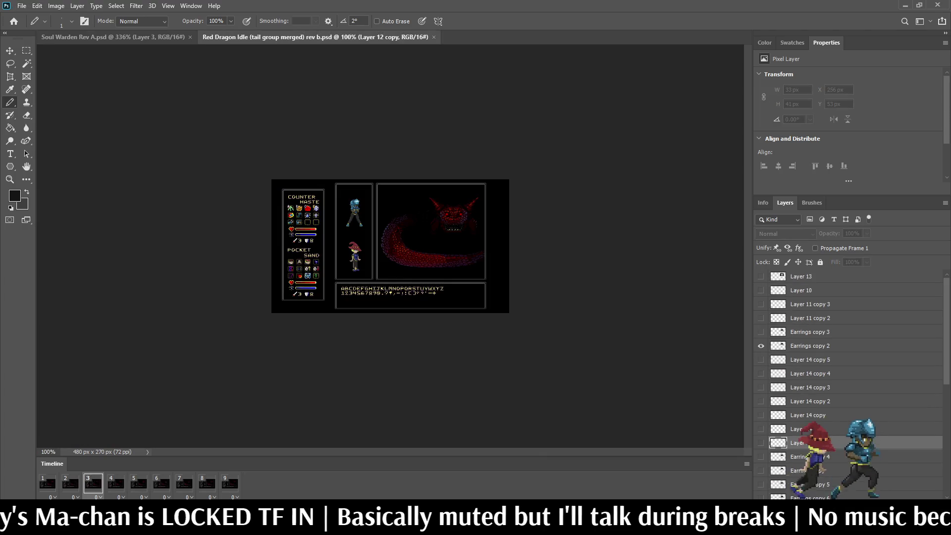
pyautogui.scroll(5, 431, 218)
pyautogui.scroll(2, 470, 139)
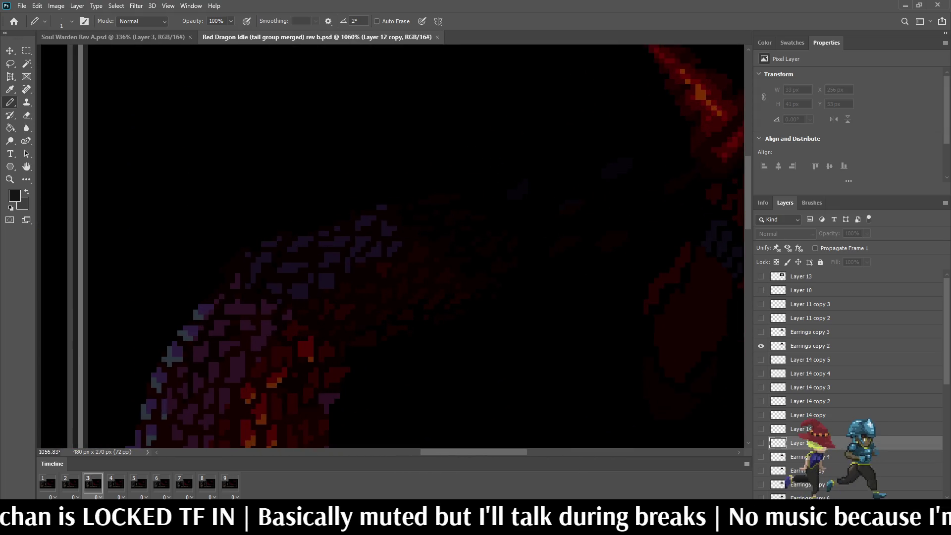
pyautogui.hscroll(3, 391, 248)
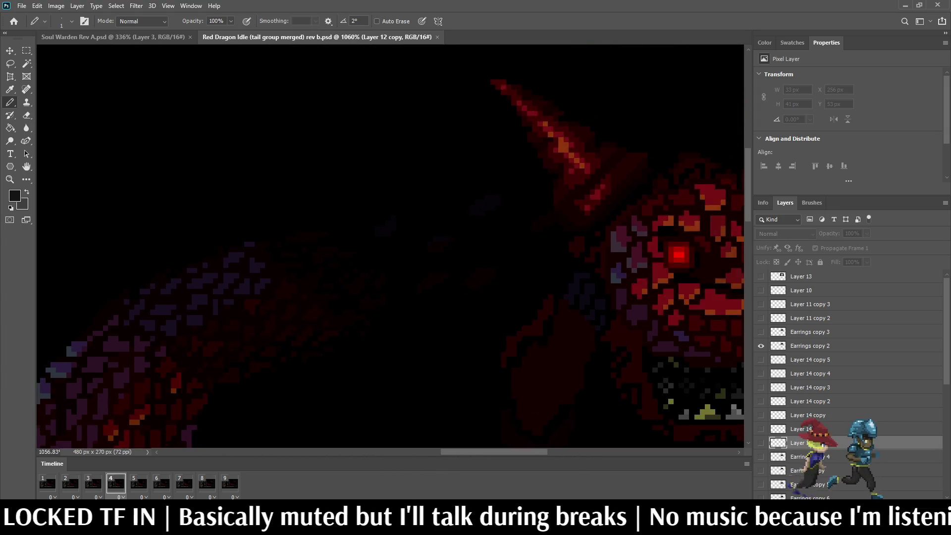
pyautogui.scroll(-3, 391, 248)
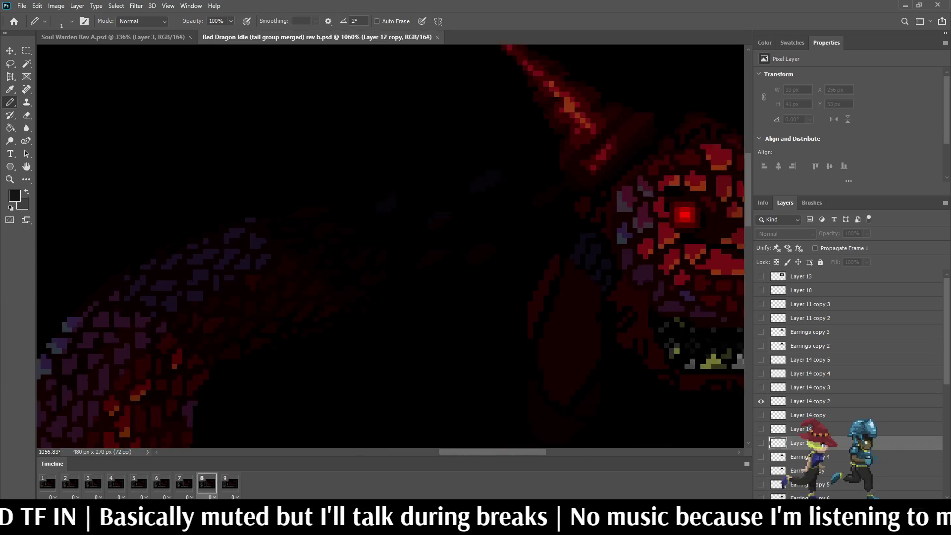
pyautogui.hscroll(-3, 391, 247)
pyautogui.scroll(-5, 391, 248)
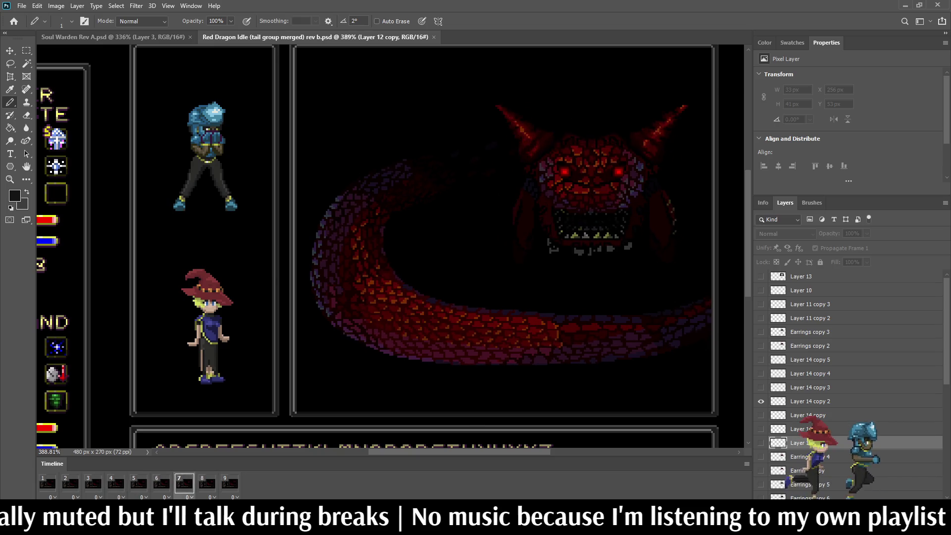
pyautogui.scroll(3, 392, 248)
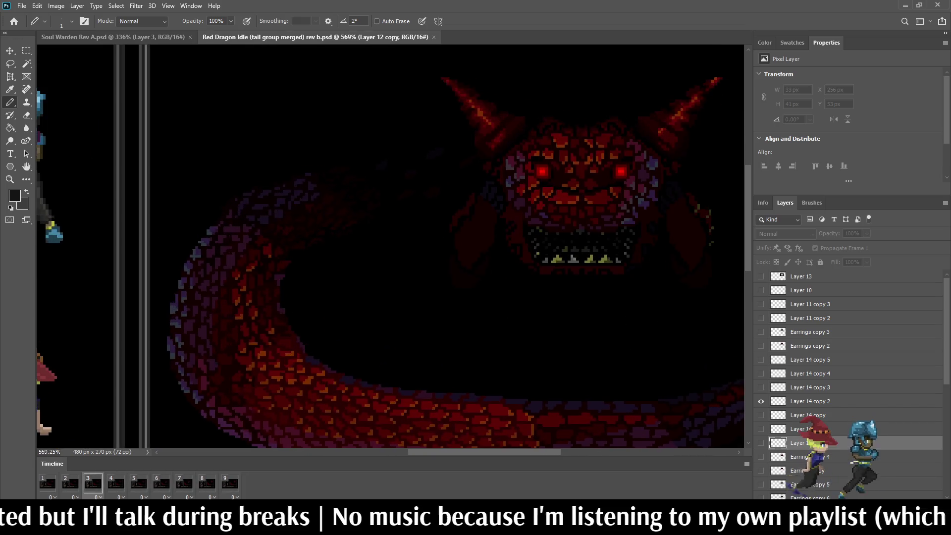
pyautogui.scroll(-3, 392, 247)
pyautogui.hotkey('ctrl', 'w')
pyautogui.scroll(-1, 392, 247)
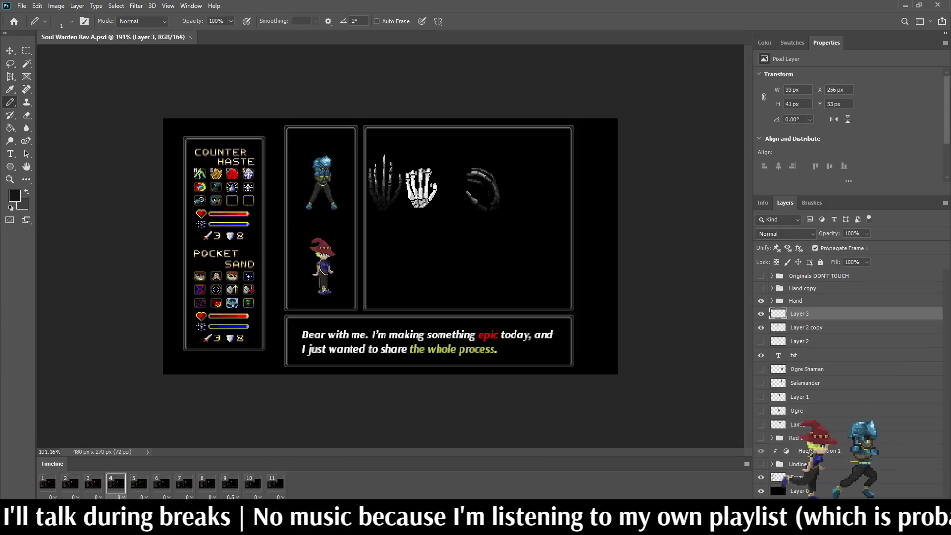
# Zoom in closely on the white skeleton hand's wrist and select the Pencil
pyautogui.scroll(2, 448, 136)
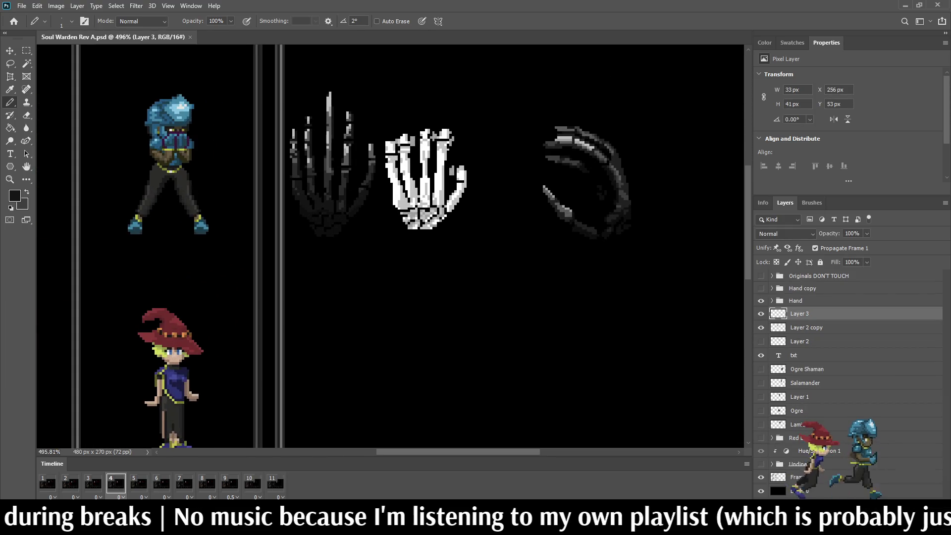
pyautogui.scroll(2, 400, 158)
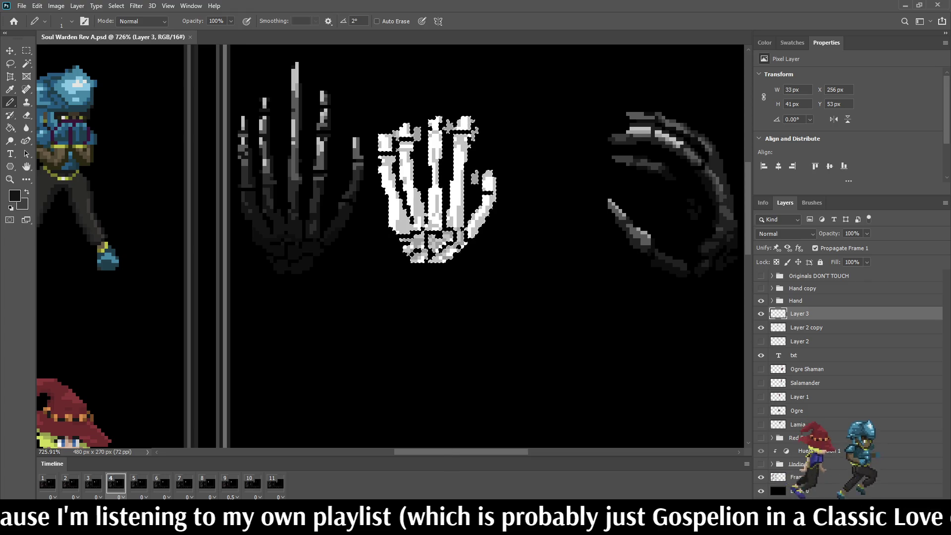
pyautogui.scroll(2, 296, 226)
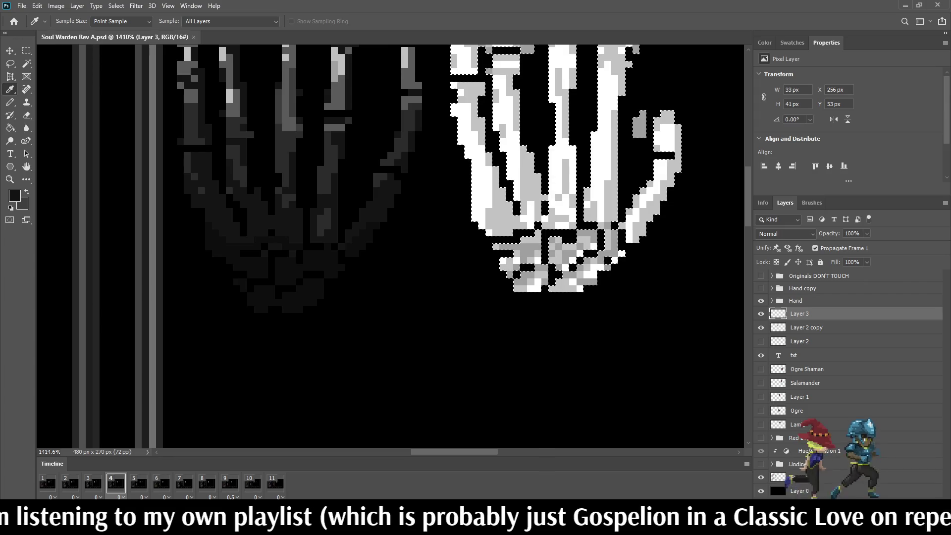
pyautogui.scroll(-2, 439, 292)
pyautogui.scroll(1, 561, 221)
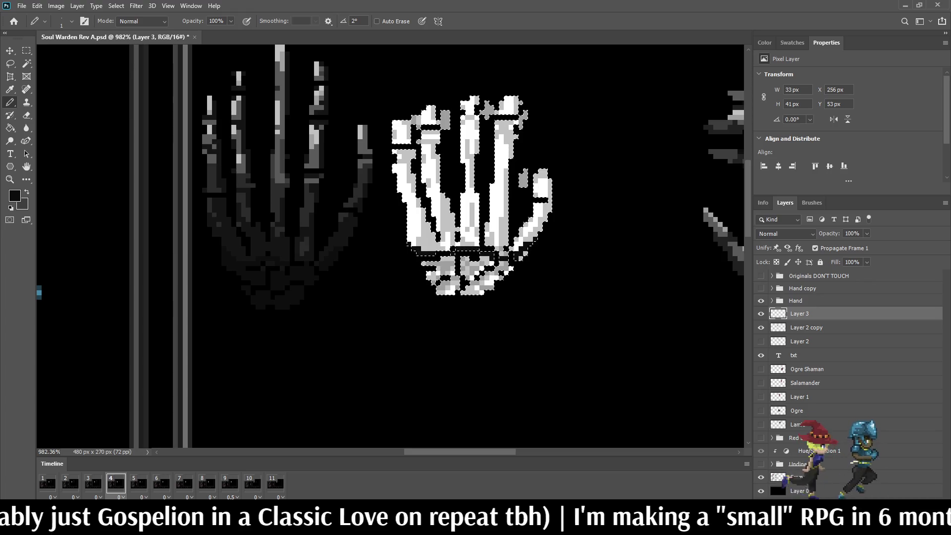
pyautogui.scroll(3, 512, 283)
pyautogui.scroll(2, 476, 250)
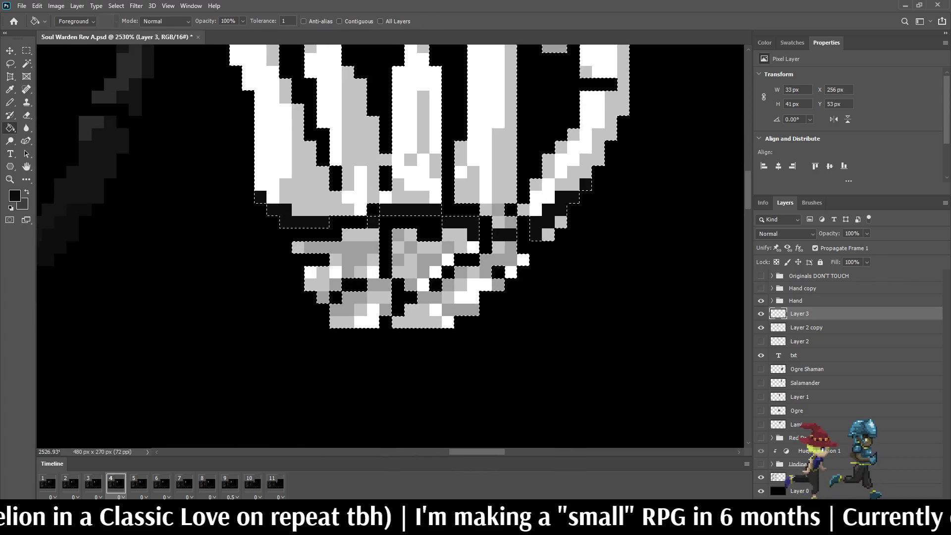
pyautogui.press('g')
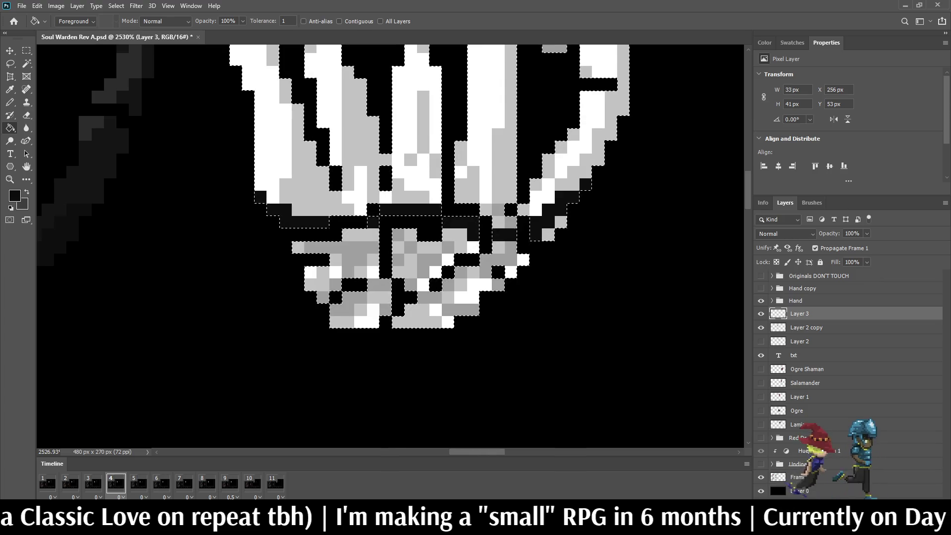
pyautogui.press('b')
# Pencil the wrist and palm bones near-black, leaving only the fingers bright
pyautogui.moveTo(297, 247)
pyautogui.mouseDown()
pyautogui.moveTo(360, 271)
pyautogui.moveTo(374, 233)
pyautogui.moveTo(317, 297)
pyautogui.moveTo(374, 310)
pyautogui.moveTo(436, 297)
pyautogui.moveTo(416, 317)
pyautogui.moveTo(465, 270)
pyautogui.mouseUp()
pyautogui.moveTo(404, 235)
pyautogui.mouseDown()
pyautogui.moveTo(448, 260)
pyautogui.moveTo(468, 307)
pyautogui.mouseUp()
pyautogui.moveTo(500, 277); pyautogui.dragTo(555, 218)
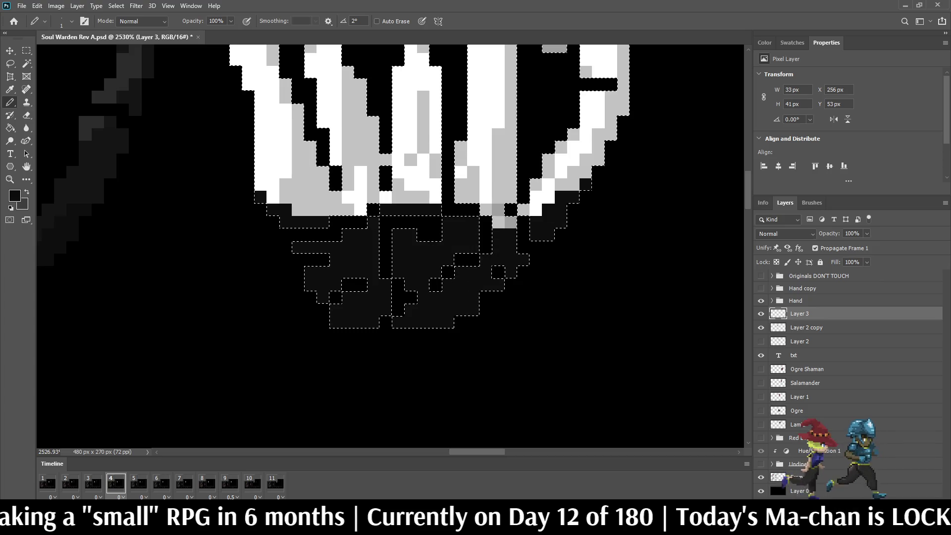
pyautogui.scroll(-5, 386, 222)
pyautogui.scroll(4, 386, 223)
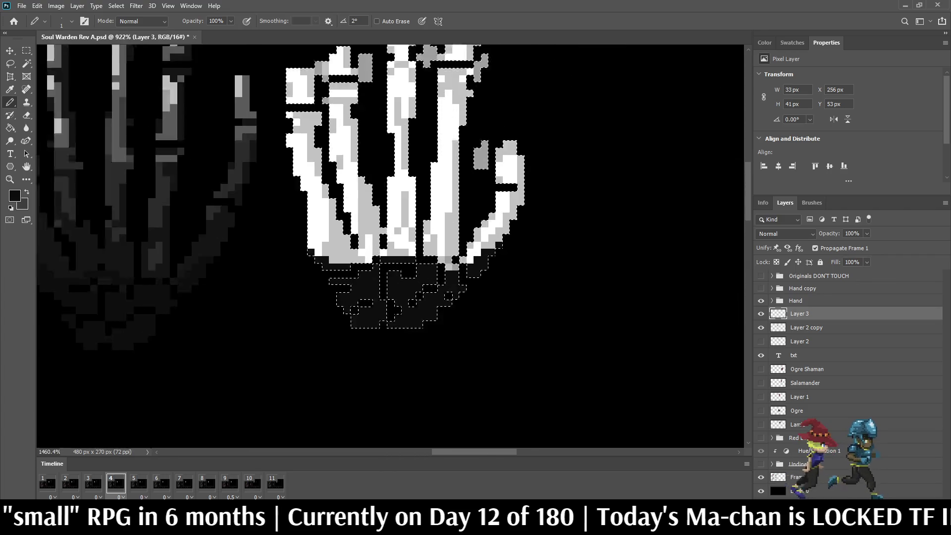
pyautogui.scroll(3, 456, 273)
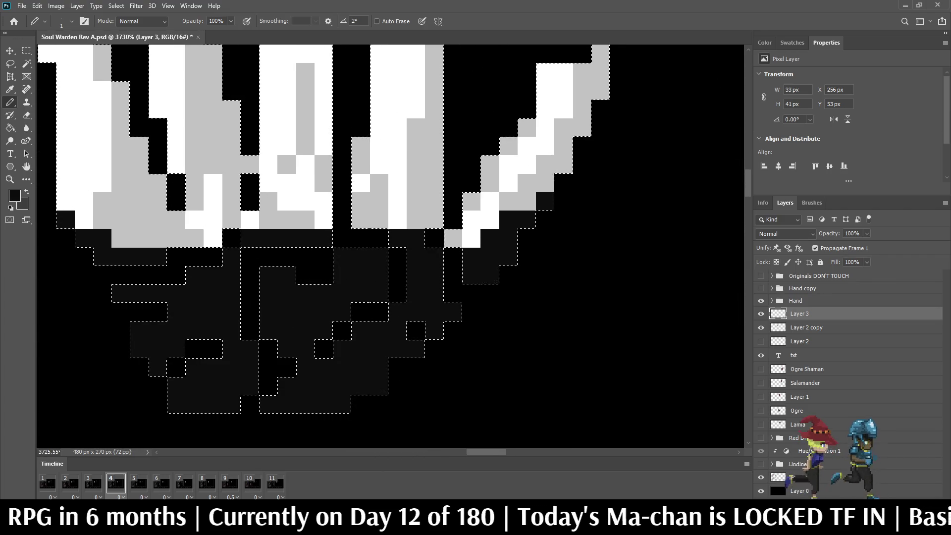
pyautogui.scroll(-6, 391, 247)
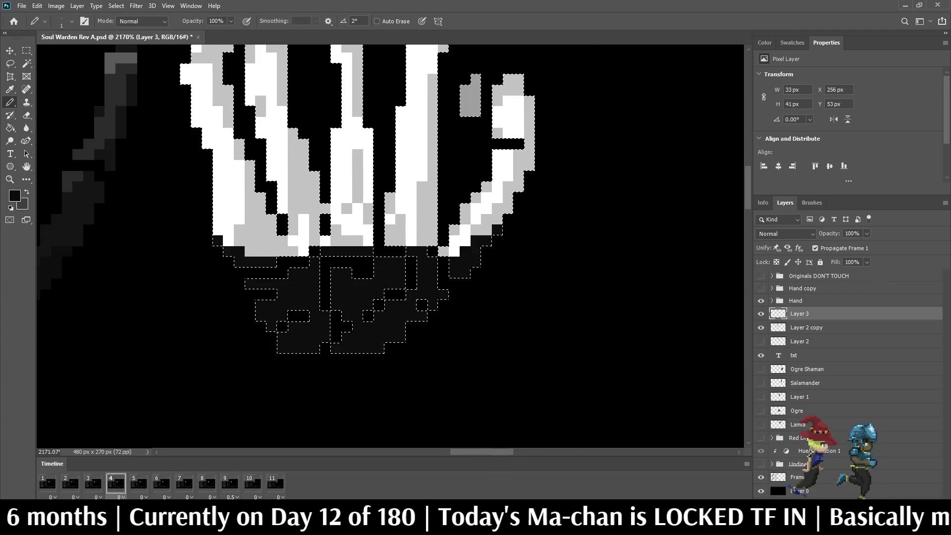
pyautogui.scroll(-2, 473, 278)
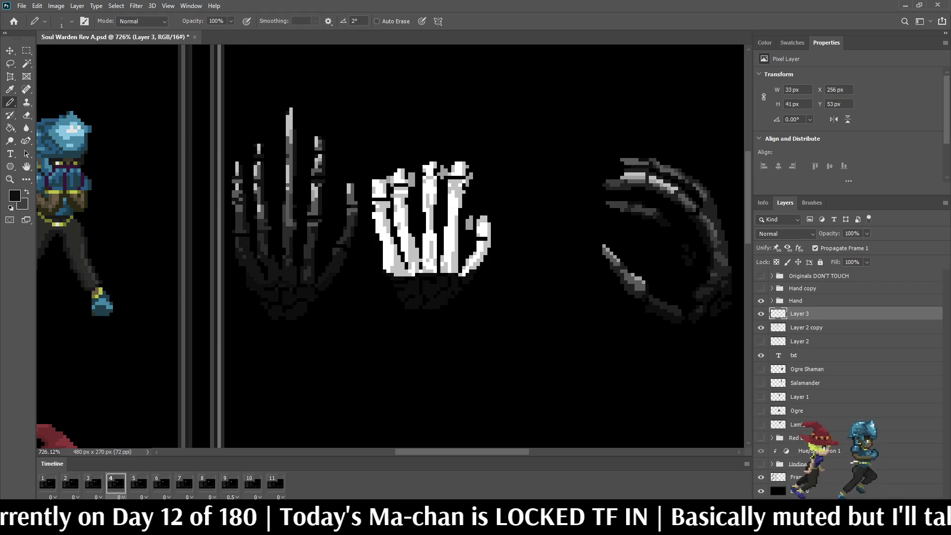
# Magic Wand-select the middle hand's white pixels, excluding the dark lower part, and sample a dark grey
pyautogui.scroll(3, 392, 282)
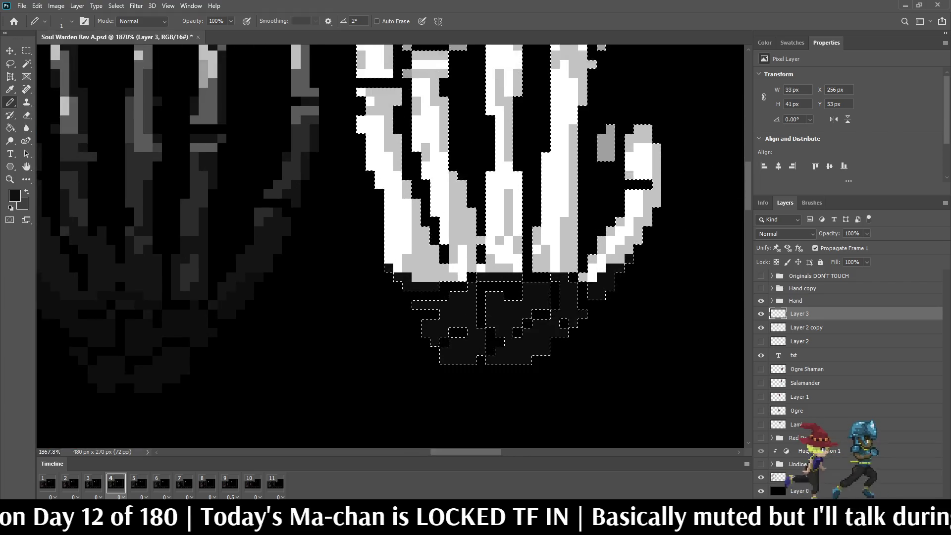
pyautogui.press('w')
pyautogui.keyDown('alt'); pyautogui.click(446, 322); pyautogui.keyUp('alt')
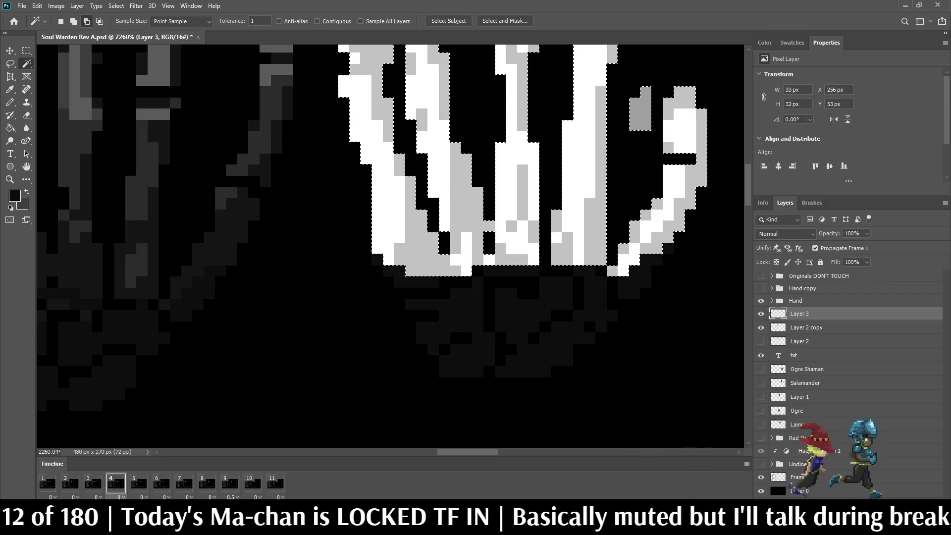
pyautogui.scroll(-2, 437, 314)
pyautogui.press('i')
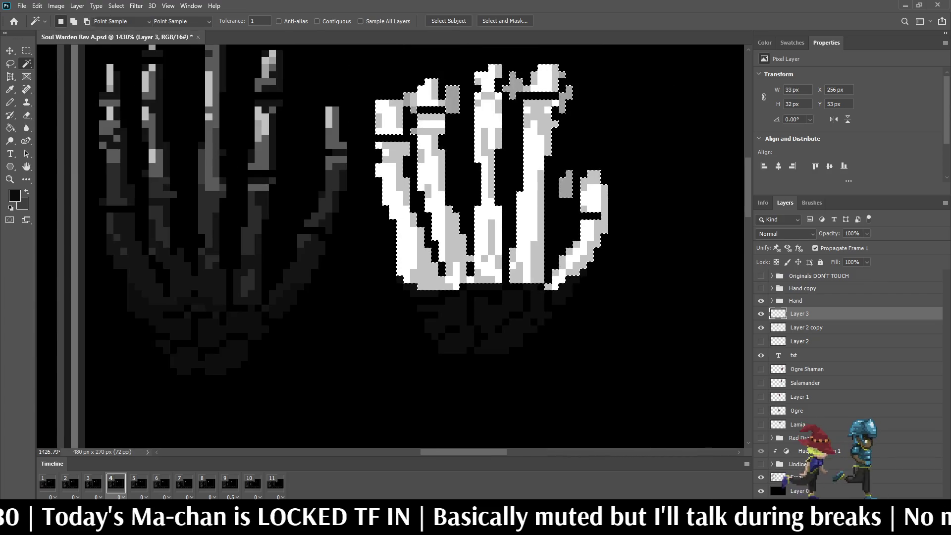
pyautogui.press('b')
pyautogui.scroll(-2, 446, 247)
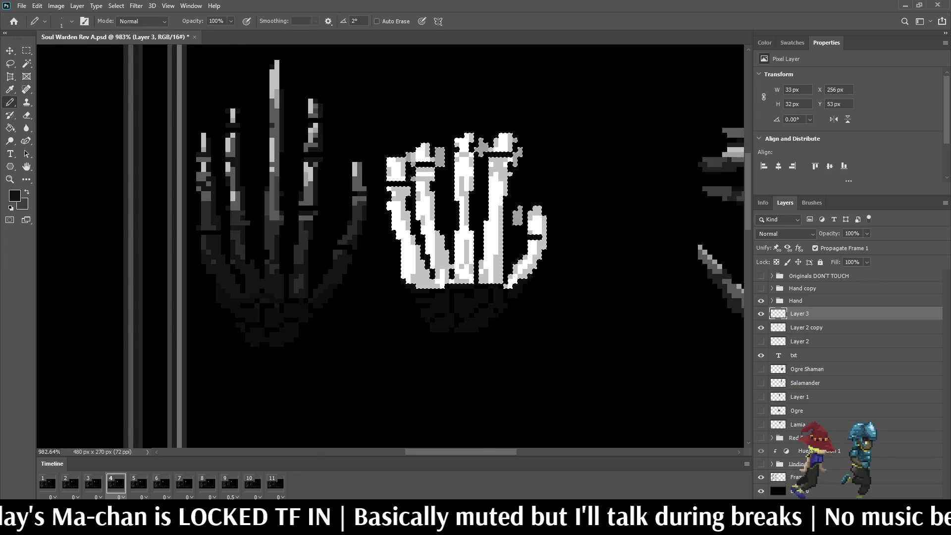
pyautogui.scroll(1, 445, 247)
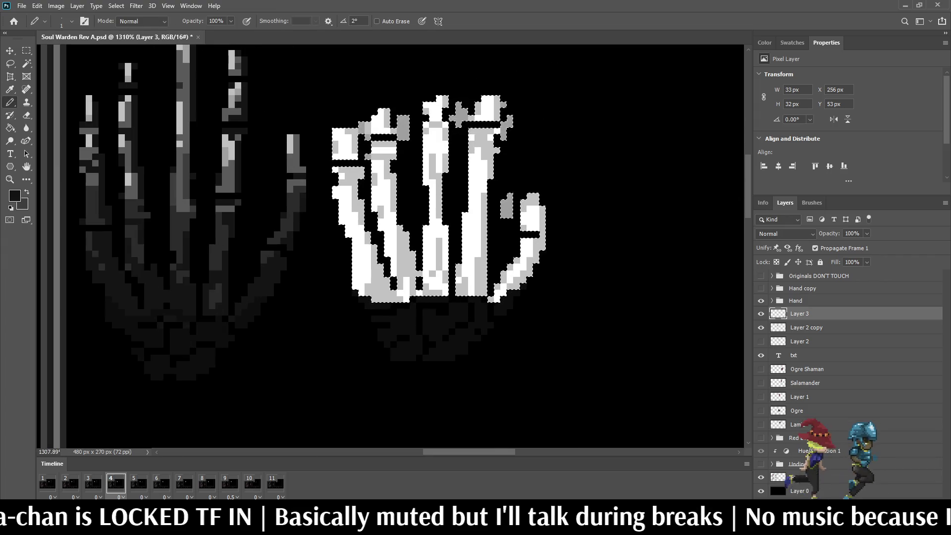
# Pencil the lower white part of the hand and stray light pixels dark grey, then deselect and zoom to 400%
pyautogui.moveTo(347, 234)
pyautogui.mouseDown()
pyautogui.moveTo(415, 253)
pyautogui.moveTo(495, 259)
pyautogui.moveTo(540, 240)
pyautogui.moveTo(490, 300)
pyautogui.moveTo(475, 286)
pyautogui.moveTo(478, 268)
pyautogui.moveTo(459, 285)
pyautogui.moveTo(420, 273)
pyautogui.moveTo(412, 285)
pyautogui.moveTo(357, 293)
pyautogui.moveTo(387, 280)
pyautogui.moveTo(361, 270)
pyautogui.moveTo(355, 280)
pyautogui.moveTo(374, 253)
pyautogui.moveTo(357, 247)
pyautogui.moveTo(414, 283)
pyautogui.moveTo(414, 260)
pyautogui.mouseUp()
pyautogui.click(464, 286)
pyautogui.click(483, 267)
pyautogui.moveTo(510, 267); pyautogui.dragTo(517, 261)
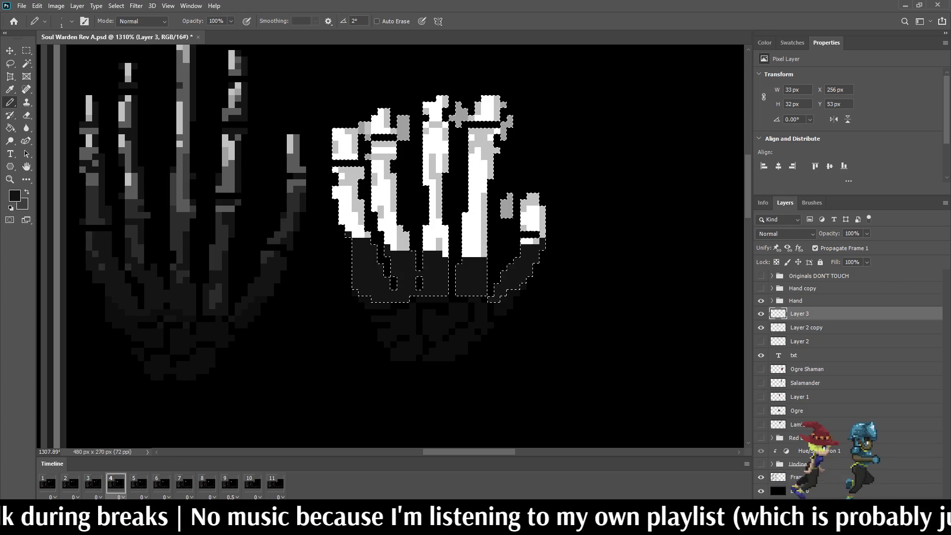
pyautogui.hotkey('ctrl', 'd')
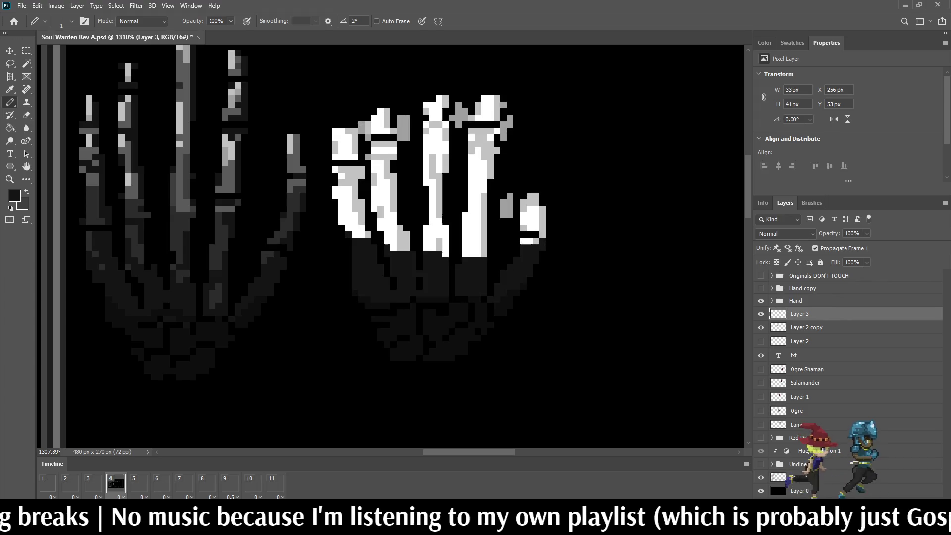
pyautogui.hotkey('ctrl', '1')
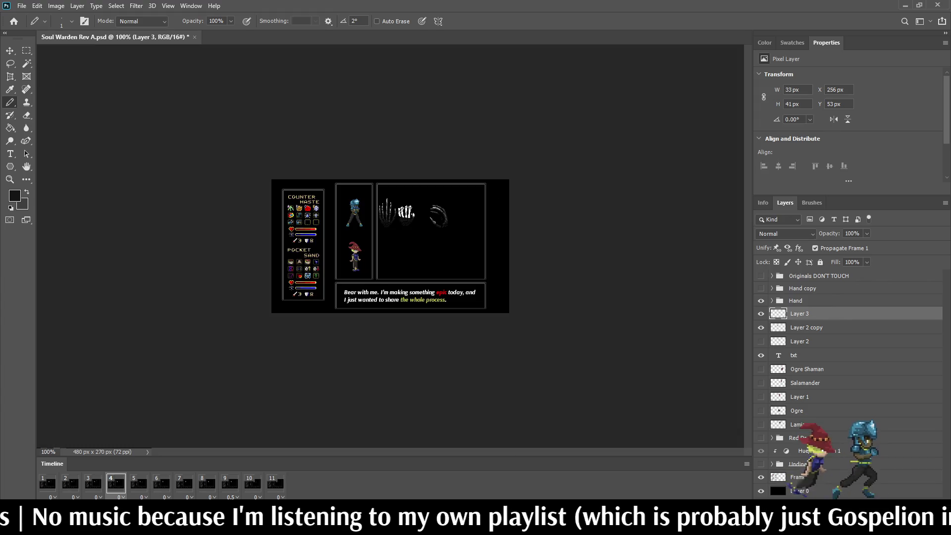
pyautogui.hotkey('ctrl', '+')
pyautogui.hotkey('ctrl', '+')
pyautogui.hotkey('ctrl', '+')
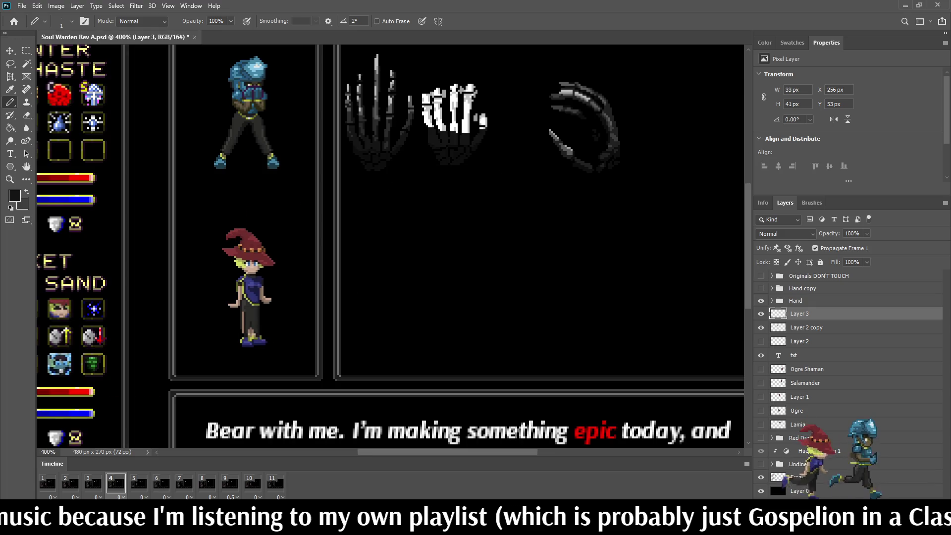
# Reselect the middle hand's pixels, removing its upper and lower dark parts from the selection
pyautogui.scroll(10, 451, 103)
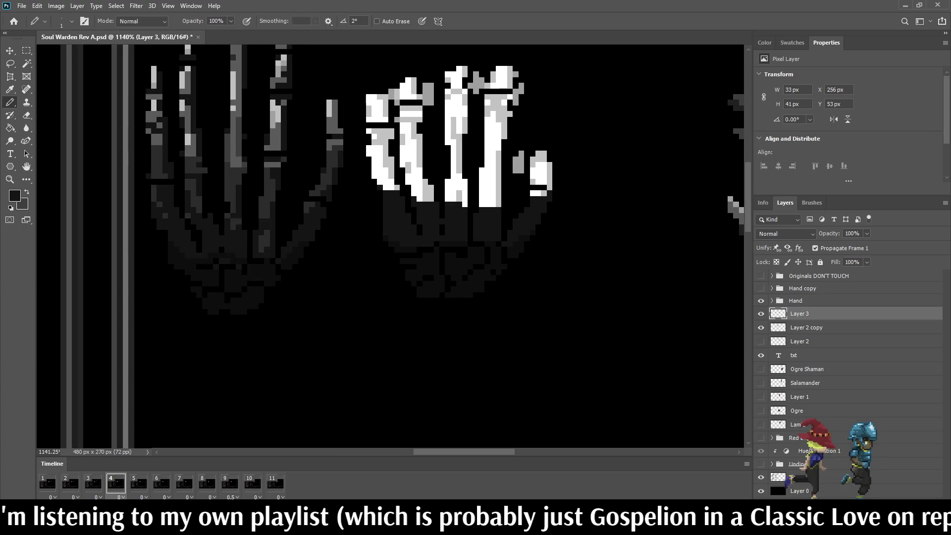
pyautogui.hotkey('ctrl', 'shift', 'd')
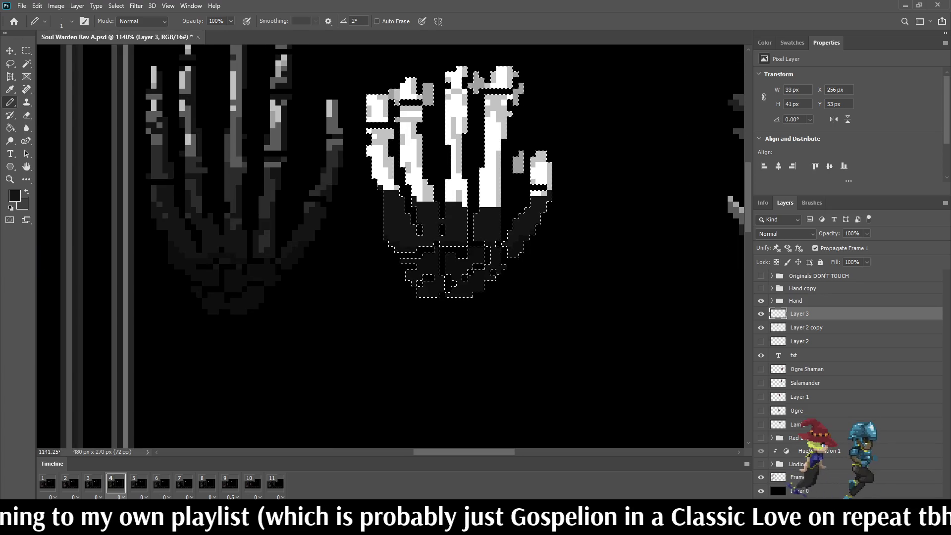
pyautogui.press('w')
pyautogui.keyDown('alt'); pyautogui.click(411, 213); pyautogui.keyUp('alt')
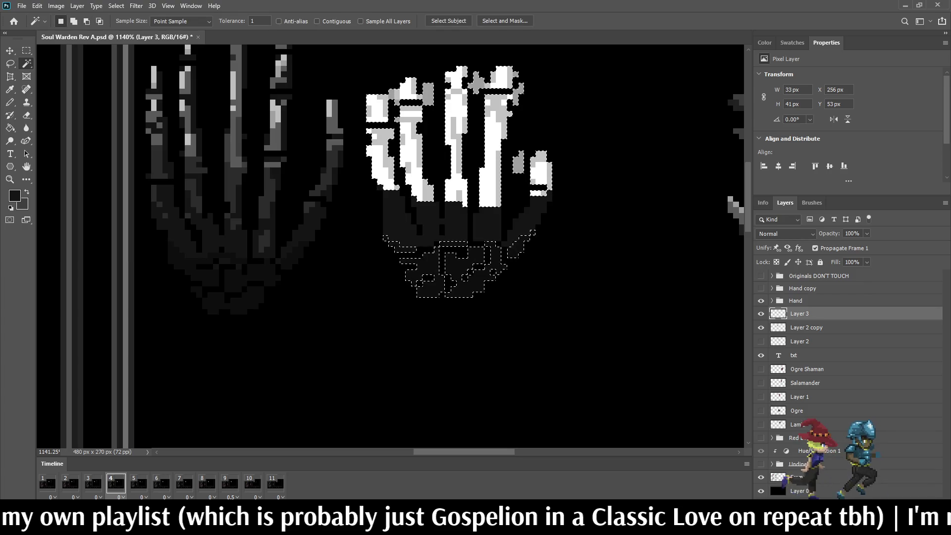
pyautogui.keyDown('alt'); pyautogui.click(455, 273); pyautogui.keyUp('alt')
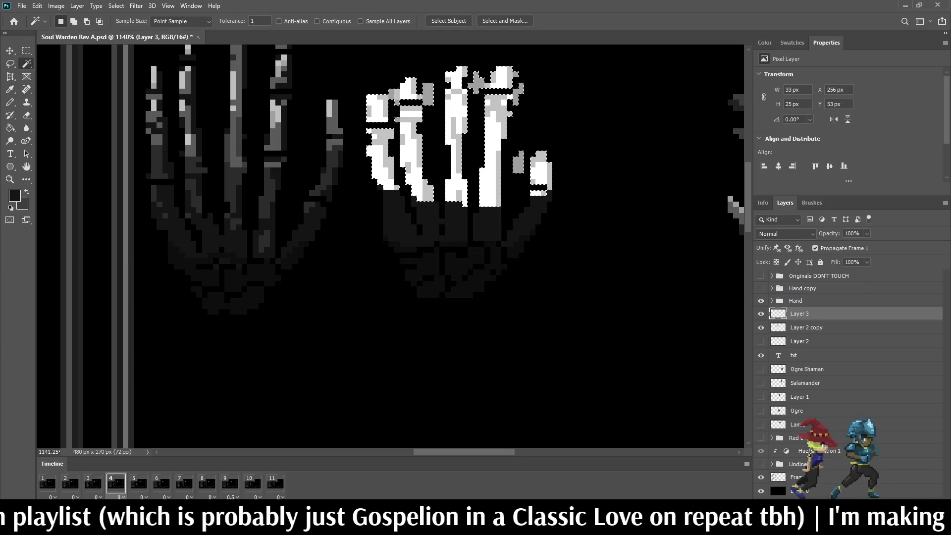
pyautogui.scroll(2, 250, 188)
# Darken the lower-left finger edge and the thumb's last light pixel, then deselect and zoom to 300%
pyautogui.press('i')
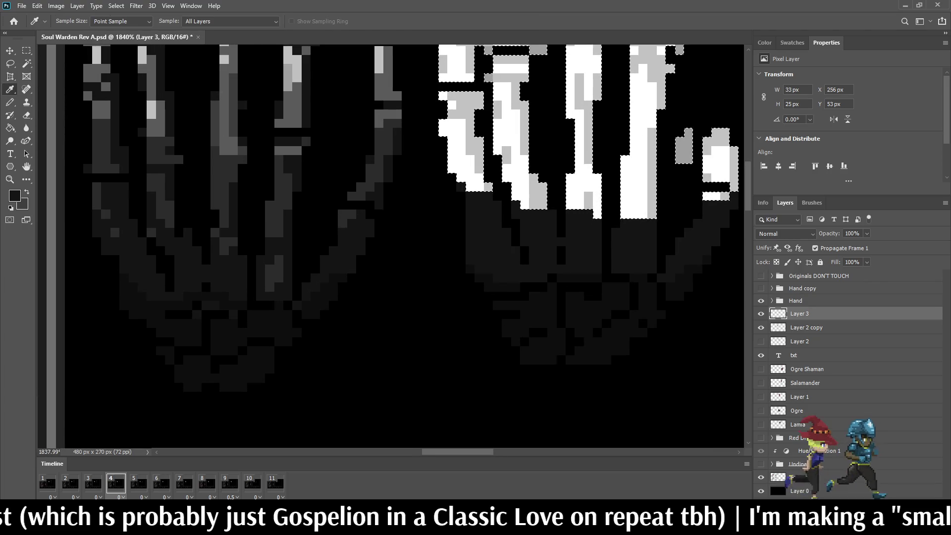
pyautogui.scroll(-3, 328, 164)
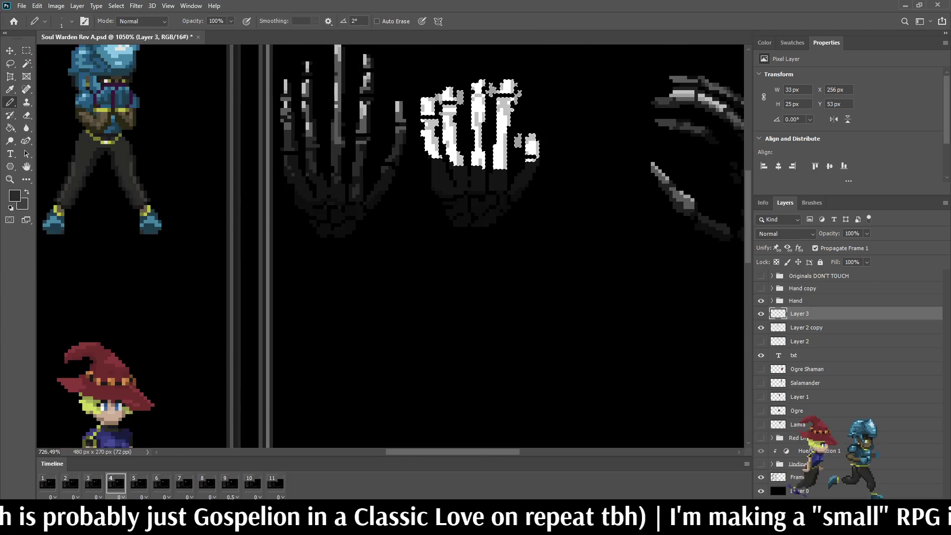
pyautogui.press('b')
pyautogui.scroll(2, 531, 94)
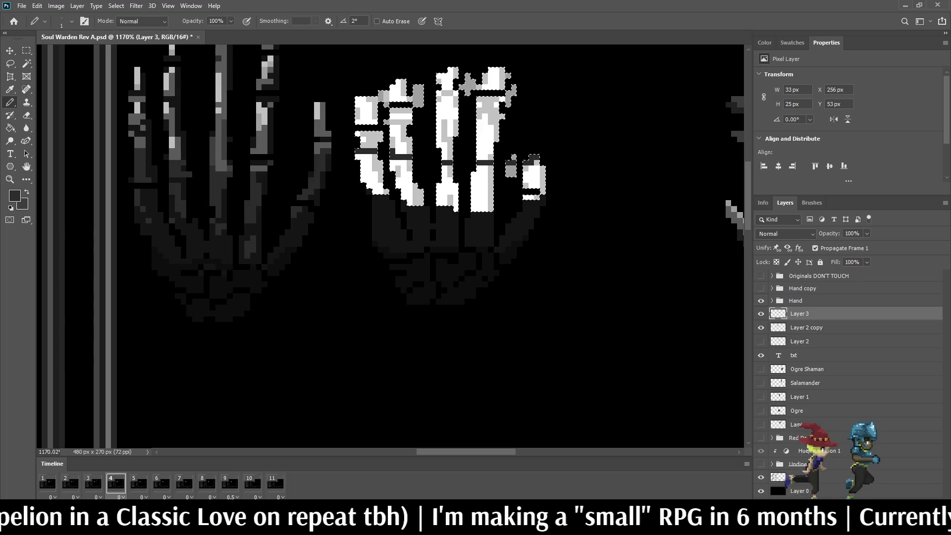
pyautogui.moveTo(358, 154)
pyautogui.mouseDown()
pyautogui.moveTo(375, 192)
pyautogui.moveTo(375, 156)
pyautogui.moveTo(387, 192)
pyautogui.moveTo(398, 181)
pyautogui.moveTo(396, 161)
pyautogui.moveTo(409, 171)
pyautogui.moveTo(409, 163)
pyautogui.moveTo(412, 200)
pyautogui.moveTo(447, 203)
pyautogui.moveTo(447, 161)
pyautogui.moveTo(438, 189)
pyautogui.moveTo(483, 198)
pyautogui.moveTo(477, 169)
pyautogui.moveTo(490, 168)
pyautogui.moveTo(487, 209)
pyautogui.moveTo(542, 186)
pyautogui.moveTo(525, 198)
pyautogui.moveTo(530, 169)
pyautogui.moveTo(514, 168)
pyautogui.mouseUp()
pyautogui.click(508, 168)
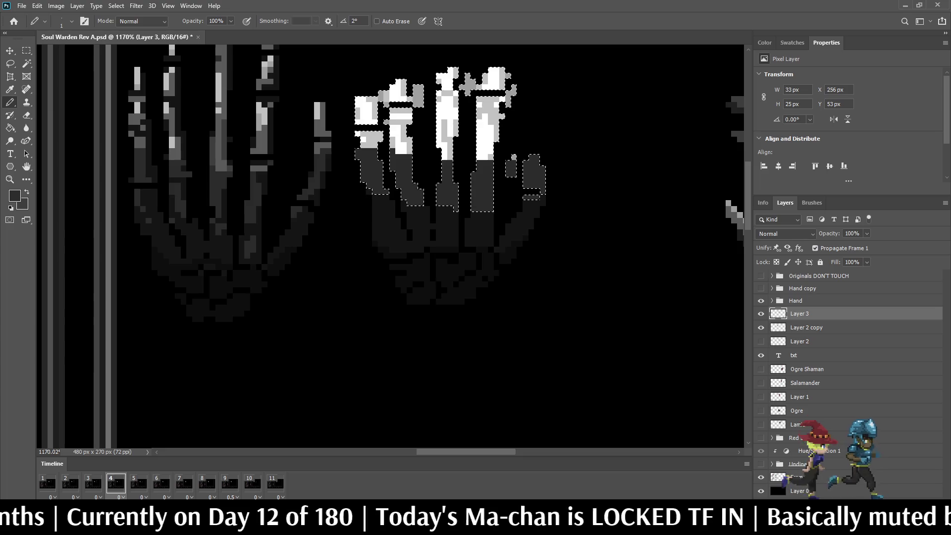
pyautogui.hotkey('ctrl', 'd')
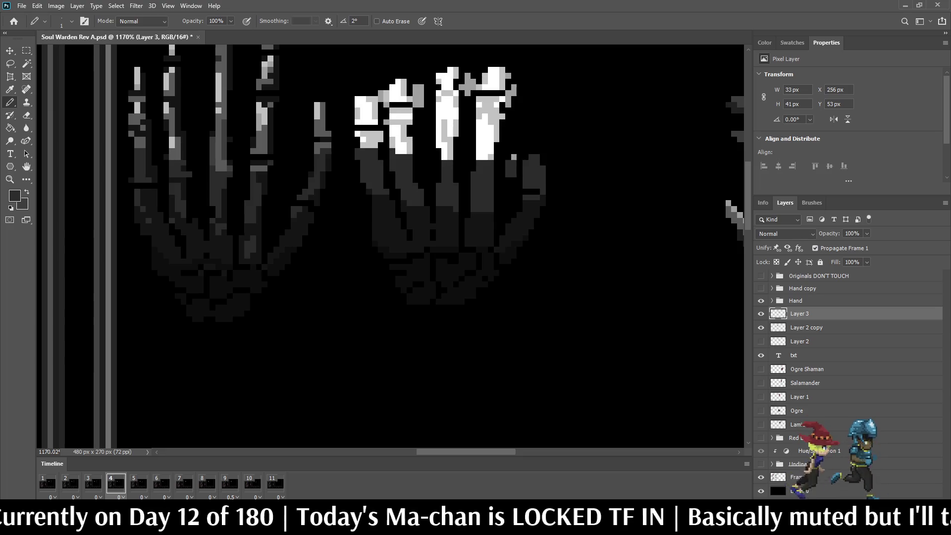
pyautogui.hotkey('ctrl', '1')
pyautogui.hotkey('ctrl', '+')
pyautogui.hotkey('ctrl', '+')
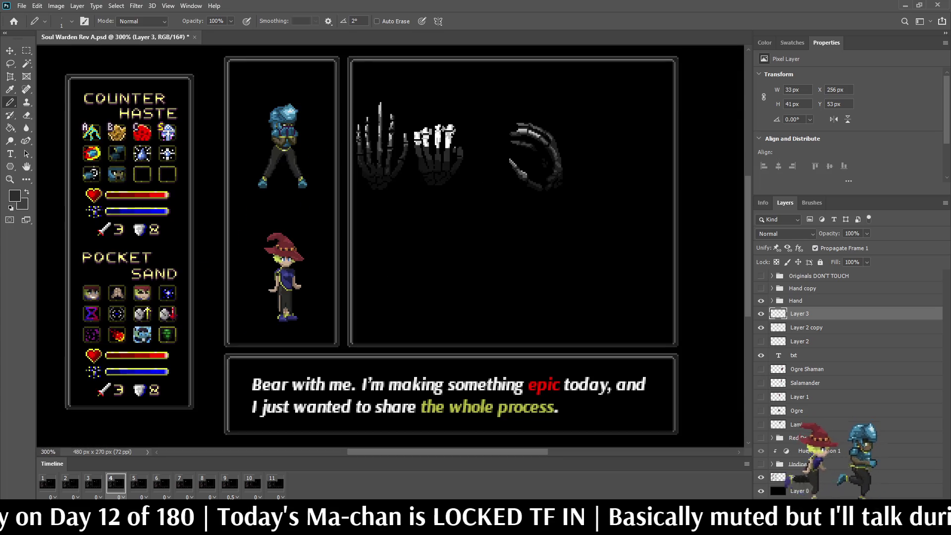
# Select the middle hand's fingertips with the Magic Wand, dropping the palm from the selection
pyautogui.scroll(5, 417, 140)
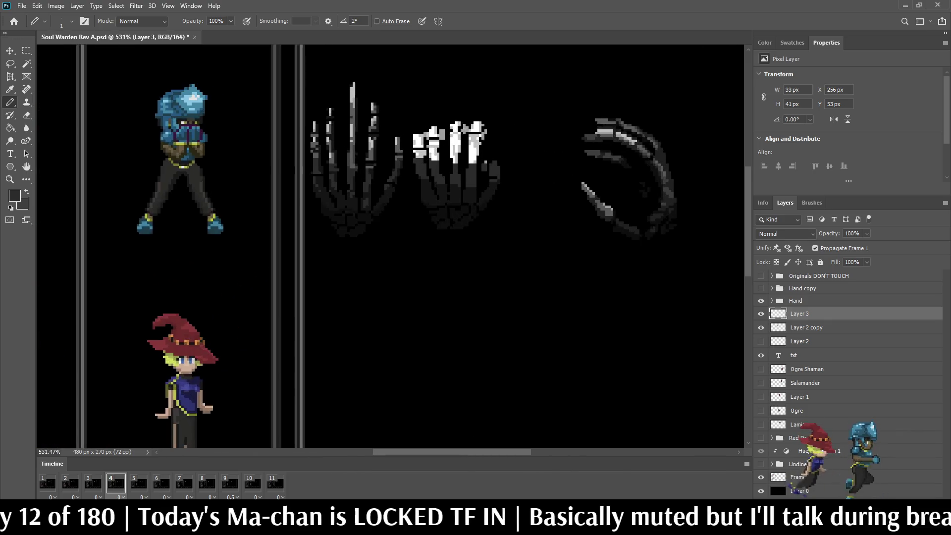
pyautogui.scroll(2, 448, 140)
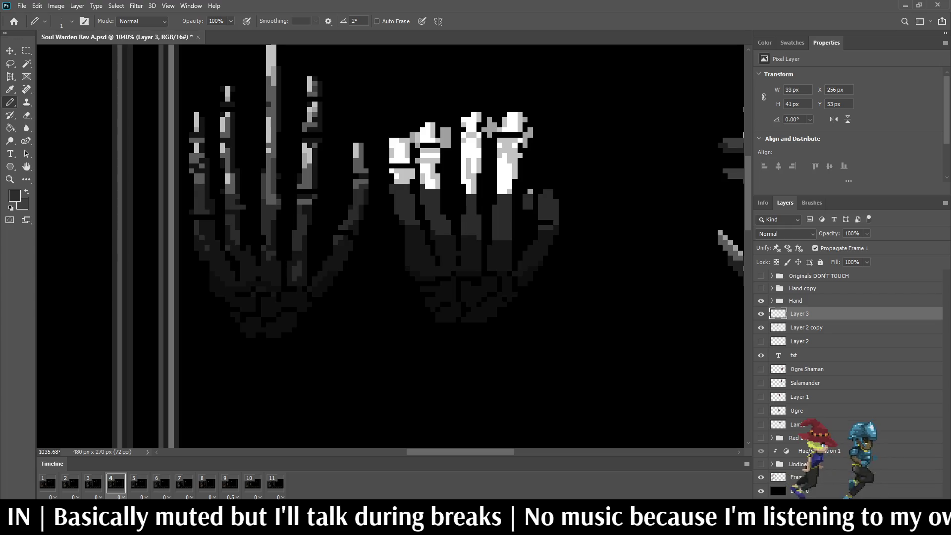
pyautogui.keyDown('ctrl'); pyautogui.click(777, 313); pyautogui.keyUp('ctrl')
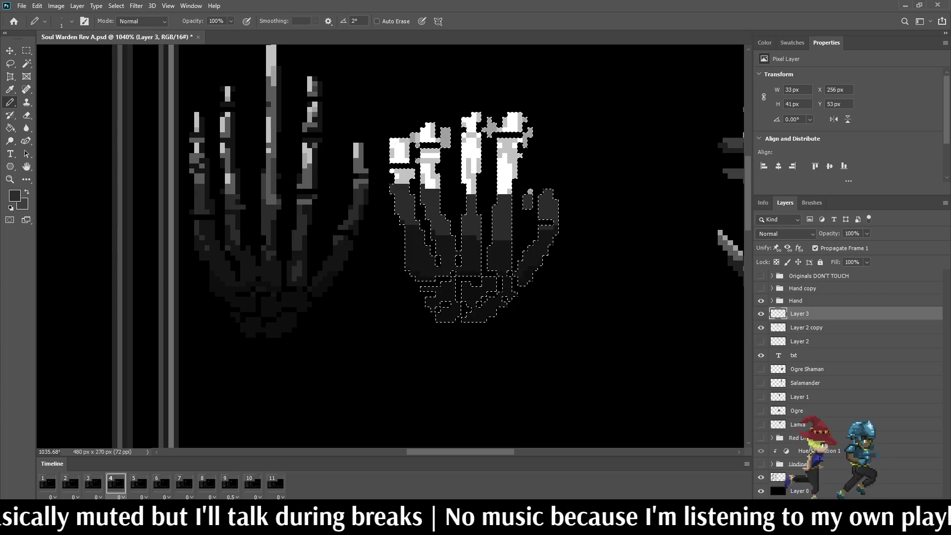
pyautogui.press('w')
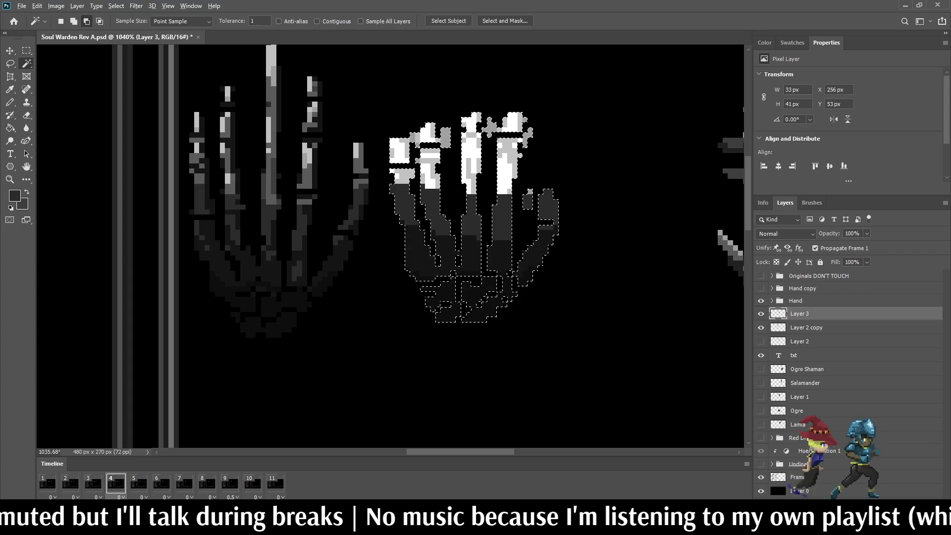
pyautogui.keyDown('alt'); pyautogui.click(410, 272); pyautogui.keyUp('alt')
pyautogui.scroll(-3, 391, 248)
pyautogui.scroll(5, 391, 248)
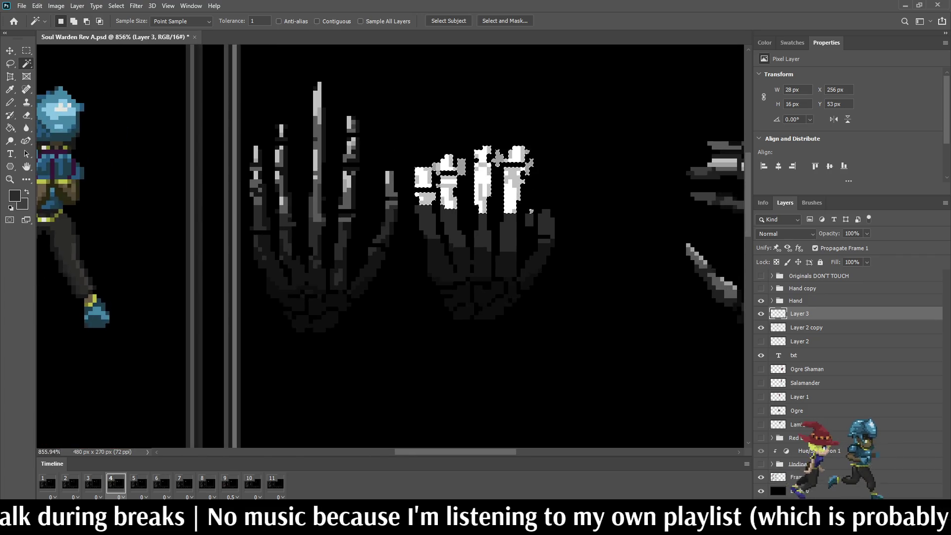
# Sample a lighter grey, Pencil-shade the fingertips, then subtract the top grey pixels from the selection
pyautogui.press('i')
pyautogui.click(574, 167)
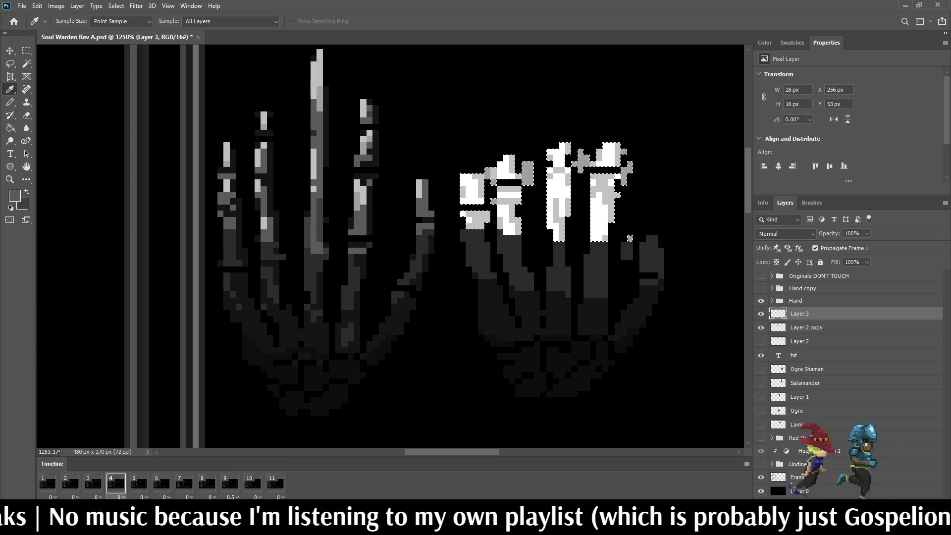
pyautogui.press('b')
pyautogui.scroll(-2, 629, 238)
pyautogui.scroll(2, 604, 240)
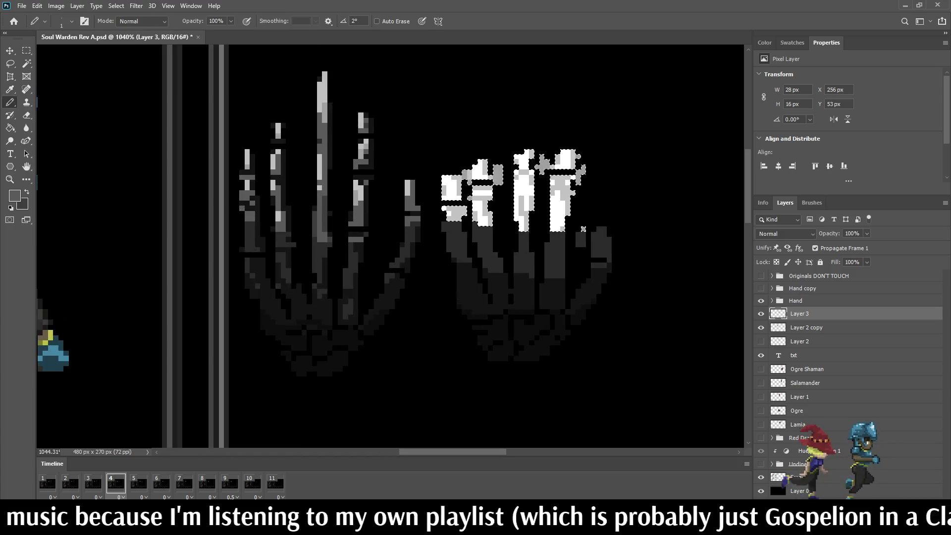
pyautogui.scroll(-1, 581, 242)
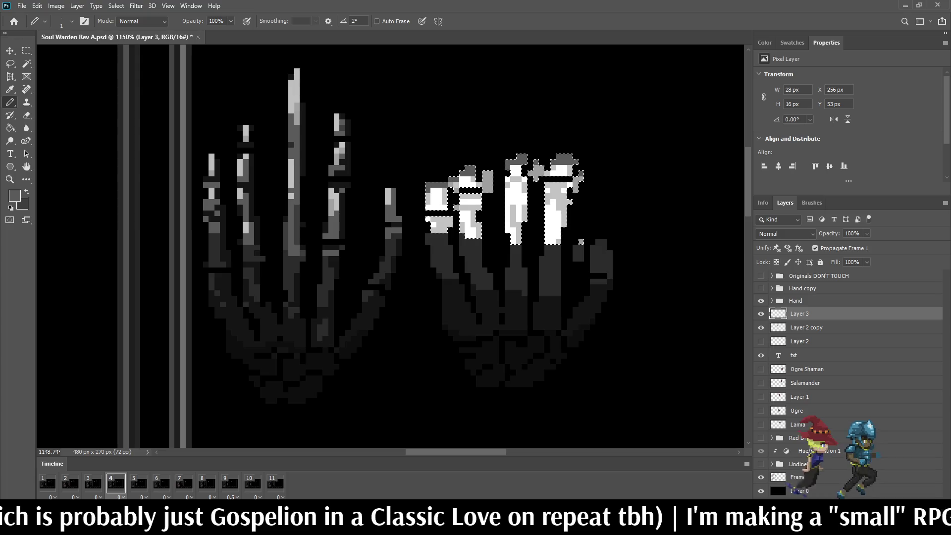
pyautogui.moveTo(581, 242); pyautogui.dragTo(594, 248)
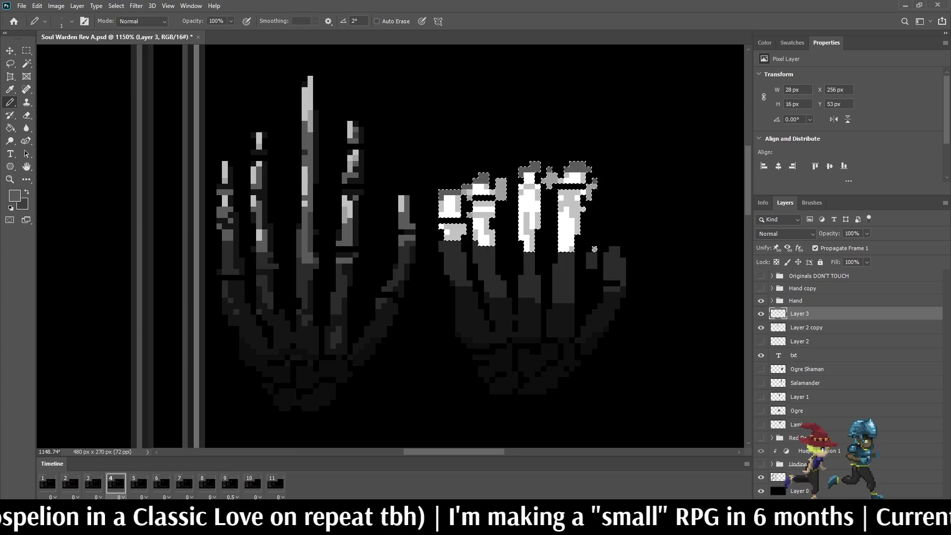
pyautogui.press('w')
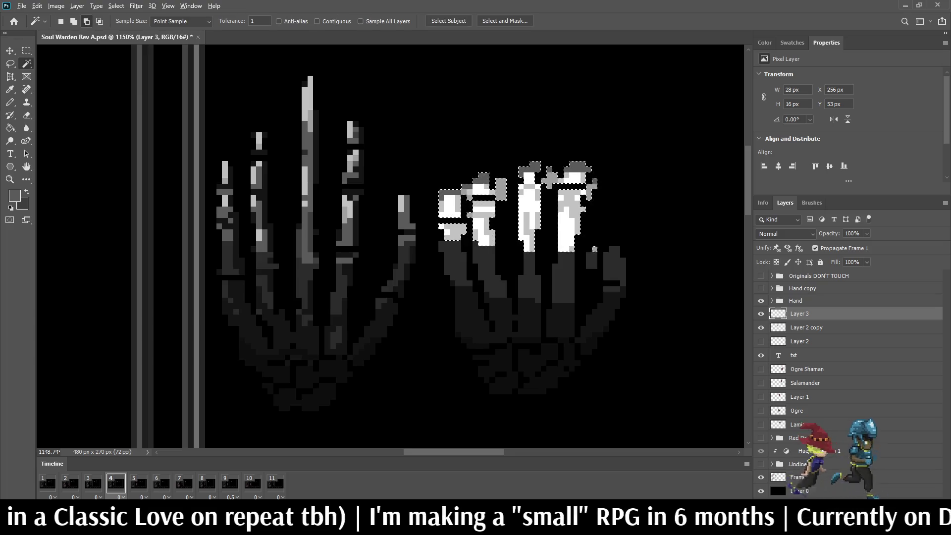
pyautogui.keyDown('alt'); pyautogui.click(595, 249); pyautogui.keyUp('alt')
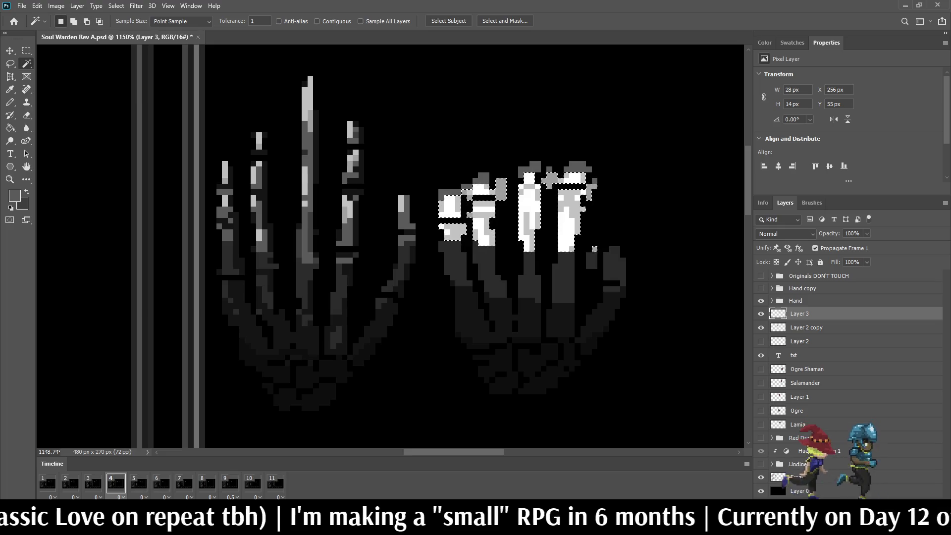
# Sample the light grey from the canvas and narrow the selection to the white fingertip areas
pyautogui.press('i')
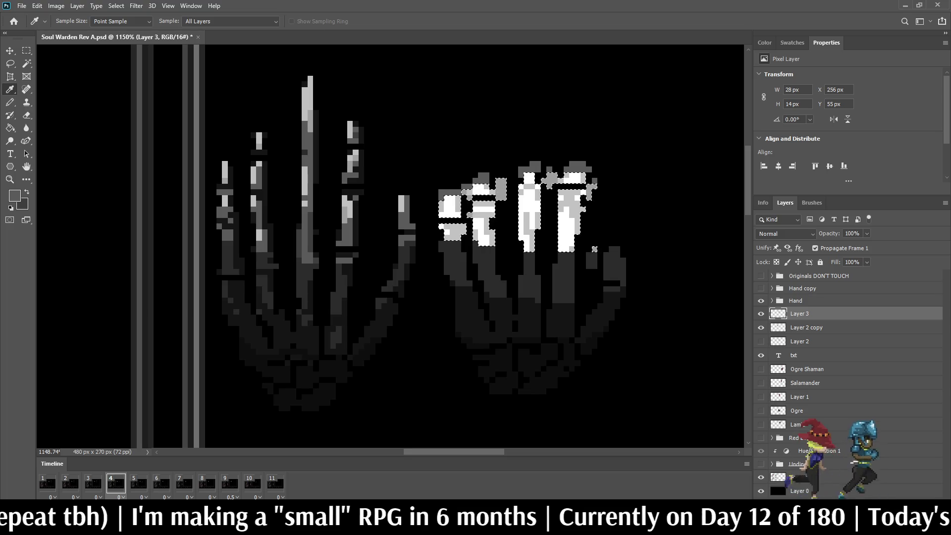
pyautogui.press('b')
pyautogui.scroll(2, 423, 174)
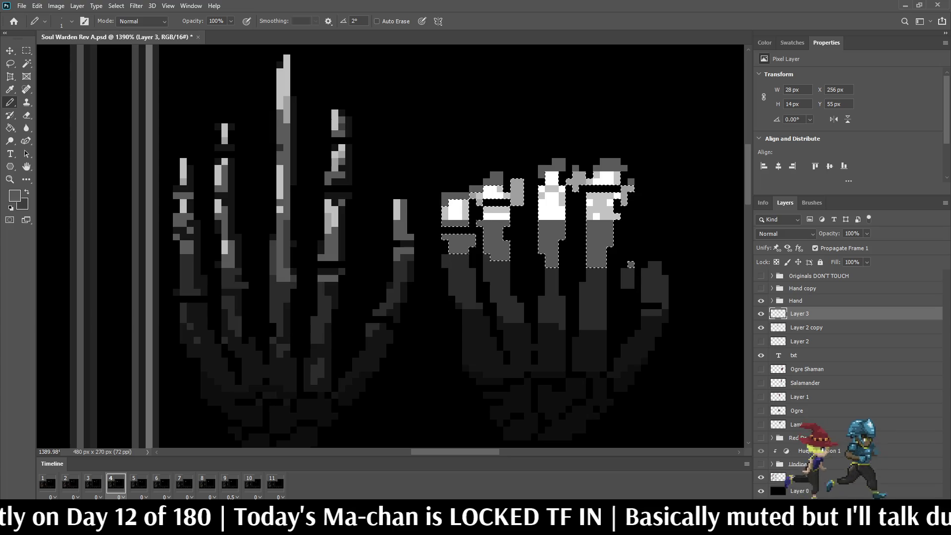
pyautogui.press('i')
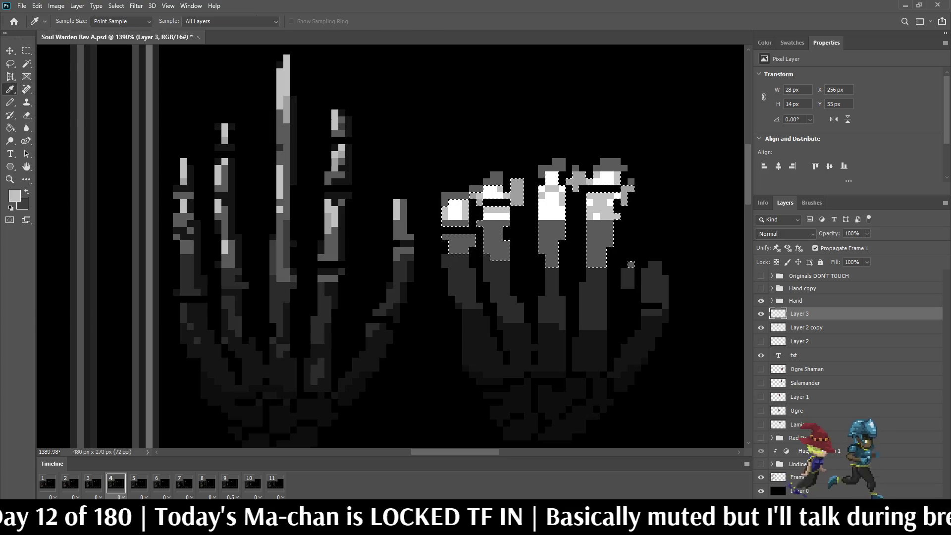
pyautogui.press('b')
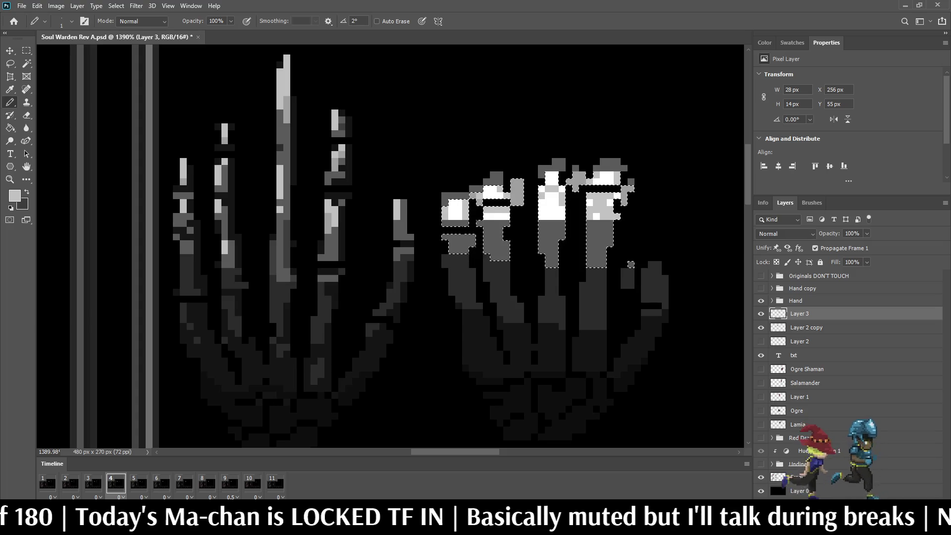
pyautogui.press('w')
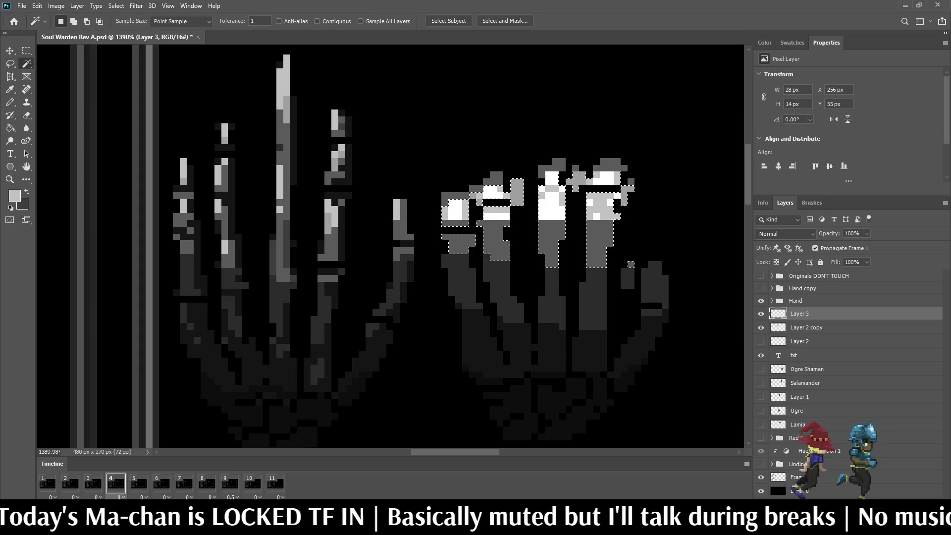
pyautogui.hotkey('ctrl', 'z')
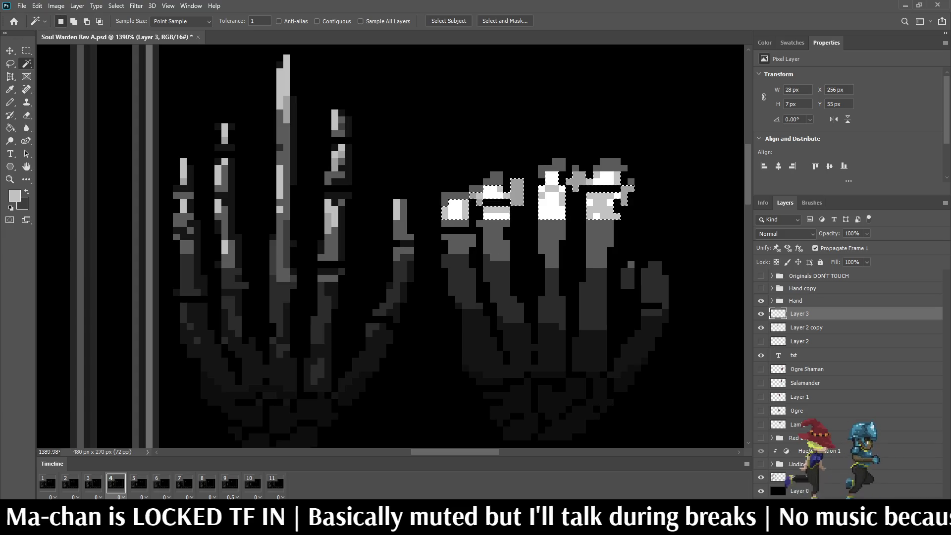
pyautogui.press('b')
# Repaint the white fingertips light grey, redoing one stroke, then deselect and view the whole document
pyautogui.moveTo(448, 210)
pyautogui.mouseDown()
pyautogui.moveTo(505, 198)
pyautogui.moveTo(492, 216)
pyautogui.mouseUp()
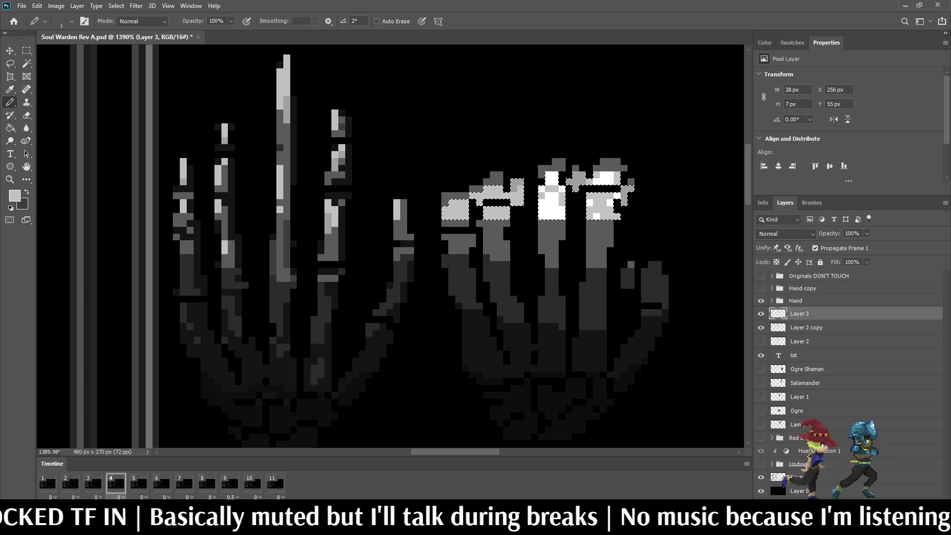
pyautogui.hotkey('ctrl', 'z')
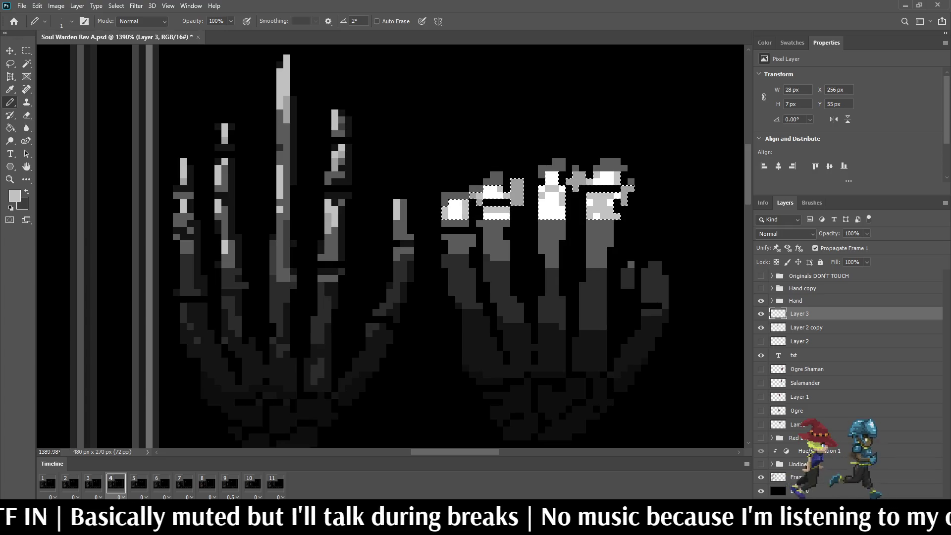
pyautogui.moveTo(450, 216)
pyautogui.mouseDown()
pyautogui.moveTo(473, 196)
pyautogui.moveTo(517, 193)
pyautogui.moveTo(517, 184)
pyautogui.moveTo(544, 208)
pyautogui.moveTo(555, 196)
pyautogui.moveTo(563, 208)
pyautogui.moveTo(605, 176)
pyautogui.moveTo(614, 211)
pyautogui.moveTo(589, 204)
pyautogui.moveTo(625, 204)
pyautogui.moveTo(609, 203)
pyautogui.mouseUp()
pyautogui.click(458, 217)
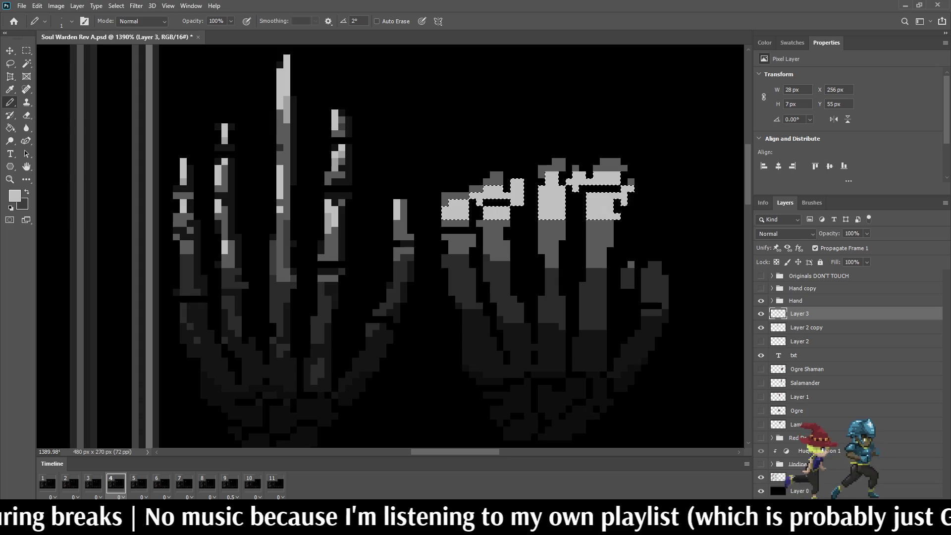
pyautogui.hotkey('ctrl', 'd')
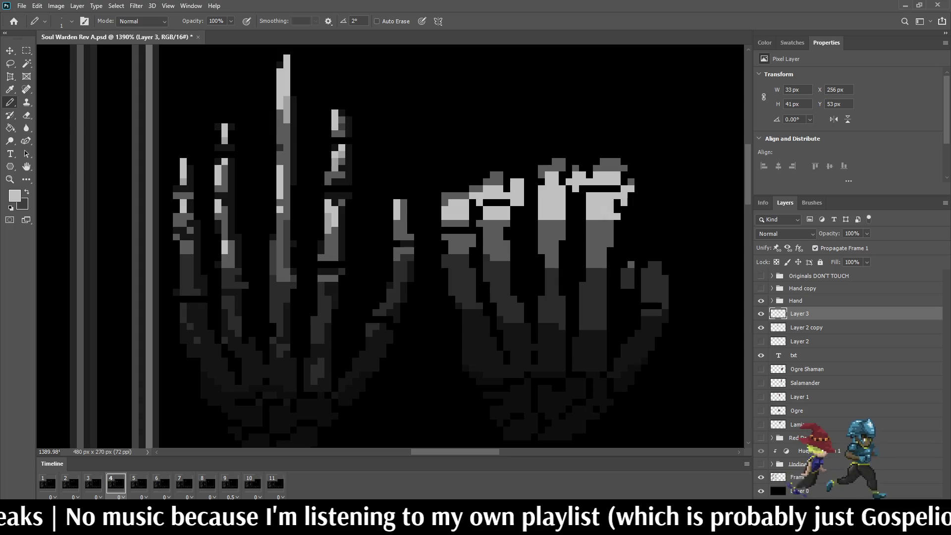
pyautogui.hotkey('ctrl', '1')
# Zoom into the skeletal hands, sample light grey, and add highlights below the first and third fingertips
pyautogui.hotkey('ctrl', '+')
pyautogui.hotkey('ctrl', '+')
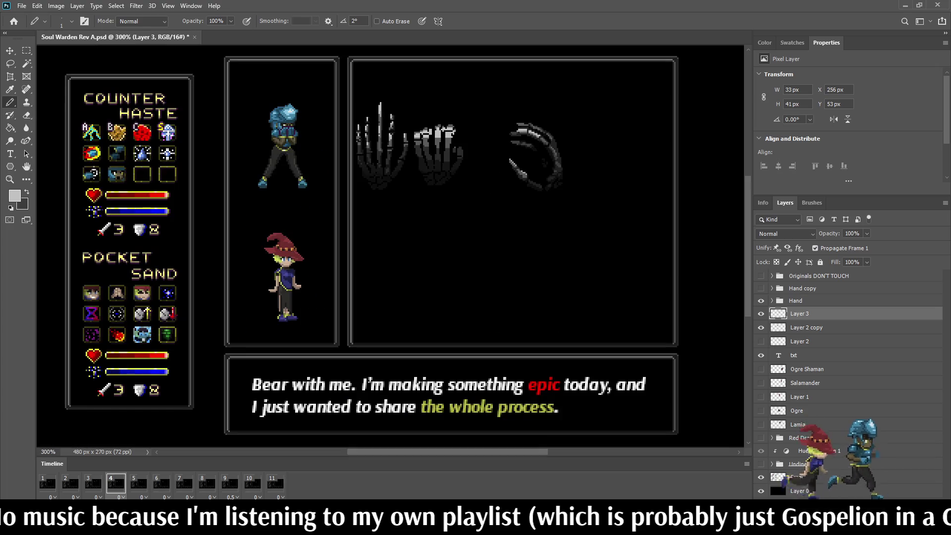
pyautogui.hotkey('ctrl', '+')
pyautogui.hotkey('ctrl', '+')
pyautogui.hotkey('ctrl', '+')
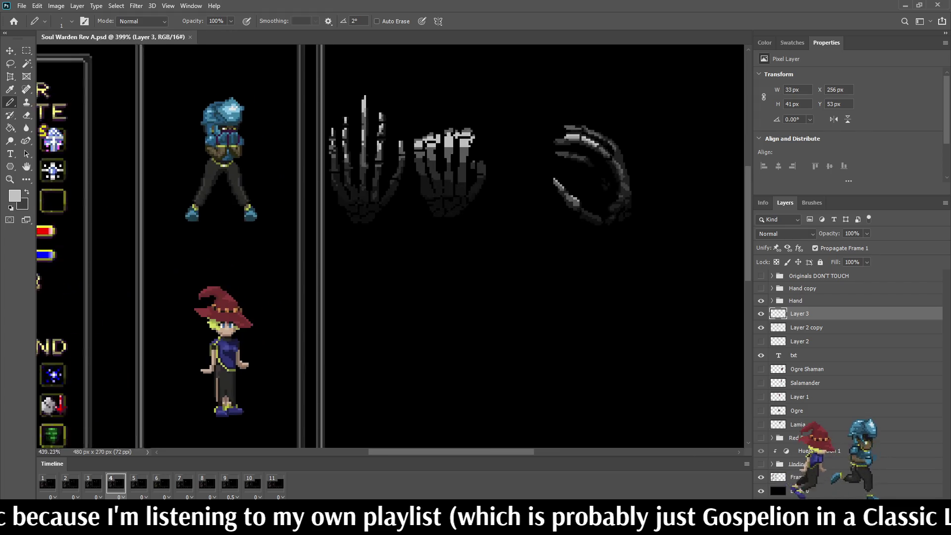
pyautogui.hotkey('ctrl', '+')
pyautogui.hotkey('ctrl', '+')
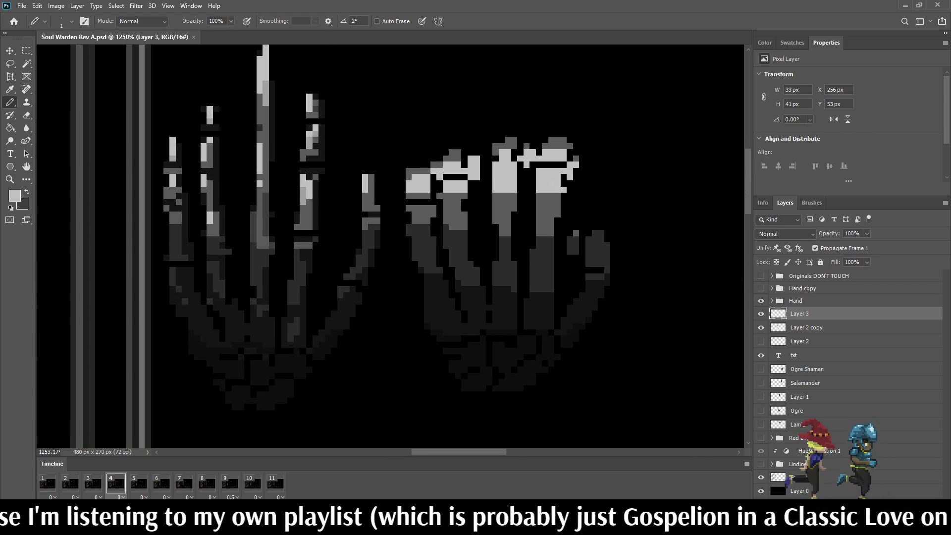
pyautogui.press('i')
pyautogui.press('b')
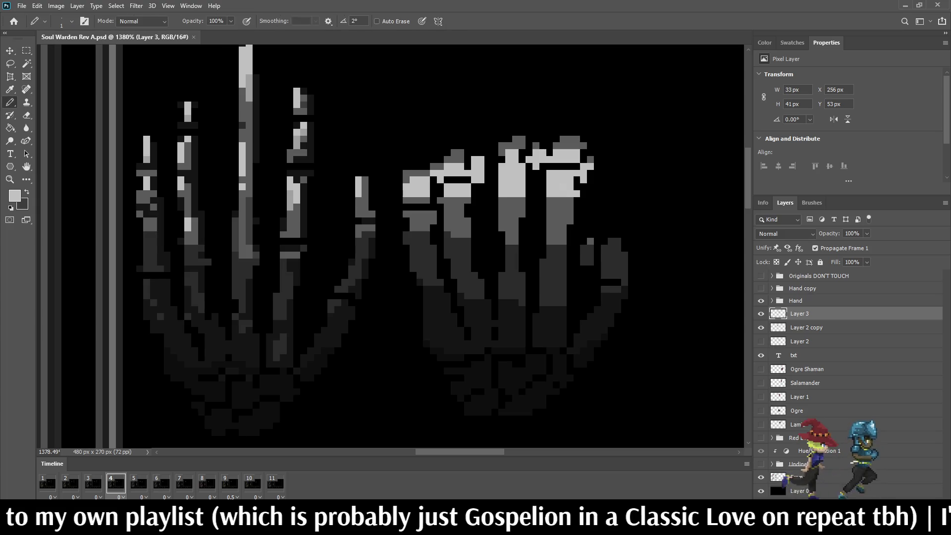
pyautogui.moveTo(453, 199)
pyautogui.mouseDown()
pyautogui.moveTo(454, 231)
pyautogui.moveTo(460, 208)
pyautogui.moveTo(509, 223)
pyautogui.mouseUp()
pyautogui.moveTo(557, 198); pyautogui.dragTo(556, 223)
pyautogui.click(564, 200)
pyautogui.click(413, 200)
pyautogui.click(419, 200)
pyautogui.moveTo(420, 210); pyautogui.dragTo(419, 230)
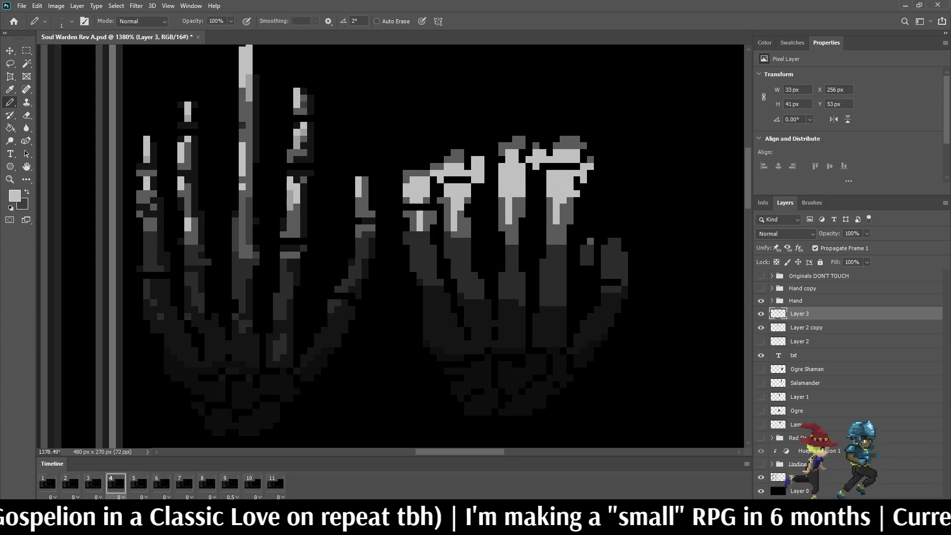
# Extend light-grey highlights down the first, second and last fingers, undoing a too-wide third-finger stroke
pyautogui.scroll(4, 435, 207)
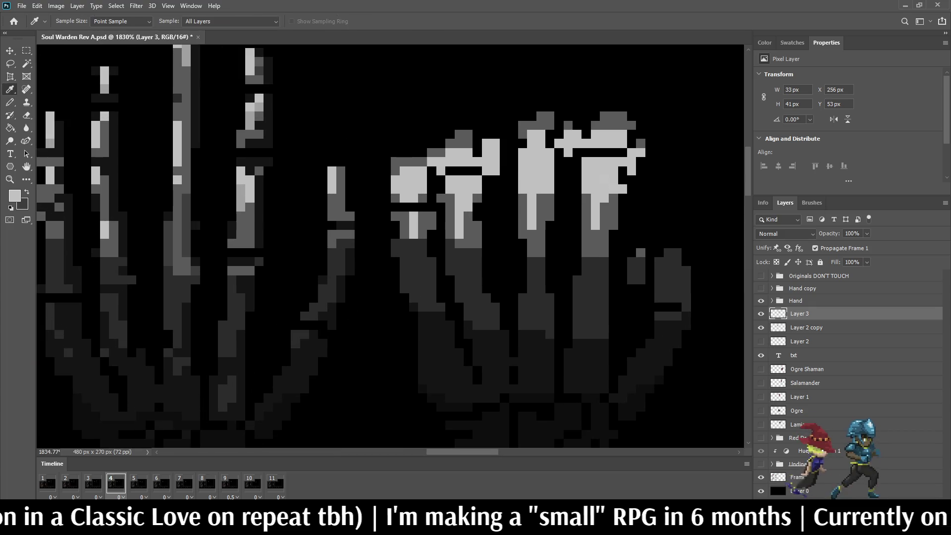
pyautogui.scroll(-15, 475, 223)
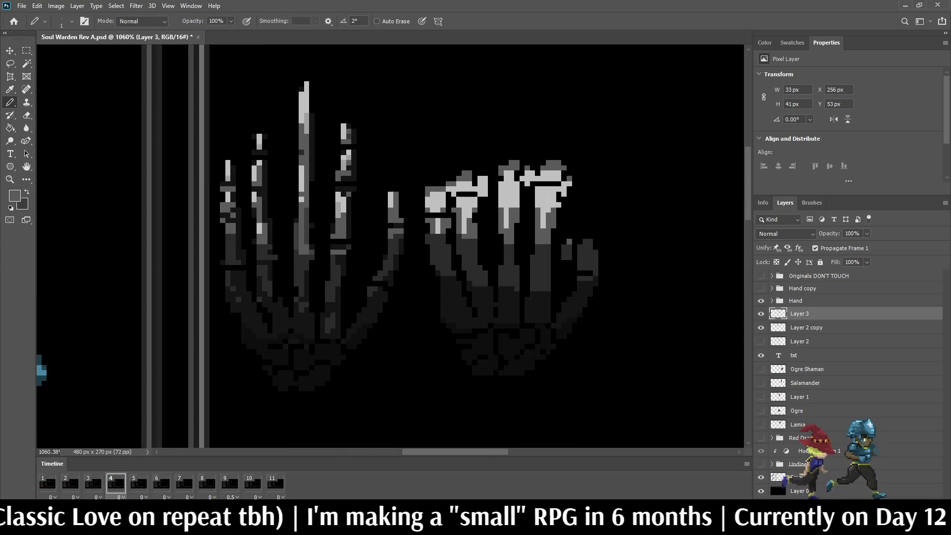
pyautogui.scroll(5, 495, 238)
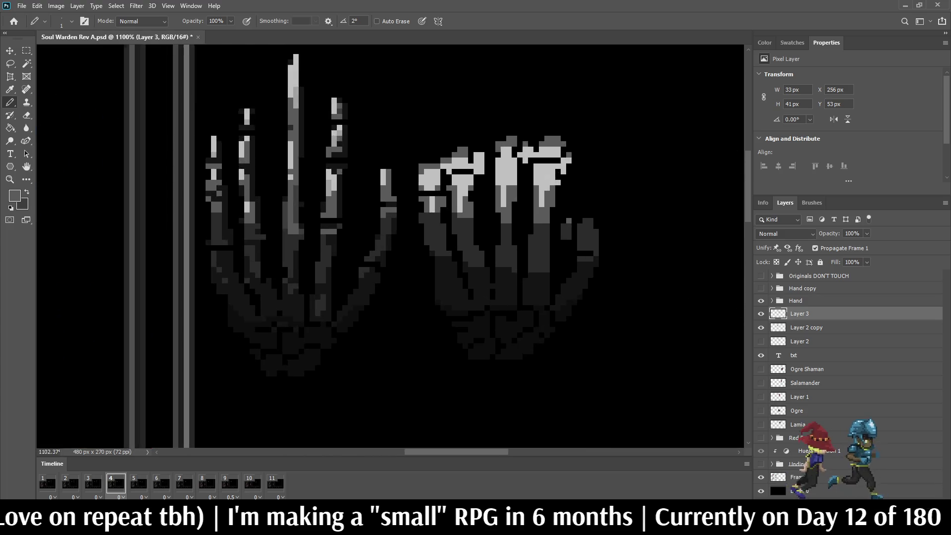
pyautogui.moveTo(422, 211); pyautogui.dragTo(422, 242)
pyautogui.click(429, 233)
pyautogui.click(429, 241)
pyautogui.click(429, 226)
pyautogui.moveTo(466, 219); pyautogui.dragTo(465, 242)
pyautogui.moveTo(520, 224); pyautogui.dragTo(516, 249)
pyautogui.hotkey('ctrl', 'z')
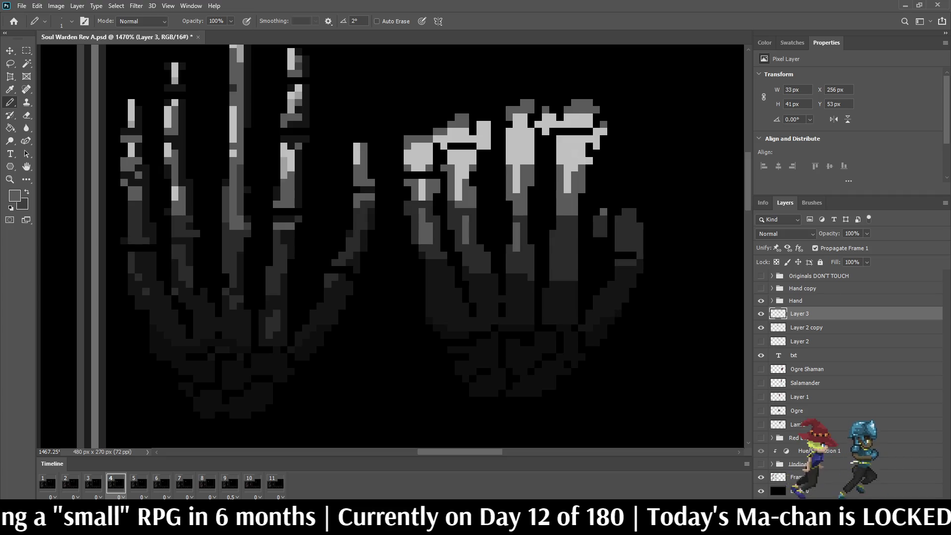
pyautogui.moveTo(567, 223); pyautogui.dragTo(560, 265)
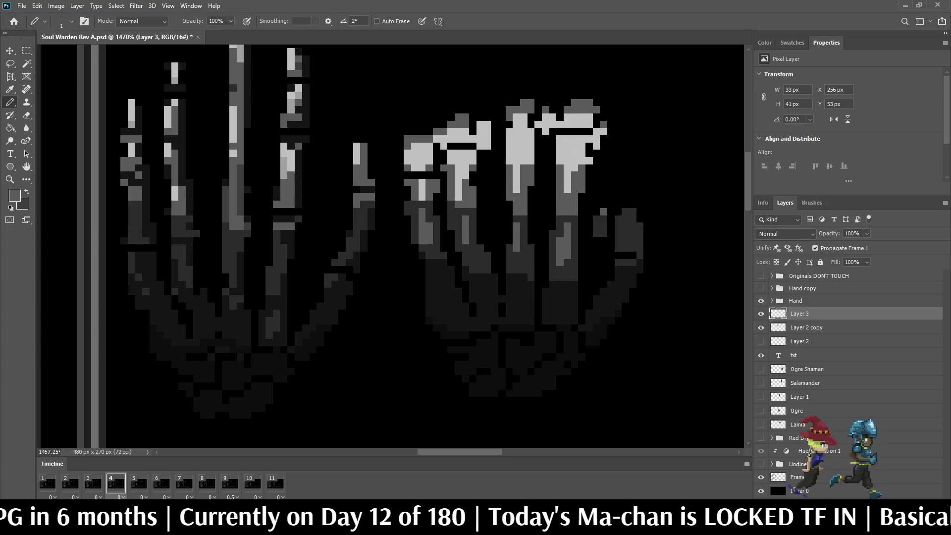
pyautogui.scroll(-5, 574, 205)
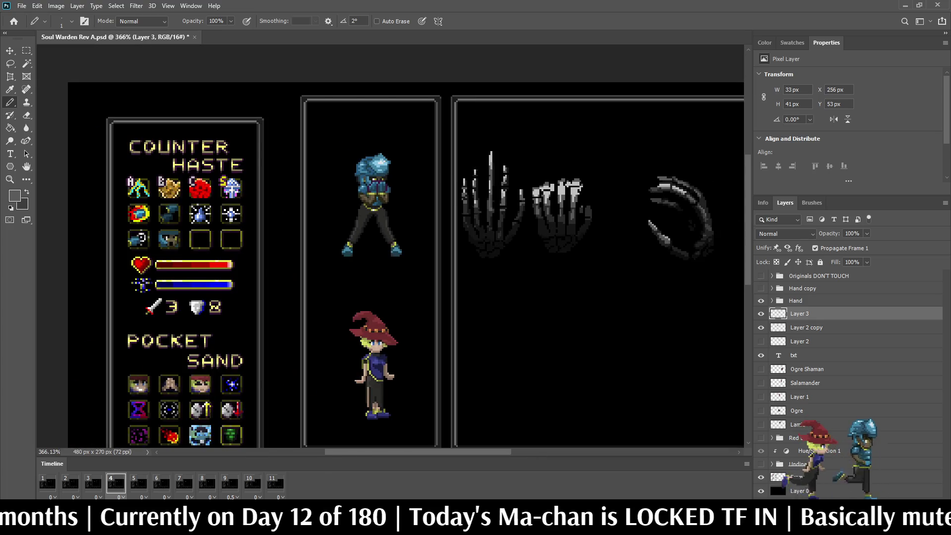
# Darken bright pixels across all five fingertips of the skeletal hand
pyautogui.scroll(-1, 573, 172)
pyautogui.scroll(4, 574, 180)
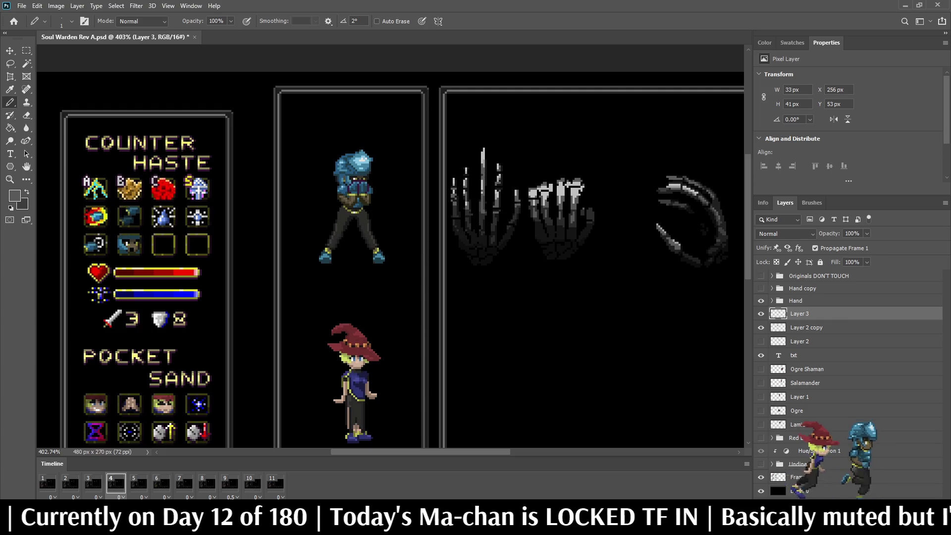
pyautogui.scroll(2, 574, 198)
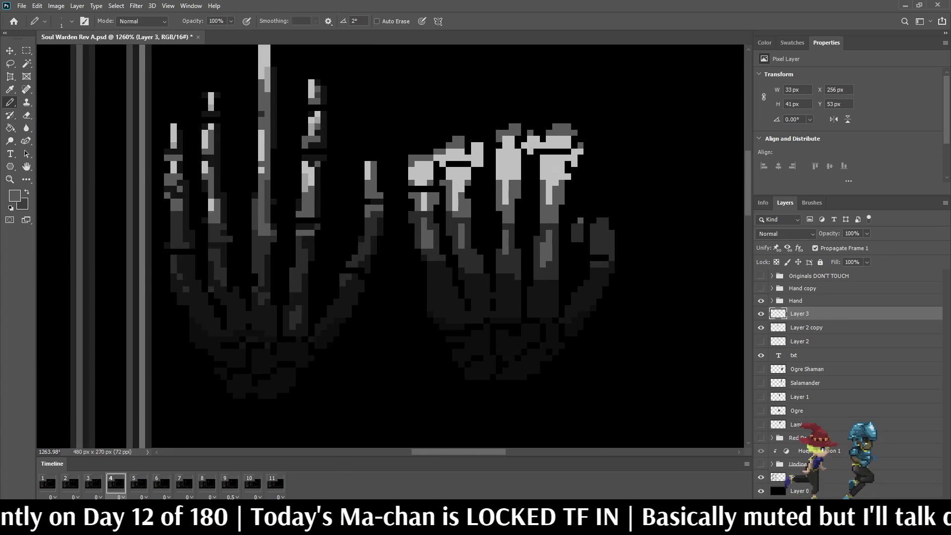
pyautogui.scroll(-3, 396, 149)
pyautogui.scroll(5, 533, 161)
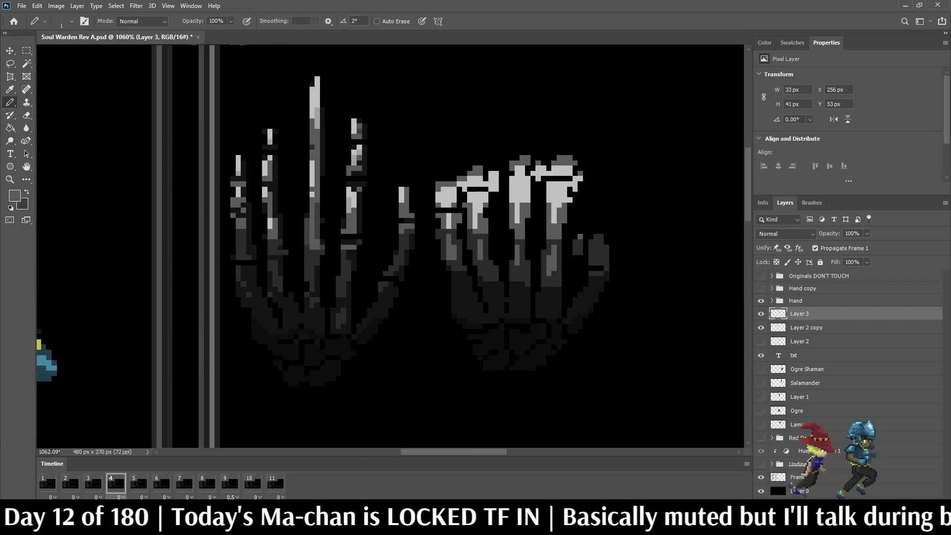
pyautogui.scroll(-3, 392, 248)
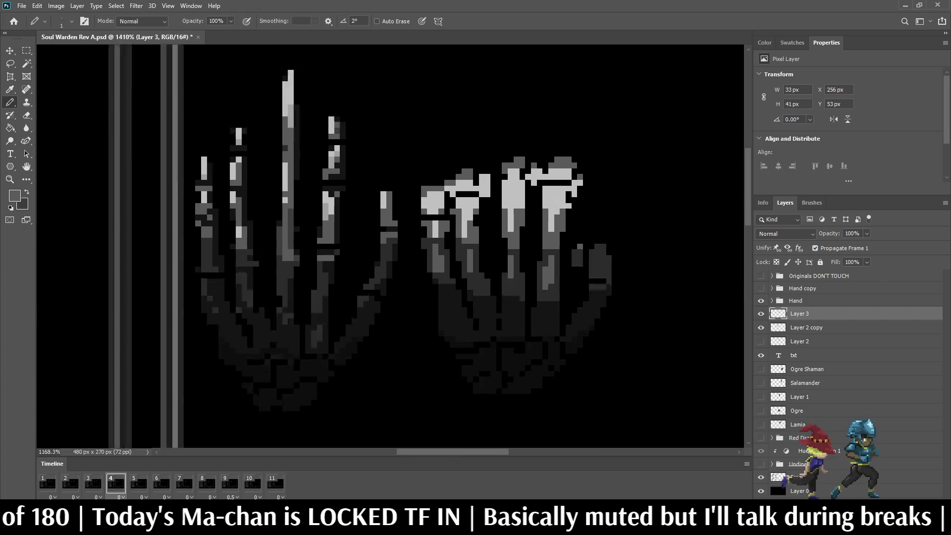
pyautogui.scroll(3, 391, 248)
pyautogui.scroll(3, 476, 208)
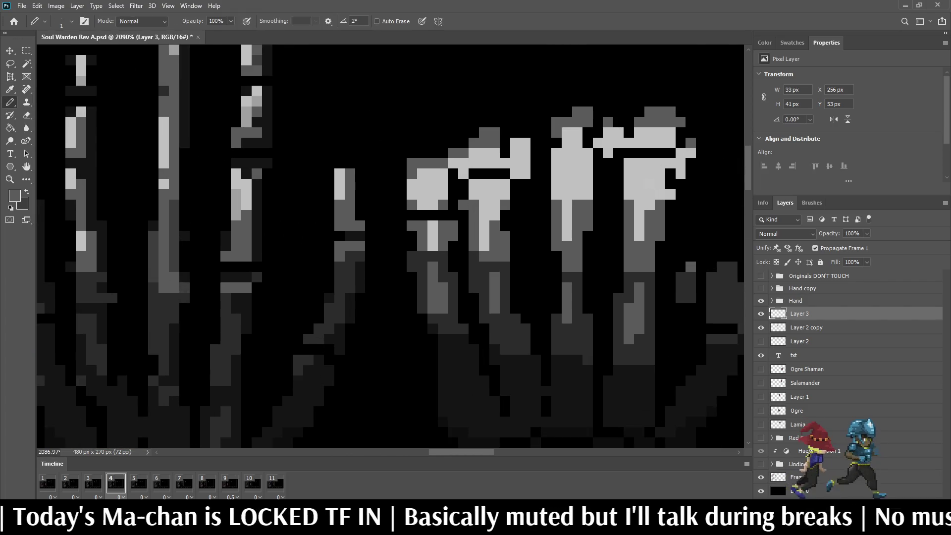
pyautogui.click(412, 195)
pyautogui.click(443, 195)
pyautogui.moveTo(422, 205); pyautogui.dragTo(432, 205)
pyautogui.click(484, 215)
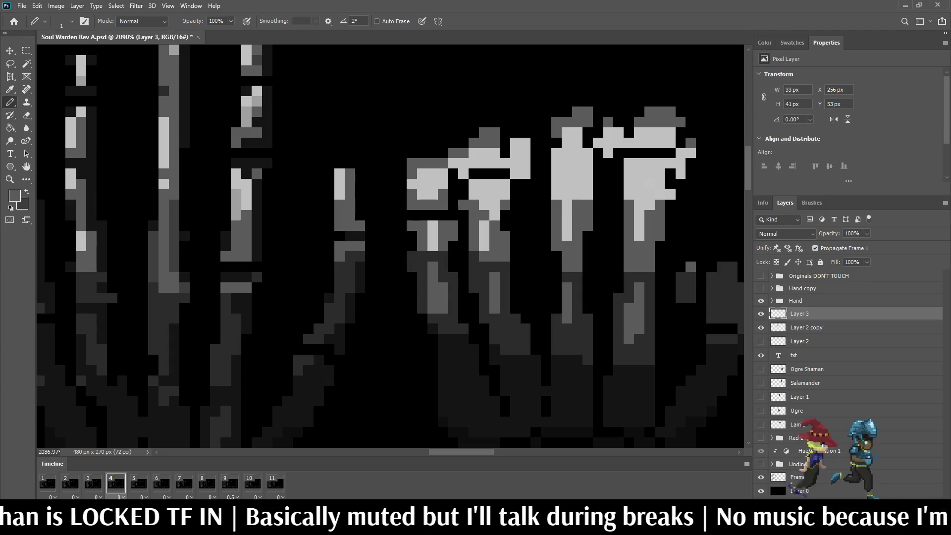
pyautogui.click(495, 215)
pyautogui.click(506, 195)
pyautogui.click(495, 205)
pyautogui.click(556, 195)
pyautogui.click(587, 194)
pyautogui.click(628, 194)
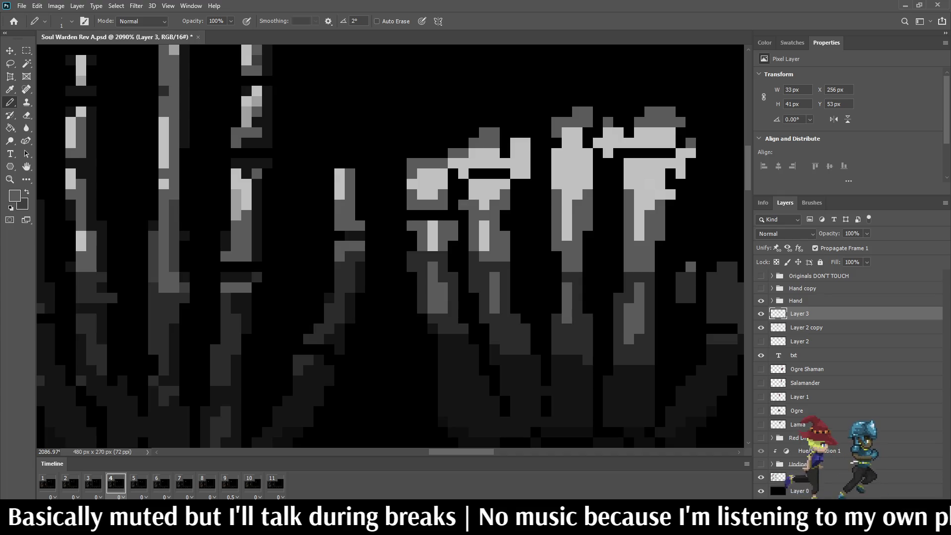
pyautogui.click(670, 195)
# Darken a few more fingertip pixels, including two on the last fingertip
pyautogui.scroll(-6, 743, 191)
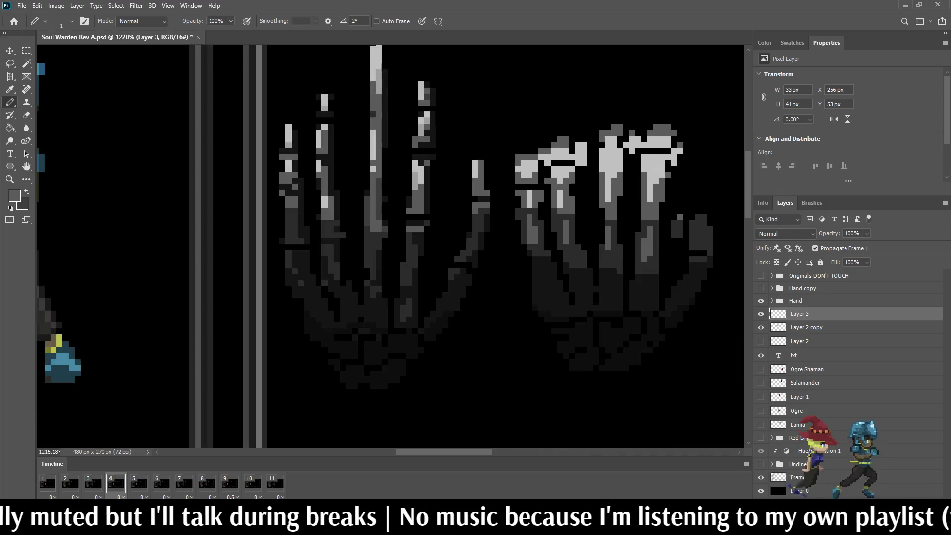
pyautogui.scroll(5, 644, 164)
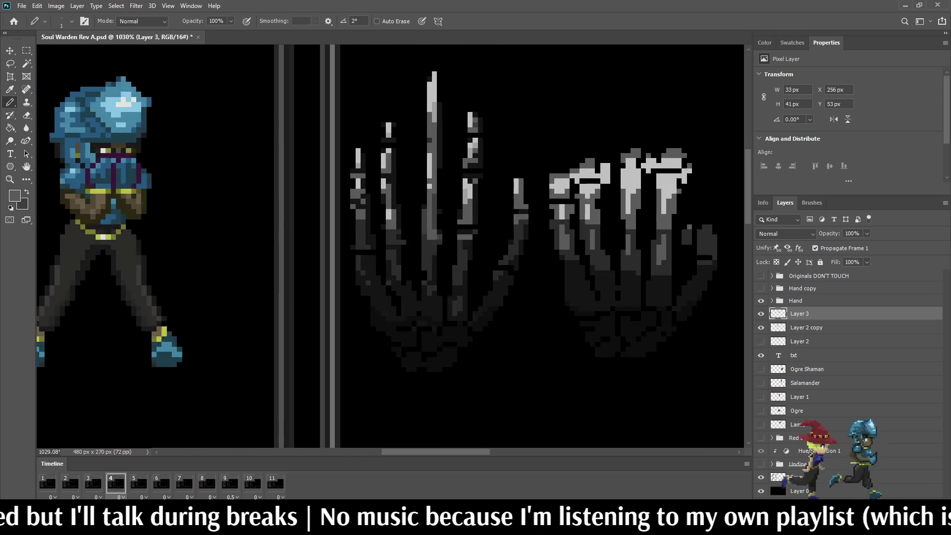
pyautogui.click(547, 191)
pyautogui.click(567, 180)
pyautogui.click(577, 180)
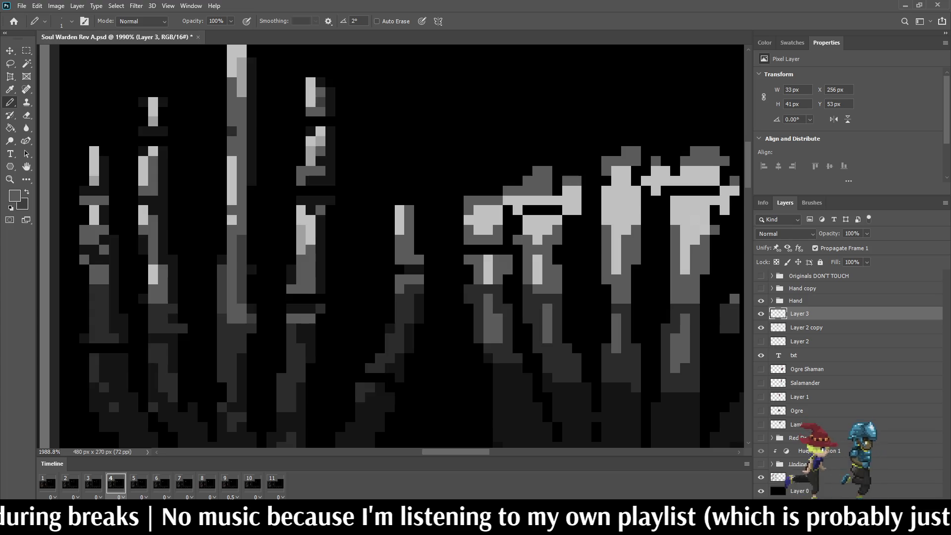
pyautogui.moveTo(656, 171); pyautogui.dragTo(666, 170)
pyautogui.scroll(-10, 666, 170)
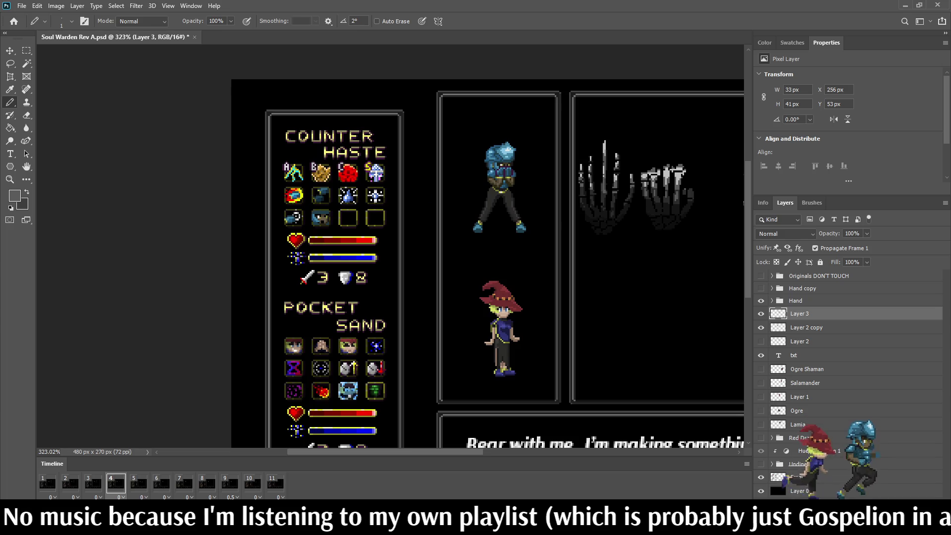
pyautogui.scroll(6, 686, 185)
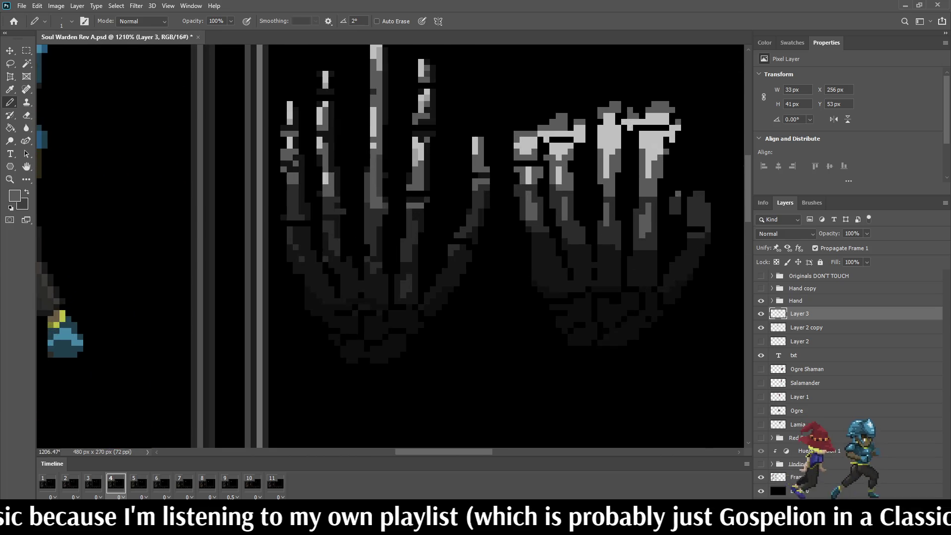
pyautogui.scroll(3, 677, 197)
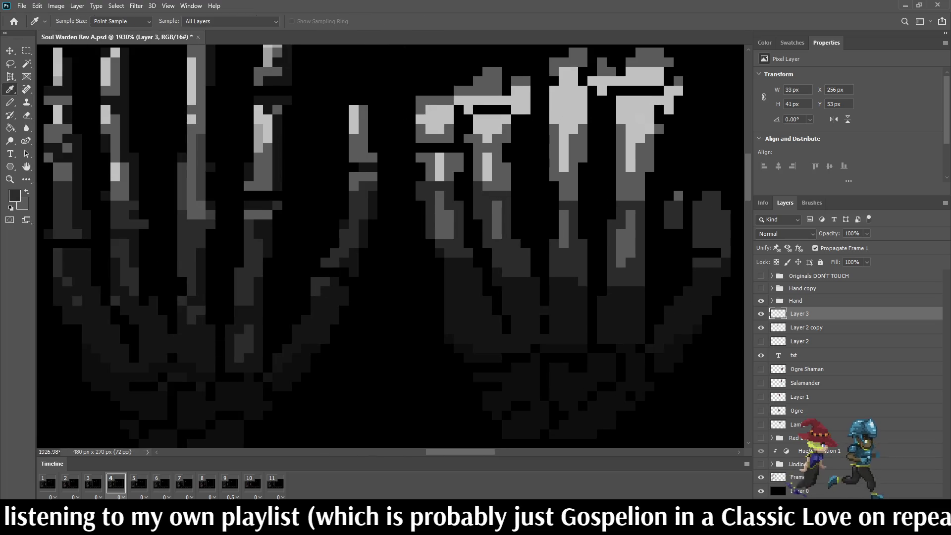
# Switch back to the Pencil and sample a light grey and a darker grey from the hand
pyautogui.press('b')
pyautogui.scroll(-2, 674, 198)
pyautogui.scroll(-5, 545, 199)
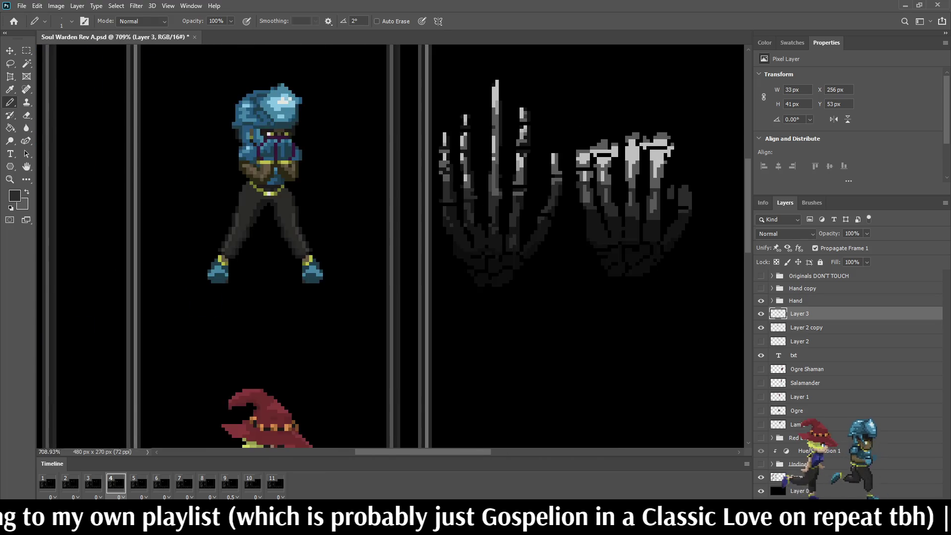
pyautogui.scroll(2, 544, 198)
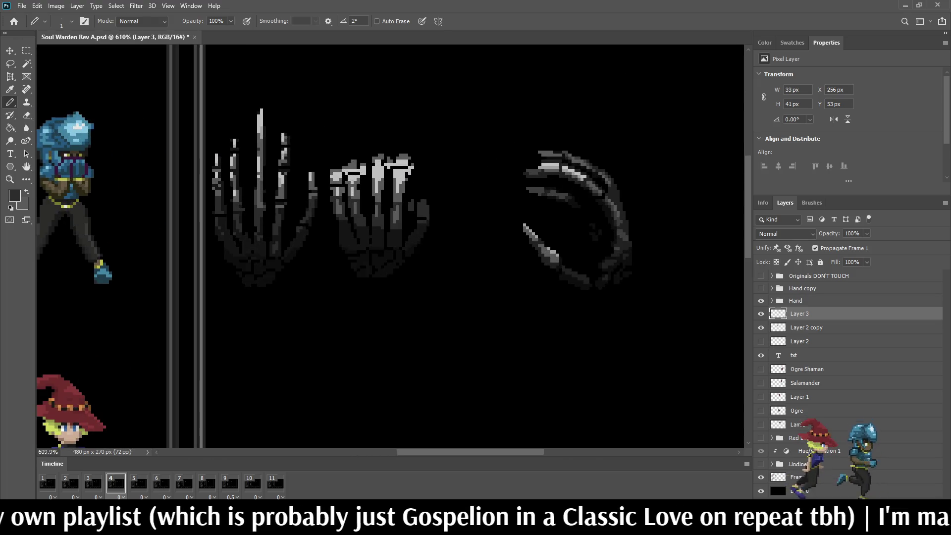
pyautogui.scroll(3, 386, 149)
pyautogui.scroll(1, 386, 149)
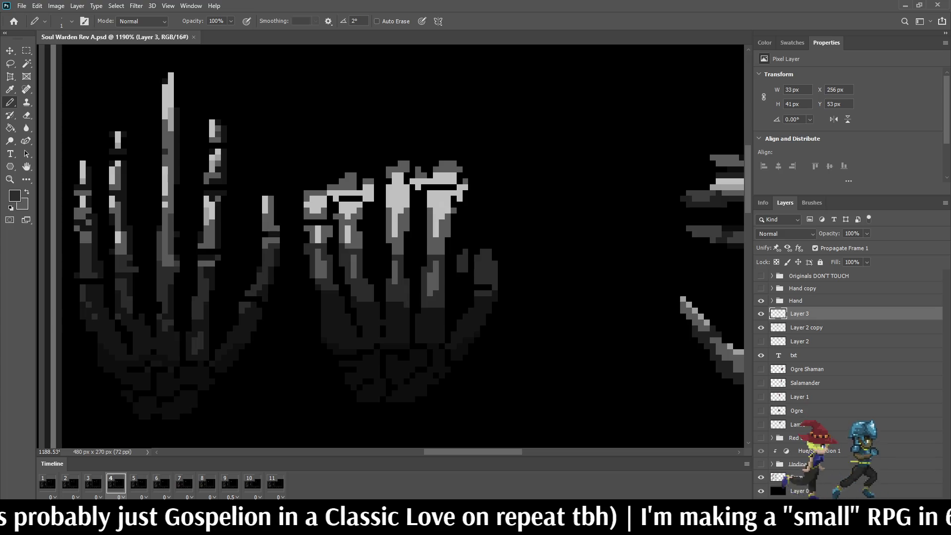
pyautogui.scroll(-3, 327, 144)
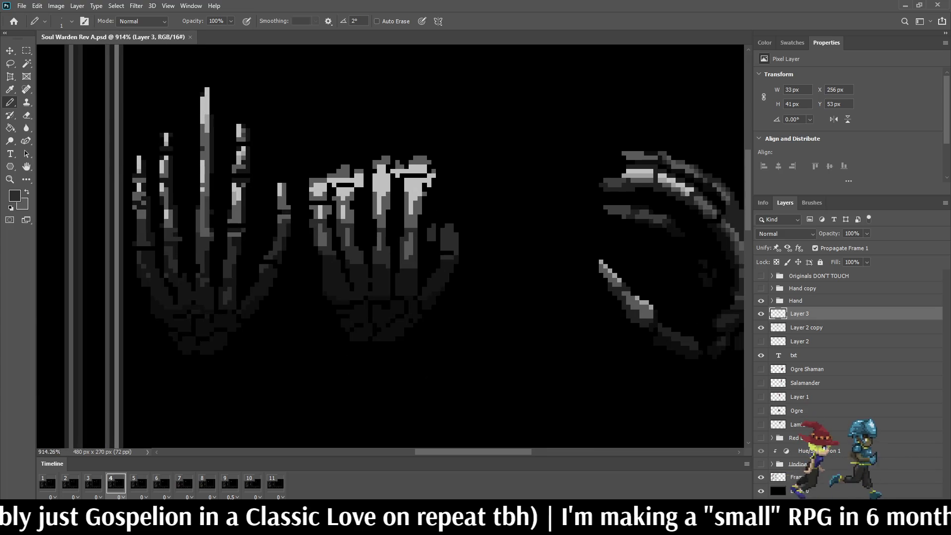
pyautogui.scroll(2, 329, 158)
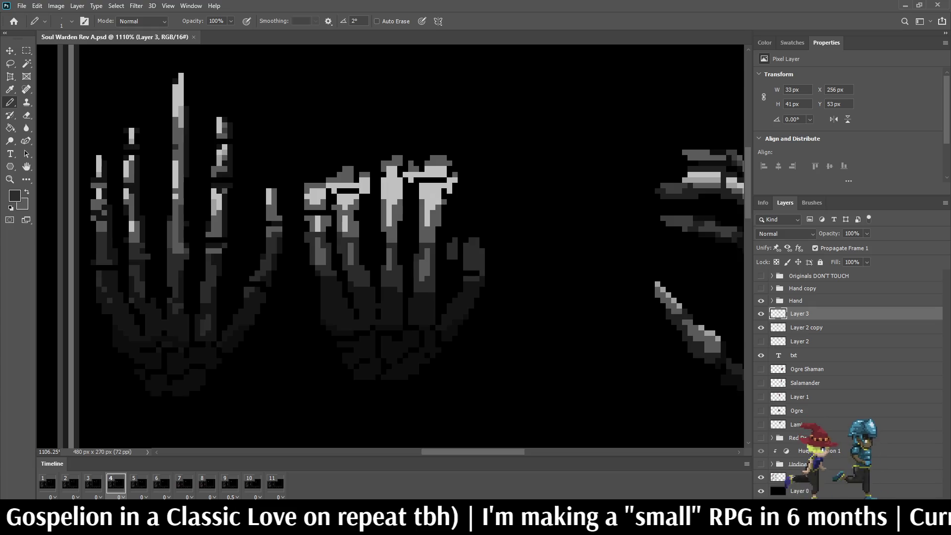
pyautogui.scroll(2, 167, 85)
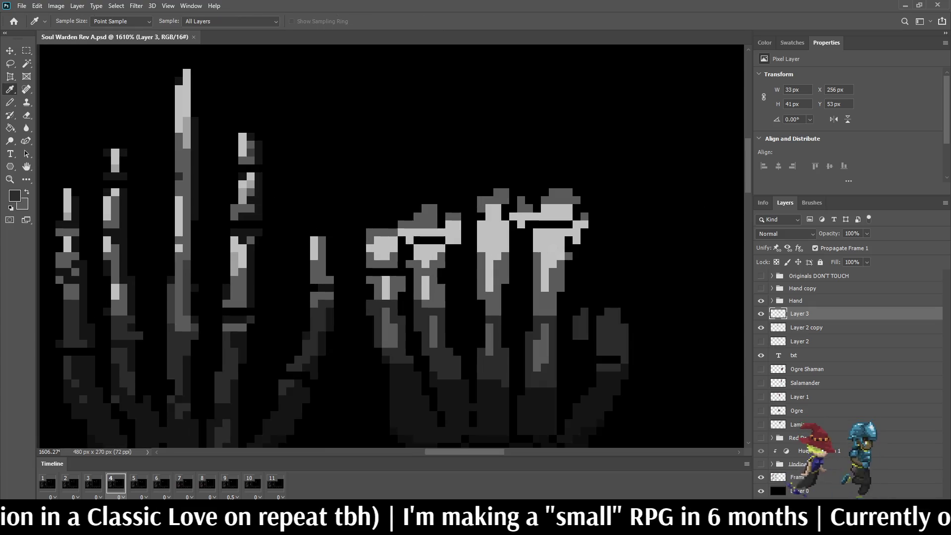
pyautogui.keyDown('alt'); pyautogui.click(492, 213); pyautogui.keyUp('alt')
pyautogui.scroll(2, 463, 201)
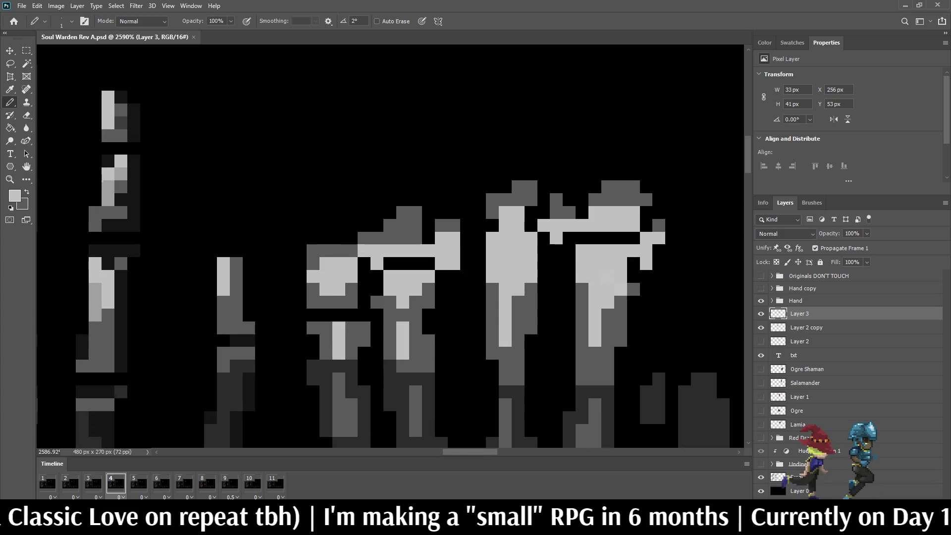
pyautogui.scroll(-3, 621, 257)
pyautogui.scroll(1, 621, 256)
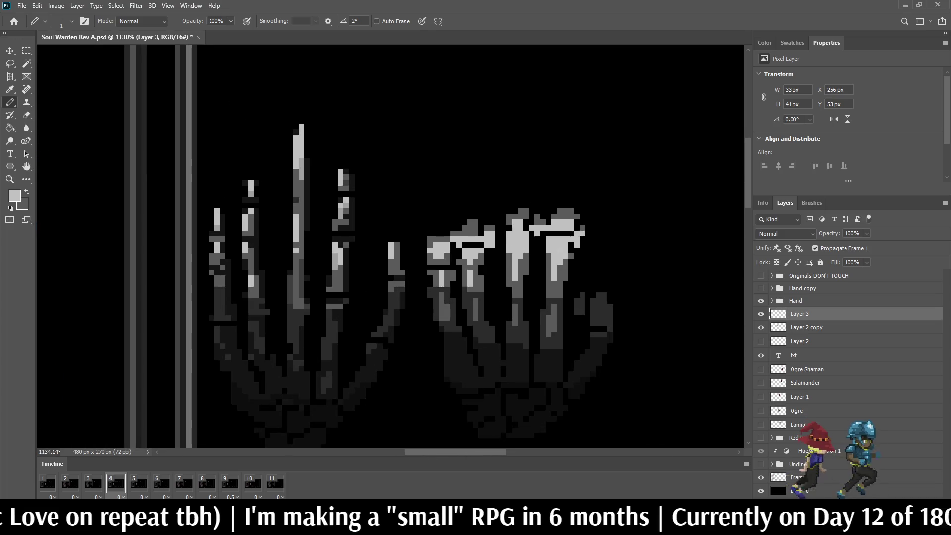
pyautogui.press('alt')
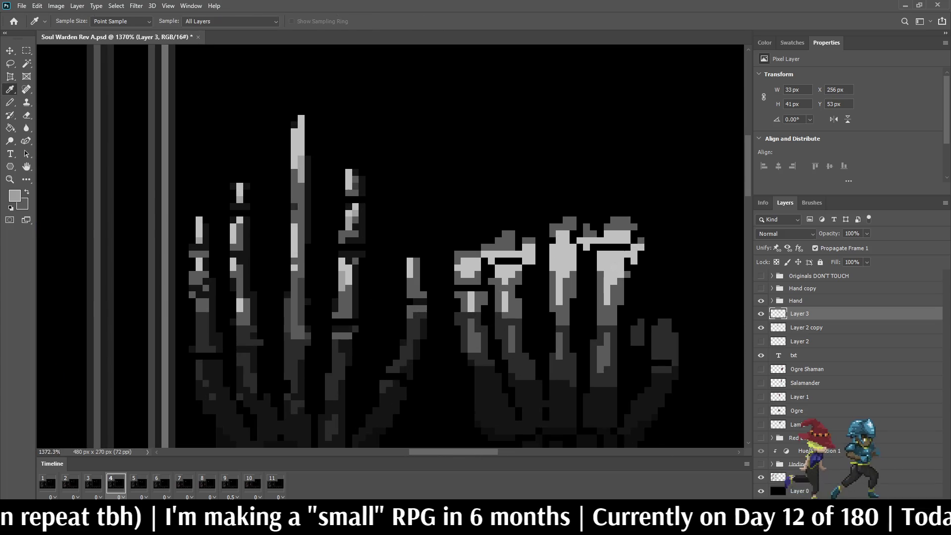
pyautogui.scroll(-1, 438, 232)
pyautogui.scroll(3, 438, 231)
# Paint the bright pixels down the right hand's fingers and fingertips darker grey
pyautogui.click(436, 246)
pyautogui.click(422, 260)
pyautogui.click(422, 333)
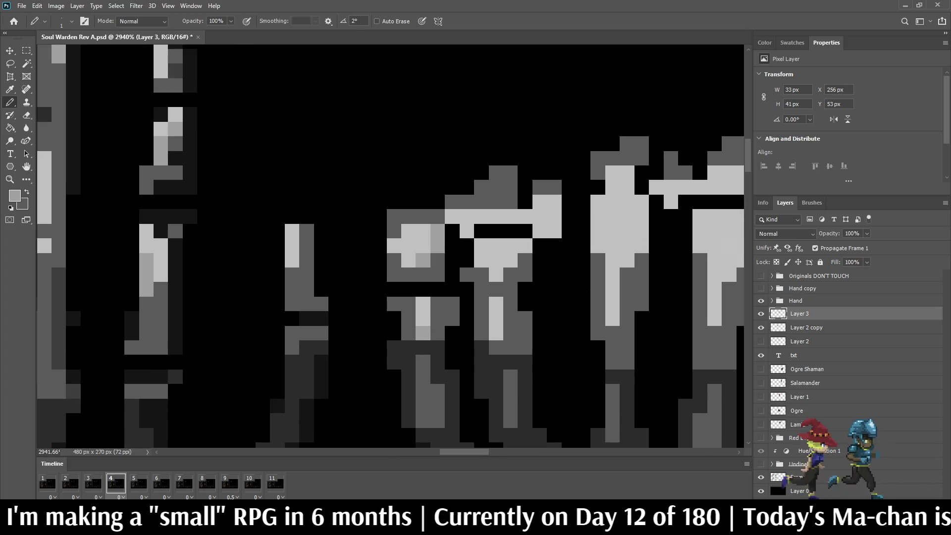
pyautogui.click(496, 333)
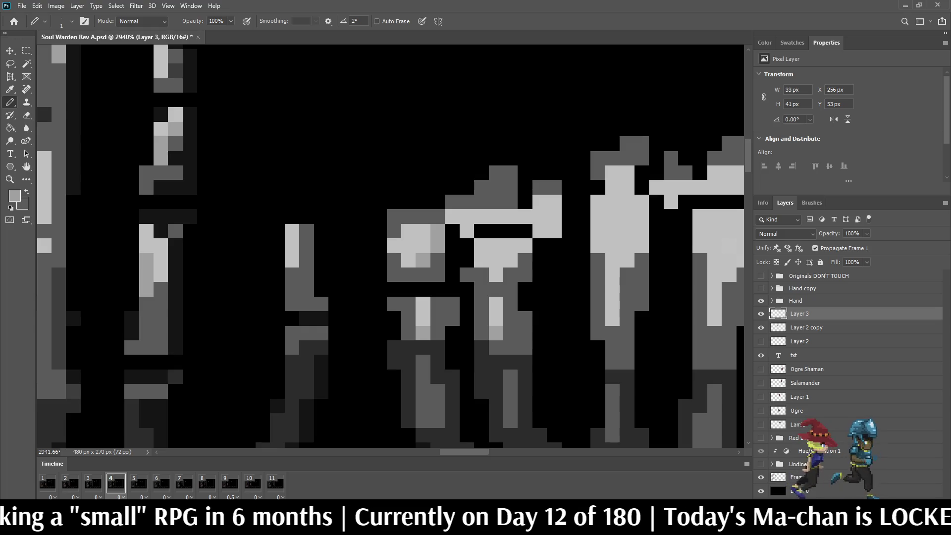
pyautogui.moveTo(612, 303); pyautogui.dragTo(612, 318)
pyautogui.click(627, 260)
pyautogui.click(642, 245)
pyautogui.moveTo(642, 202); pyautogui.dragTo(642, 232)
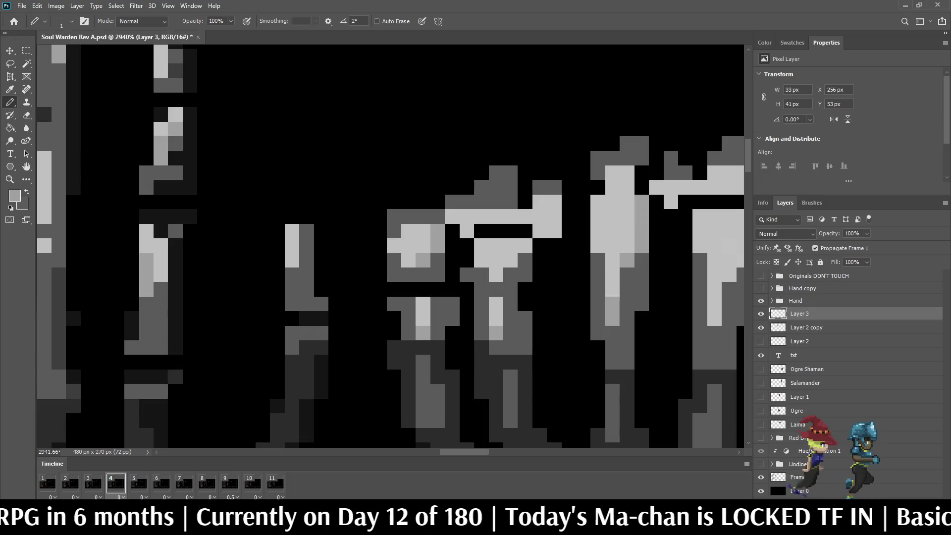
pyautogui.scroll(-8, 642, 217)
pyautogui.scroll(6, 640, 210)
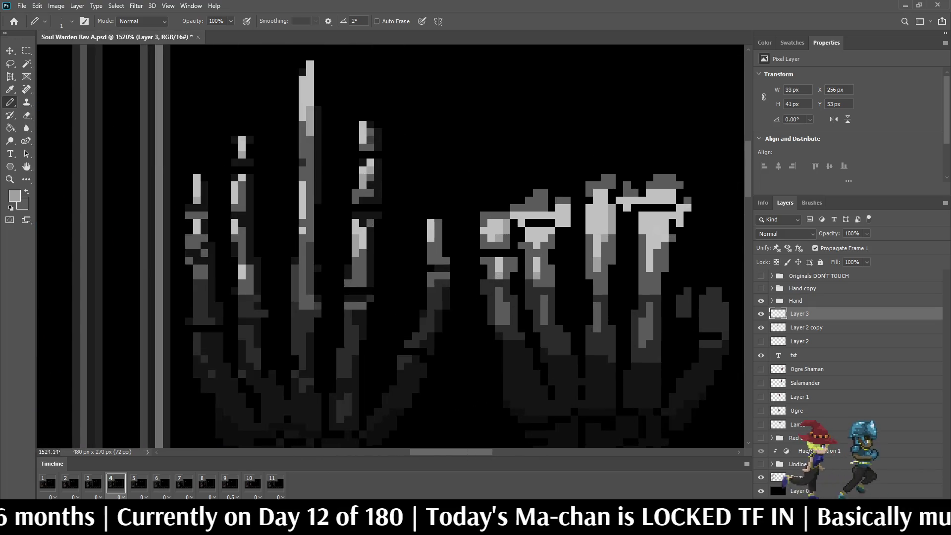
pyautogui.moveTo(688, 203)
pyautogui.mouseDown()
pyautogui.moveTo(697, 203)
pyautogui.moveTo(667, 243)
pyautogui.mouseUp()
pyautogui.click(687, 214)
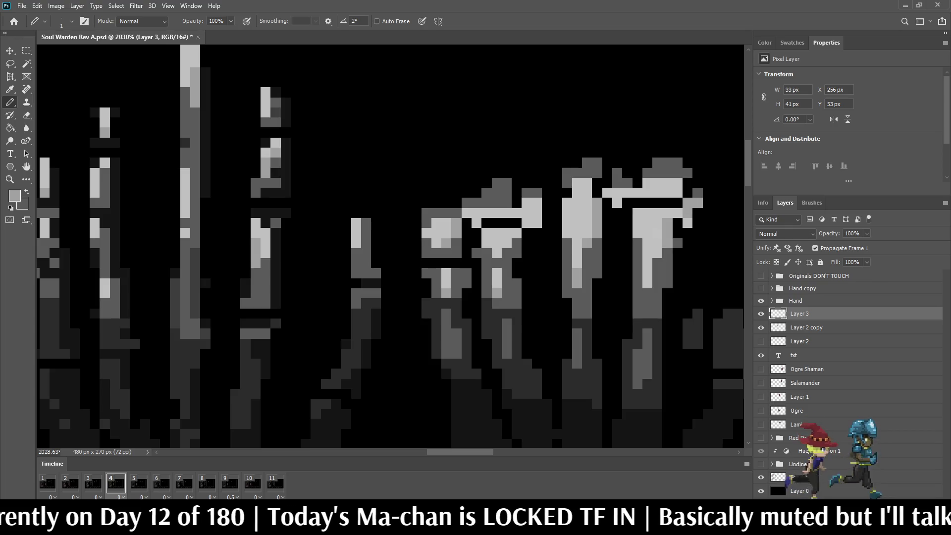
pyautogui.click(678, 213)
pyautogui.click(688, 223)
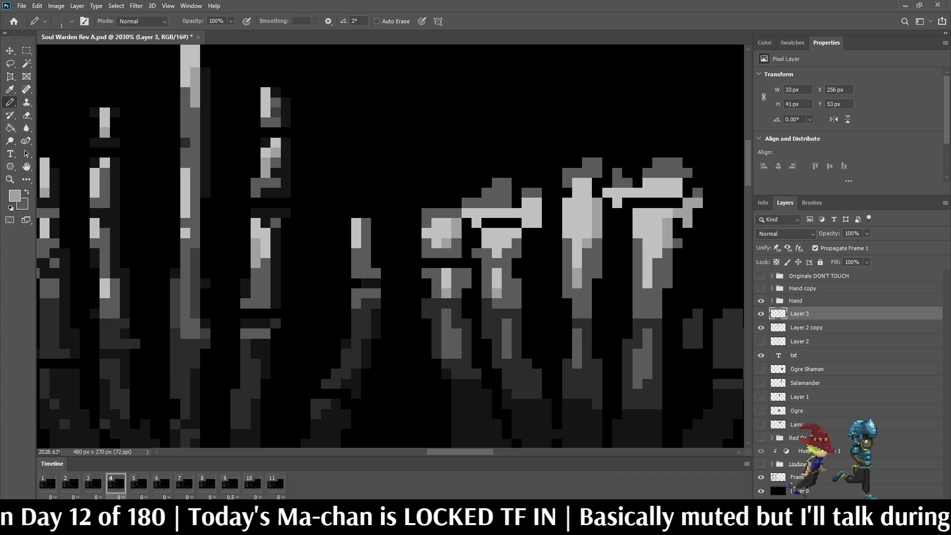
# Darken a column of three finger pixels on the right hand
pyautogui.scroll(-6, 687, 223)
pyautogui.scroll(-2, 689, 228)
pyautogui.scroll(8, 688, 228)
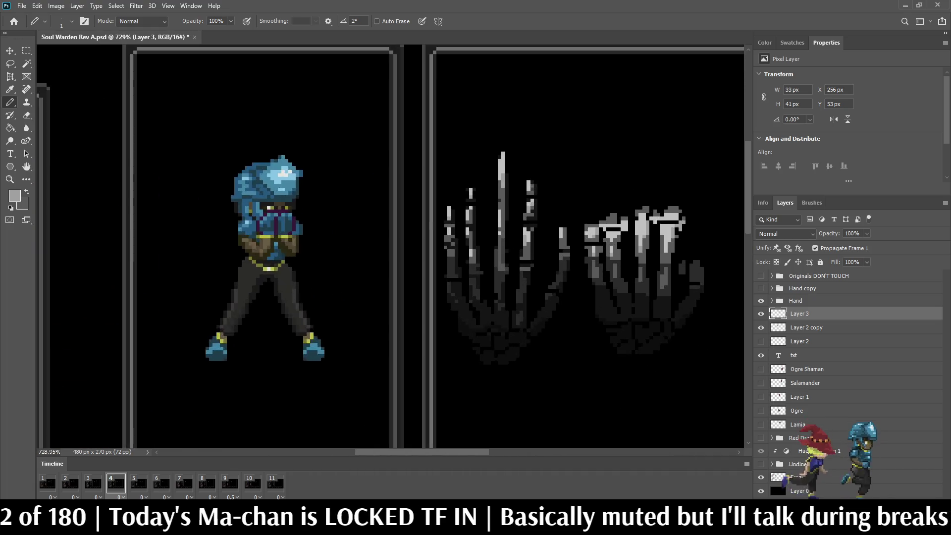
pyautogui.scroll(2, 656, 221)
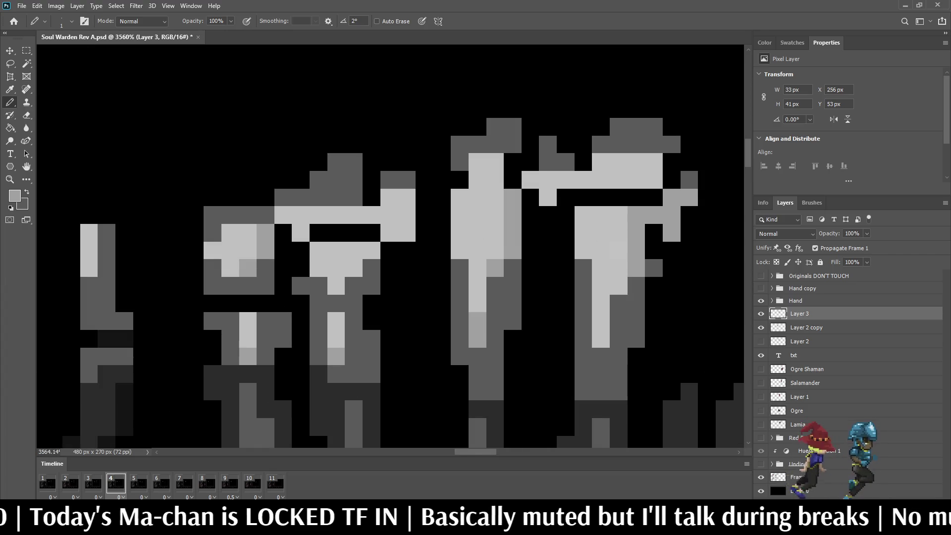
pyautogui.moveTo(618, 250); pyautogui.dragTo(618, 285)
pyautogui.scroll(-6, 619, 238)
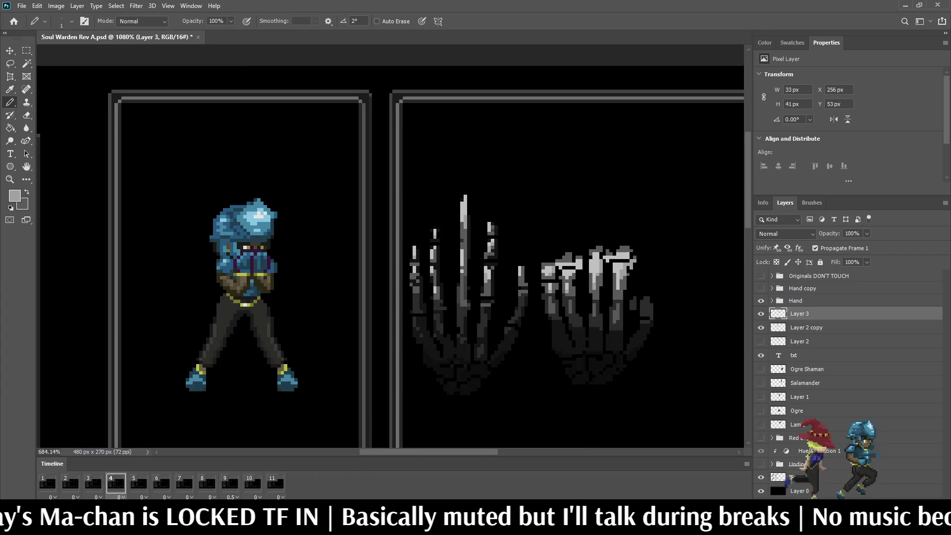
pyautogui.scroll(6, 625, 266)
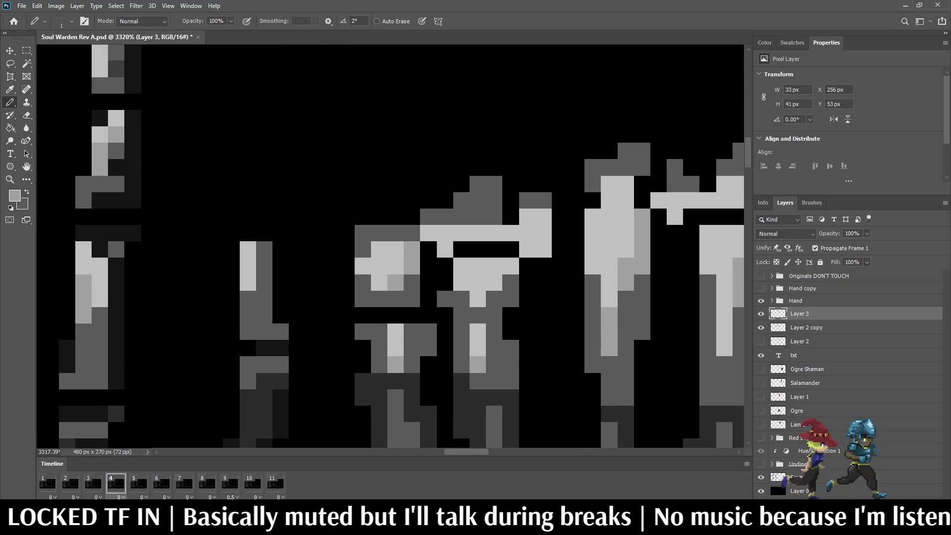
pyautogui.scroll(-6, 619, 248)
# Save the document with Ctrl+S
pyautogui.hotkey('ctrl', 's')
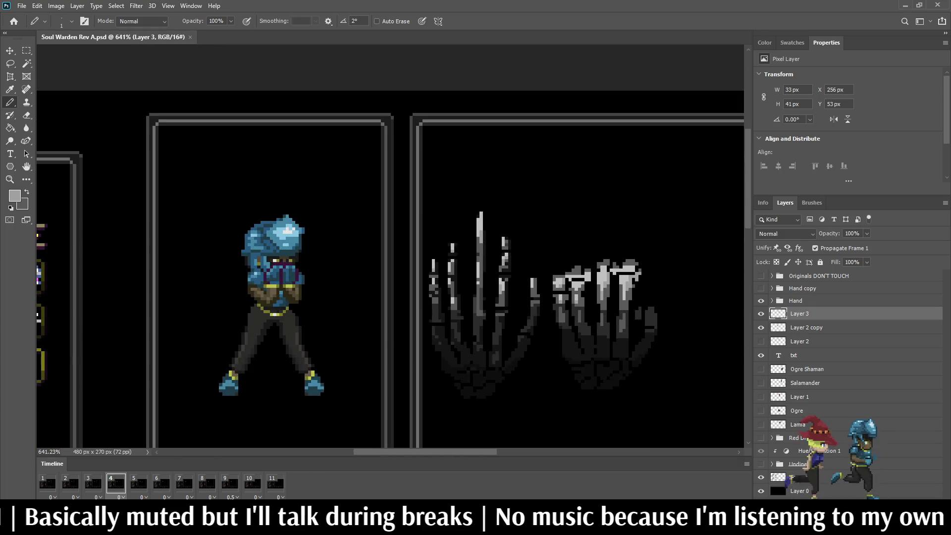
pyautogui.scroll(5, 593, 276)
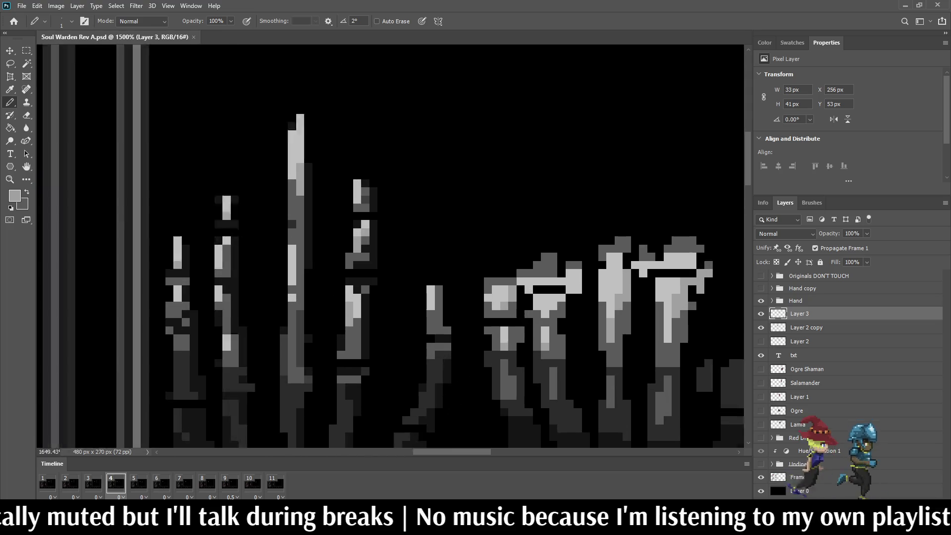
pyautogui.scroll(1, 570, 284)
pyautogui.press('e')
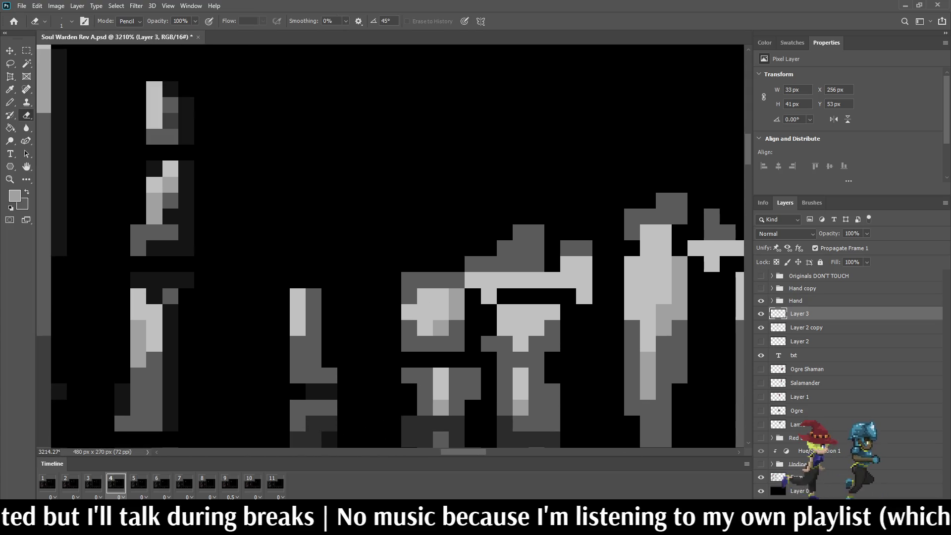
# Lasso a small part of the skeletal hand's finger
pyautogui.scroll(-6, 570, 283)
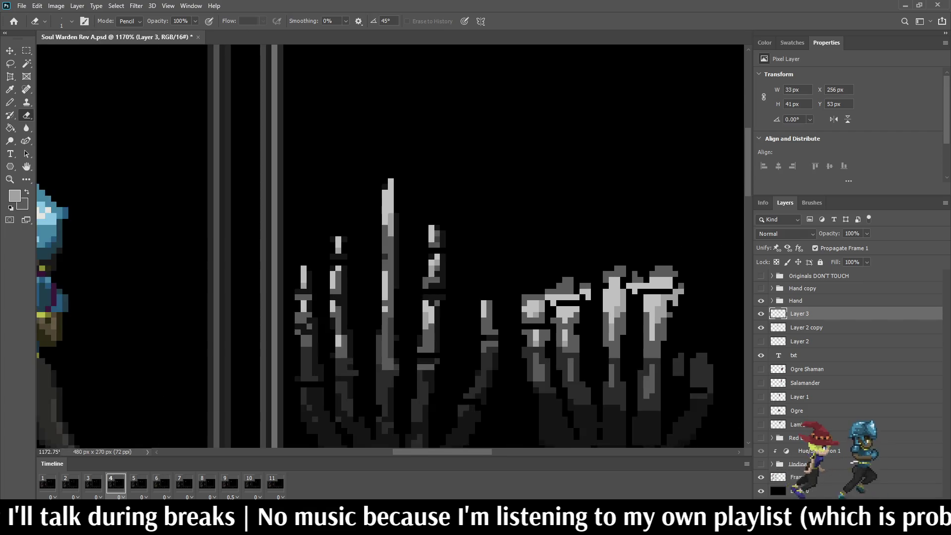
pyautogui.scroll(2, 588, 301)
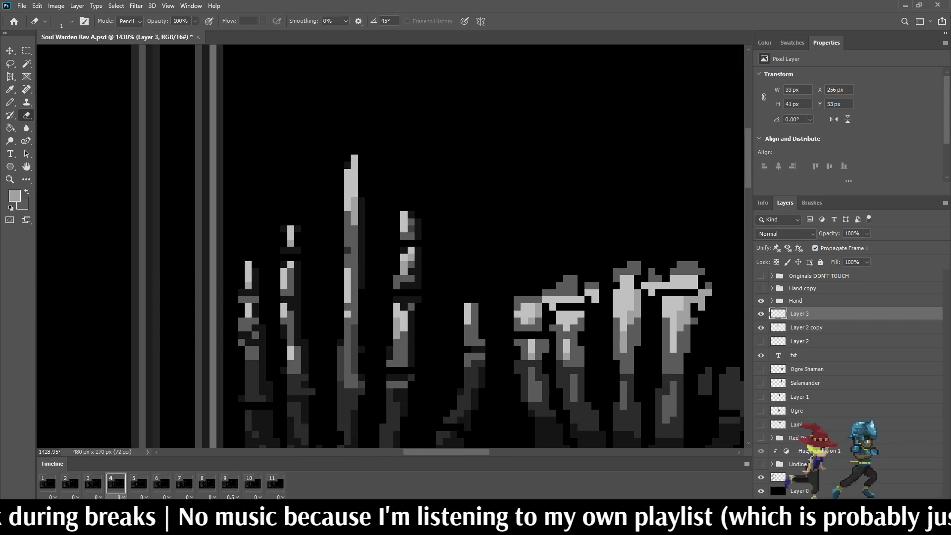
pyautogui.scroll(-3, 534, 291)
pyautogui.scroll(2, 534, 290)
pyautogui.scroll(2, 546, 292)
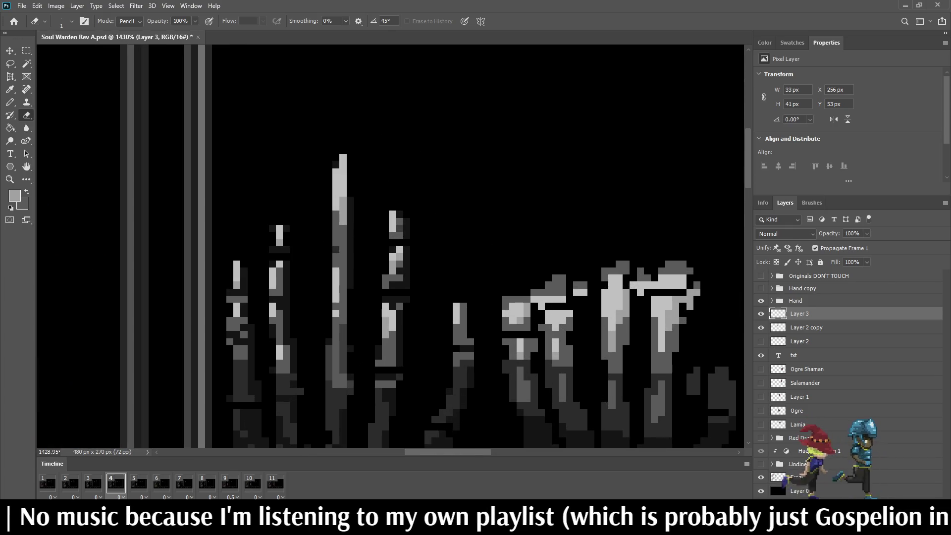
pyautogui.scroll(-3, 545, 297)
pyautogui.scroll(2, 545, 297)
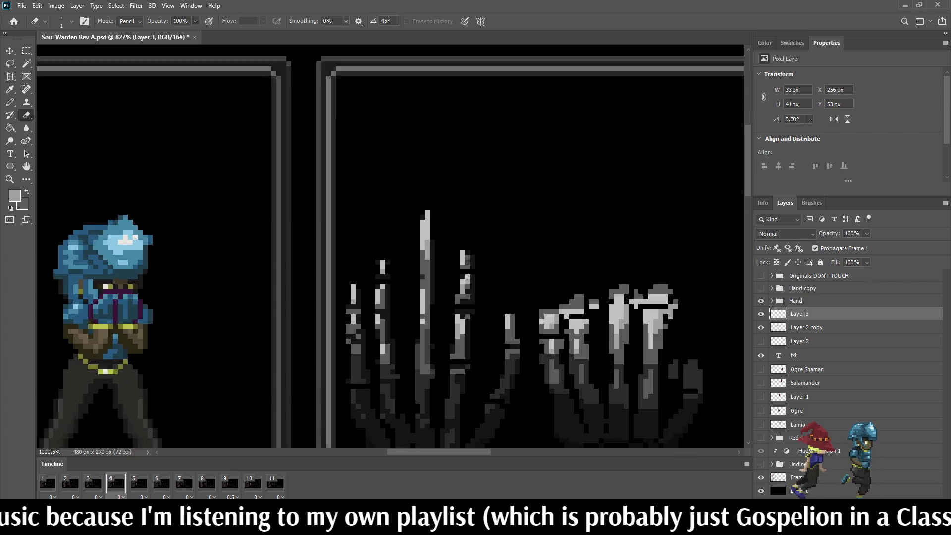
pyautogui.scroll(2, 495, 273)
pyautogui.scroll(-2, 496, 272)
pyautogui.scroll(1, 495, 273)
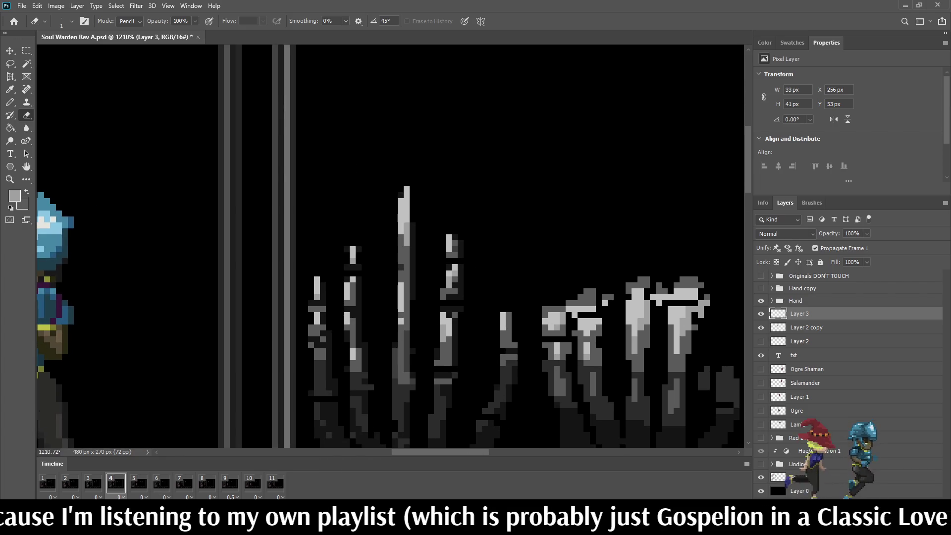
pyautogui.scroll(-4, 544, 297)
pyautogui.scroll(3, 545, 297)
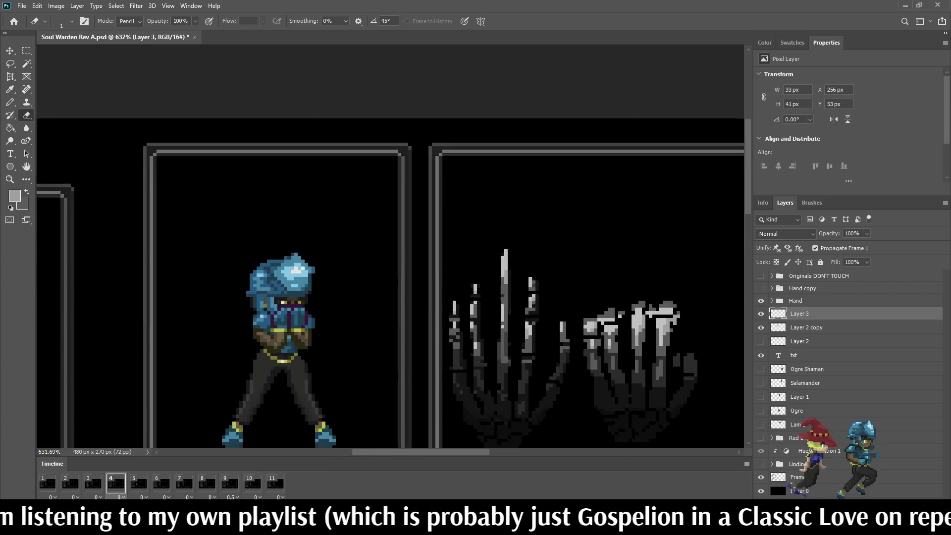
pyautogui.scroll(5, 545, 297)
pyautogui.press('l')
pyautogui.moveTo(605, 279)
pyautogui.mouseDown()
pyautogui.moveTo(644, 285)
pyautogui.moveTo(617, 328)
pyautogui.moveTo(605, 280)
pyautogui.mouseUp()
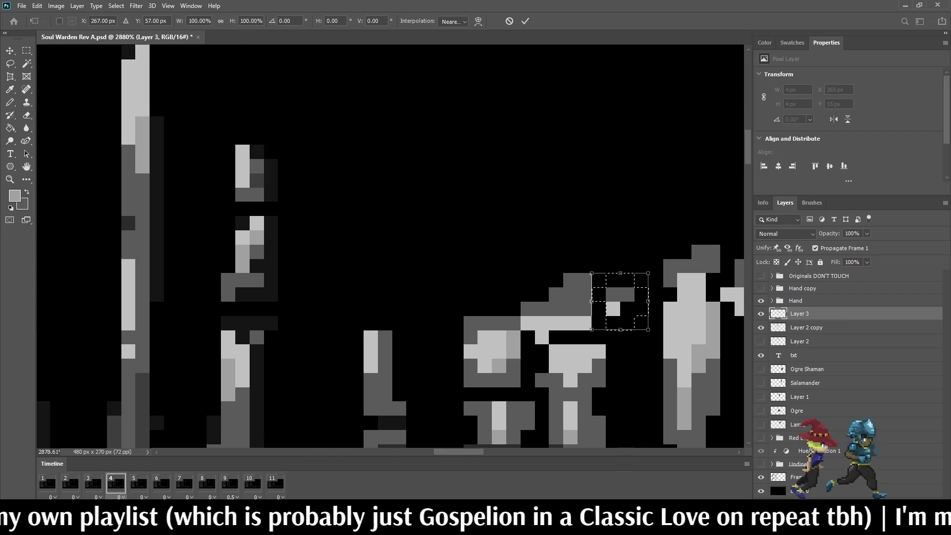
# Nudge the lassoed pixels up 1 px, deselect, and zoom out to view the scene
pyautogui.hotkey('ctrl', 'Up')
pyautogui.hotkey('ctrl', 'd')
pyautogui.scroll(-5, 545, 298)
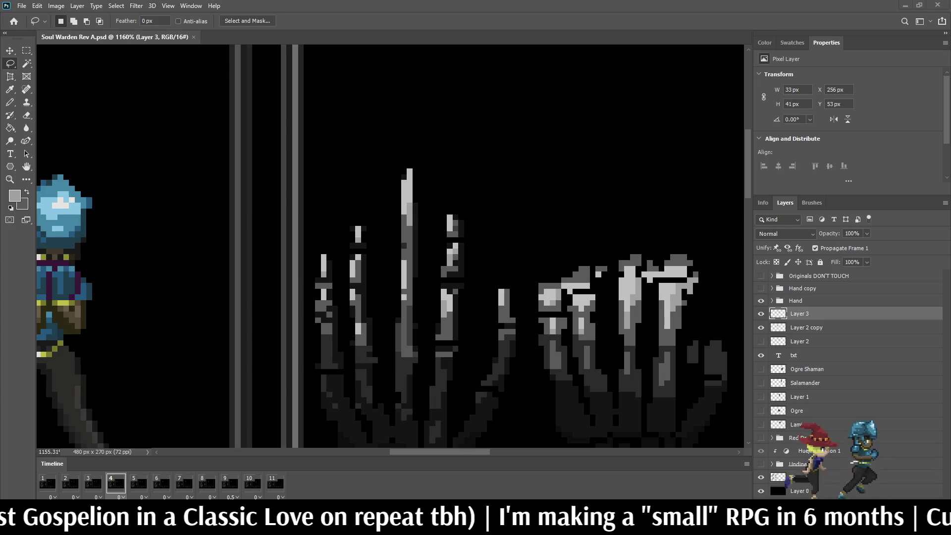
pyautogui.scroll(-8, 392, 247)
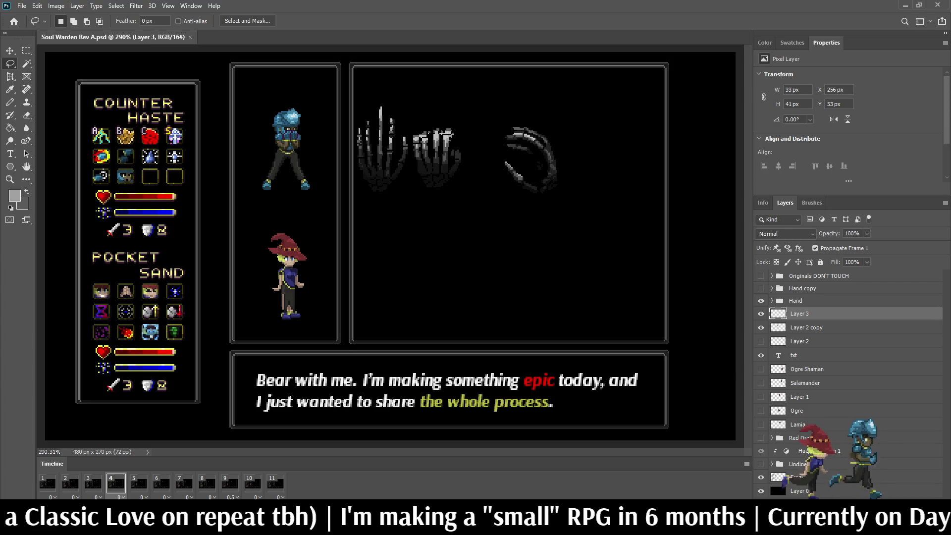
# Switch to the Pencil with the dark colour and darken a pixel on the skeletal hand
pyautogui.scroll(3, 405, 100)
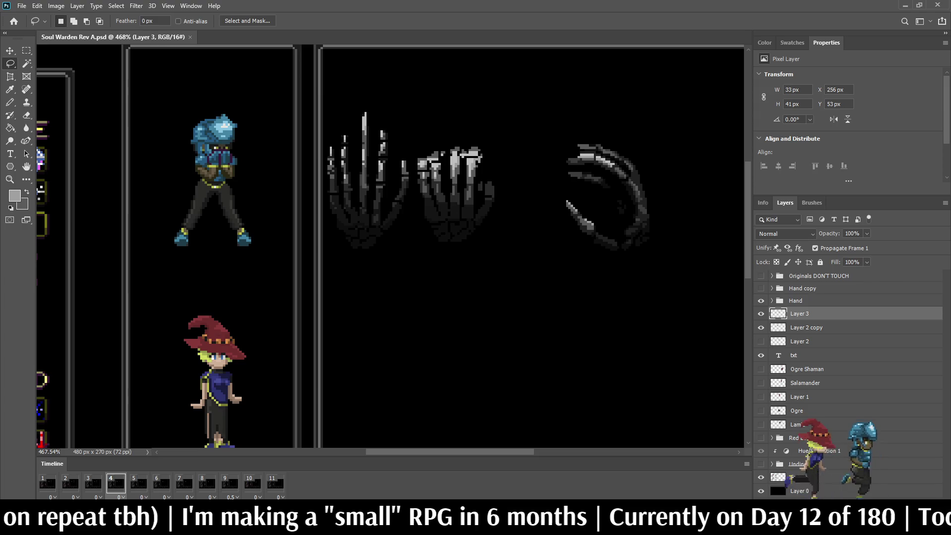
pyautogui.scroll(8, 436, 198)
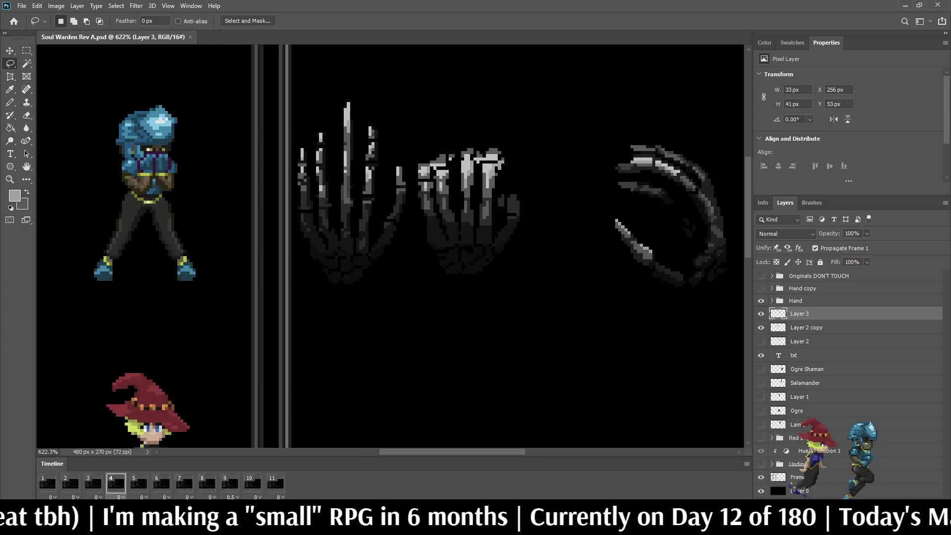
pyautogui.press('b')
pyautogui.press('x')
pyautogui.scroll(-3, 346, 198)
pyautogui.scroll(2, 381, 233)
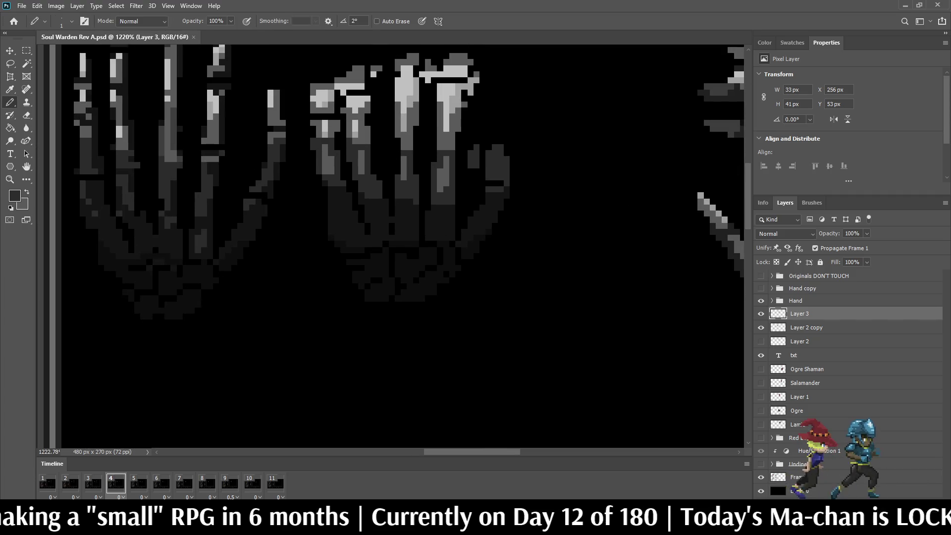
pyautogui.click(440, 231)
# Save Soul Warden Rev A.psd, then darken one more pixel on the hand
pyautogui.hotkey('ctrl', 's')
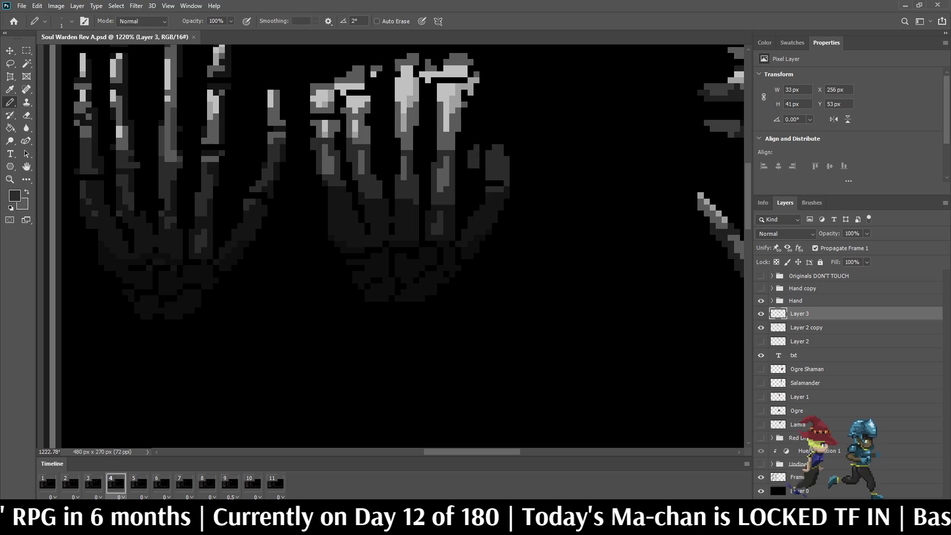
pyautogui.click(436, 226)
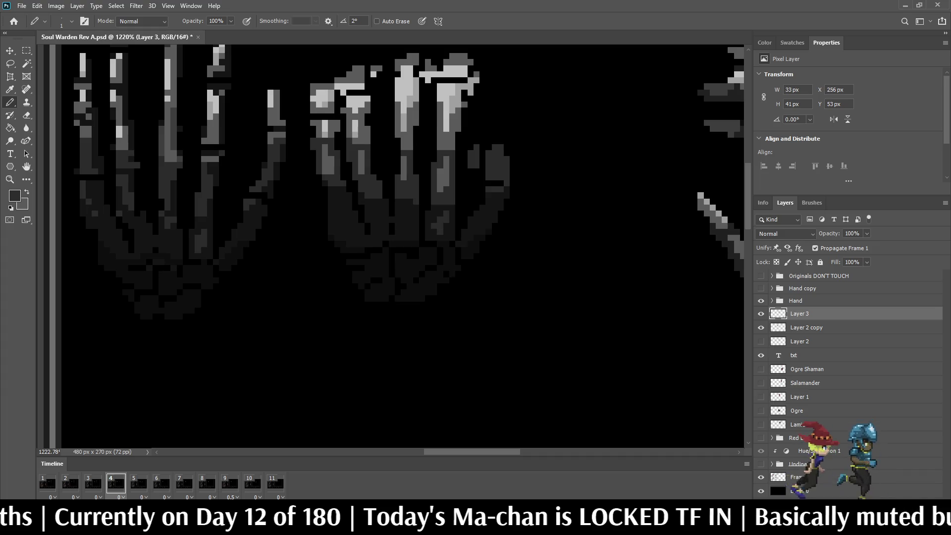
pyautogui.scroll(-3, 413, 196)
pyautogui.scroll(2, 355, 215)
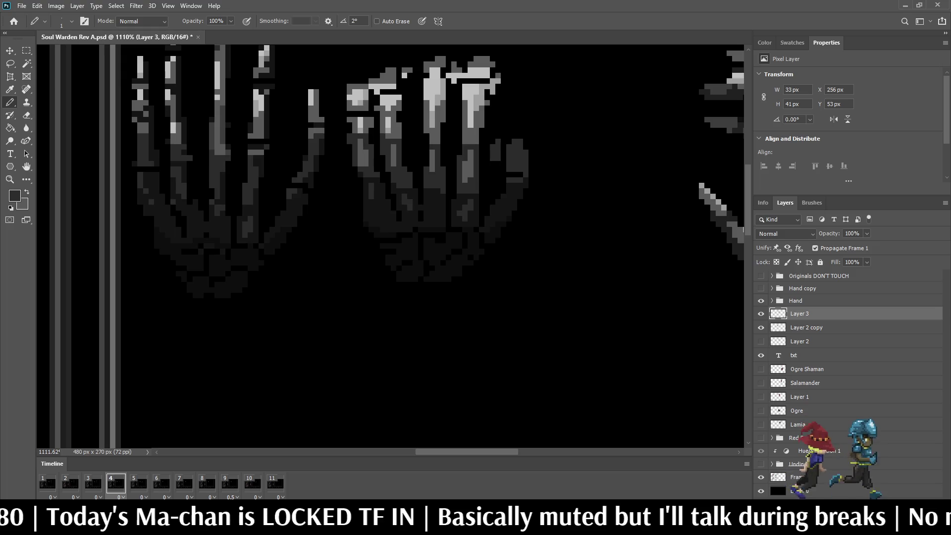
pyautogui.scroll(-1, 414, 179)
pyautogui.scroll(2, 414, 178)
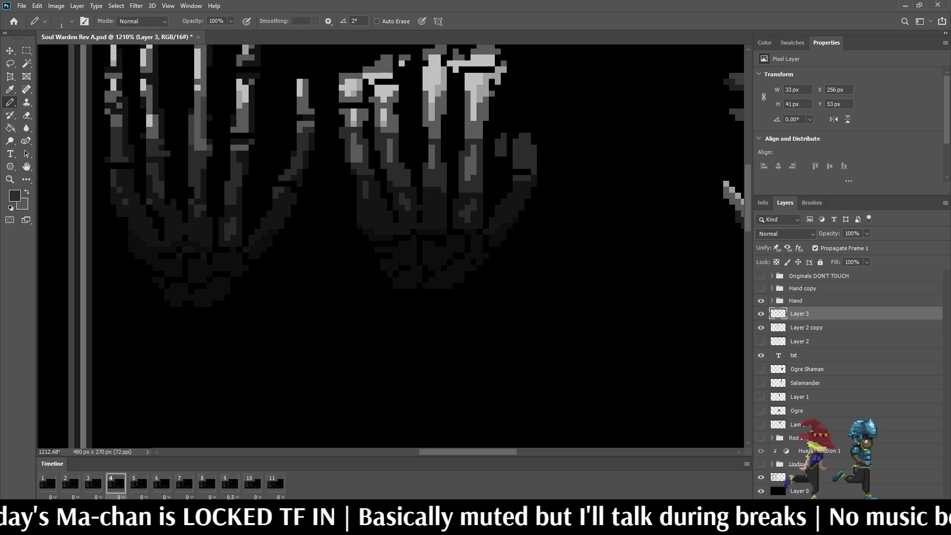
pyautogui.scroll(3, 397, 203)
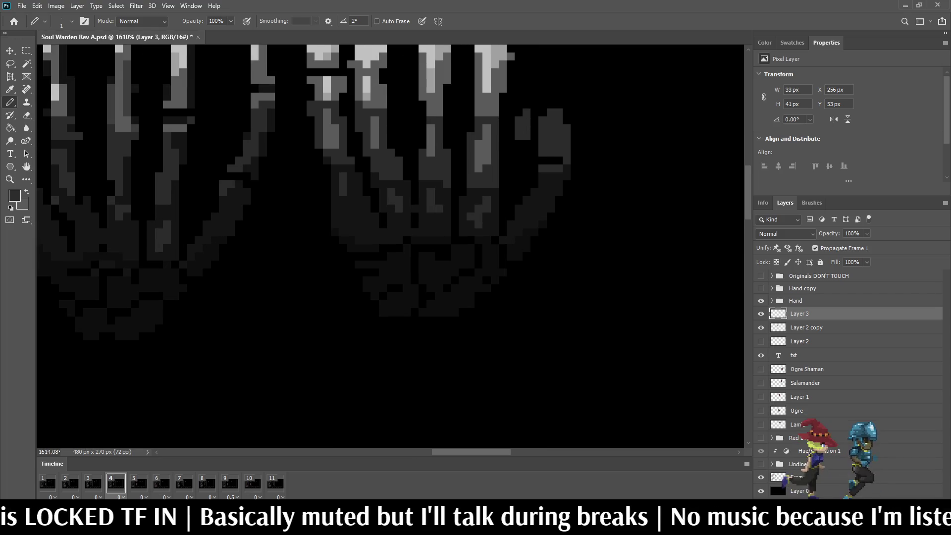
pyautogui.scroll(-5, 463, 230)
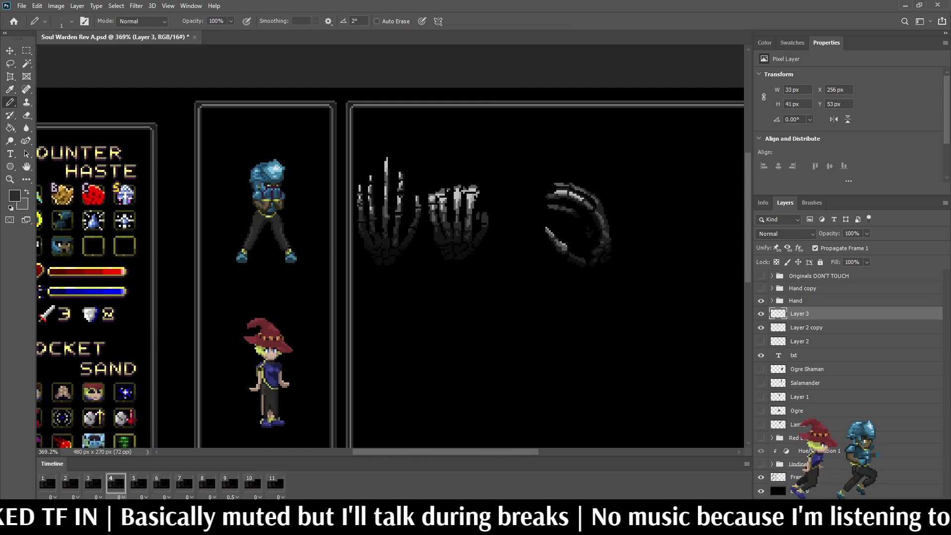
# Check attack frames 3 and 4, zoom in on the hand, and keep Layer 3 active
pyautogui.click(93, 483)
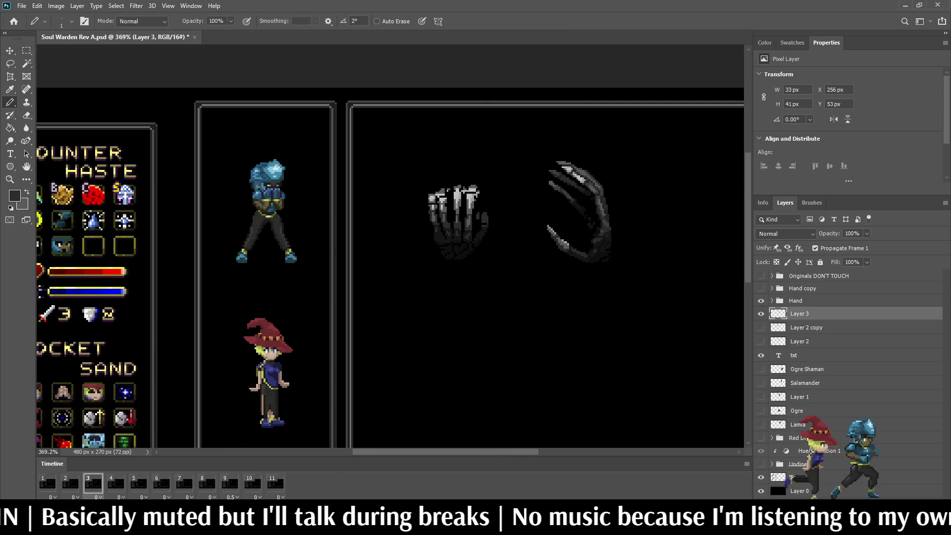
pyautogui.click(115, 483)
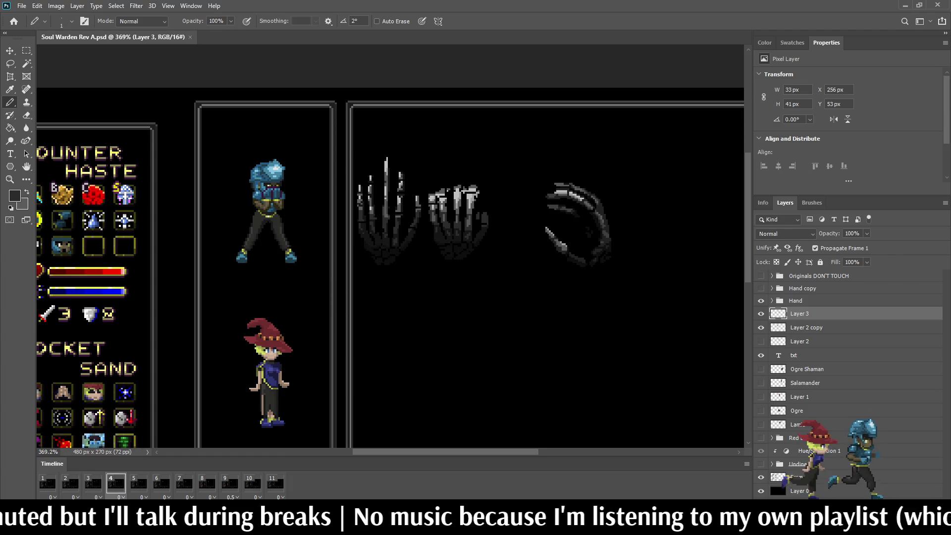
pyautogui.scroll(5, 486, 200)
pyautogui.scroll(2, 474, 189)
pyautogui.press('r')
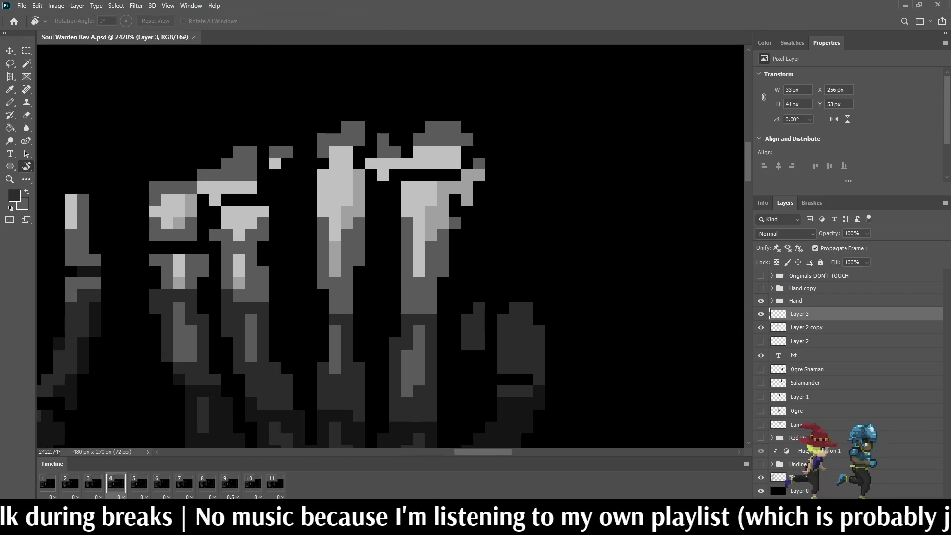
pyautogui.hotkey('alt', '[')
pyautogui.hotkey('alt', ']')
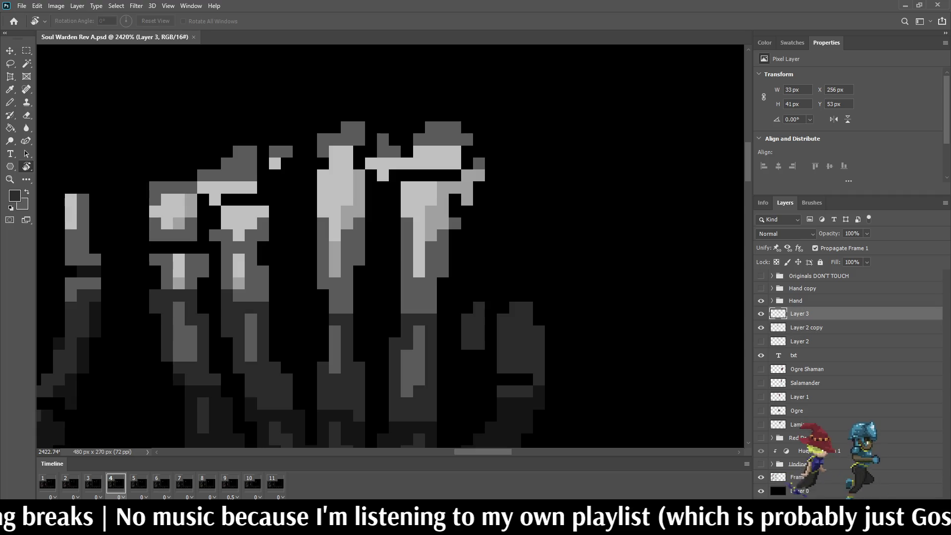
# Erase two stray grey pixels on the skeletal hand's finger
pyautogui.press('e')
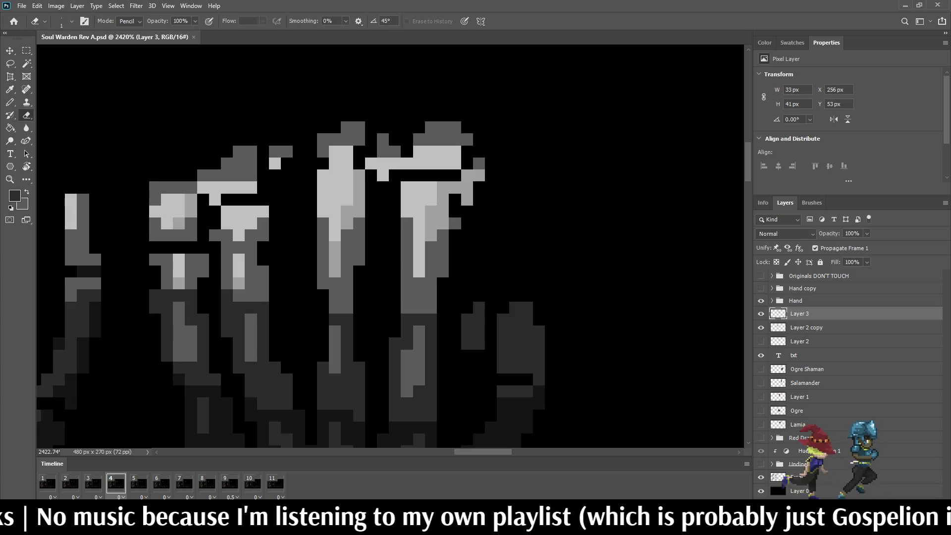
pyautogui.scroll(-4, 390, 246)
pyautogui.scroll(3, 390, 246)
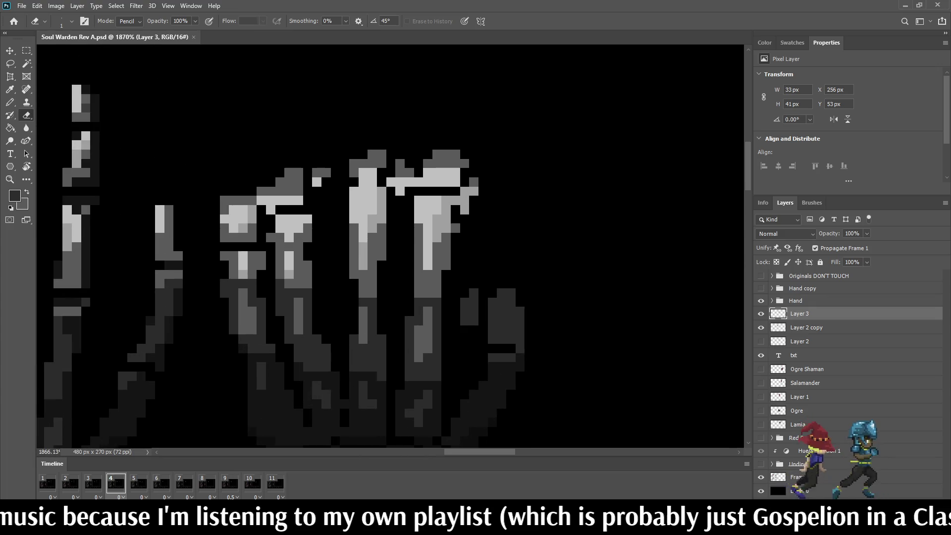
pyautogui.click(464, 210)
pyautogui.click(464, 200)
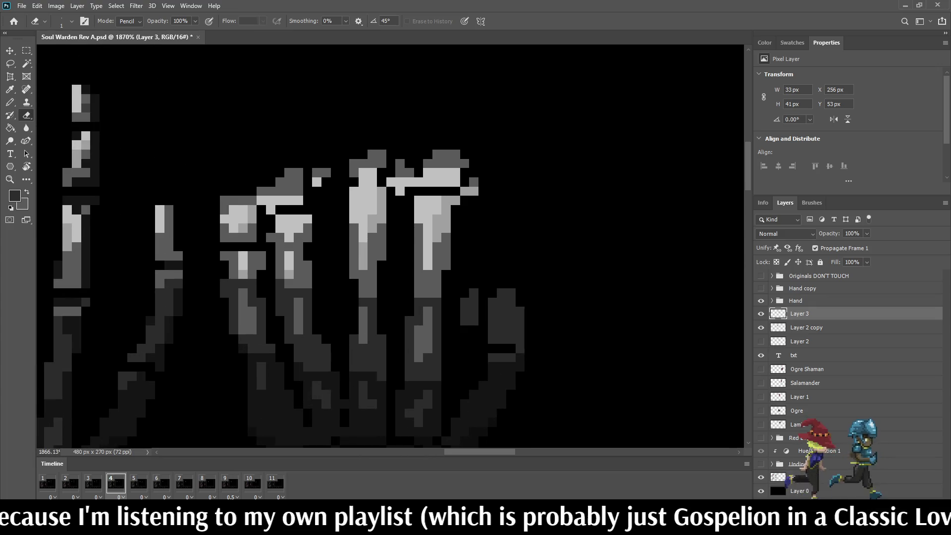
pyautogui.scroll(-4, 390, 246)
pyautogui.scroll(3, 390, 247)
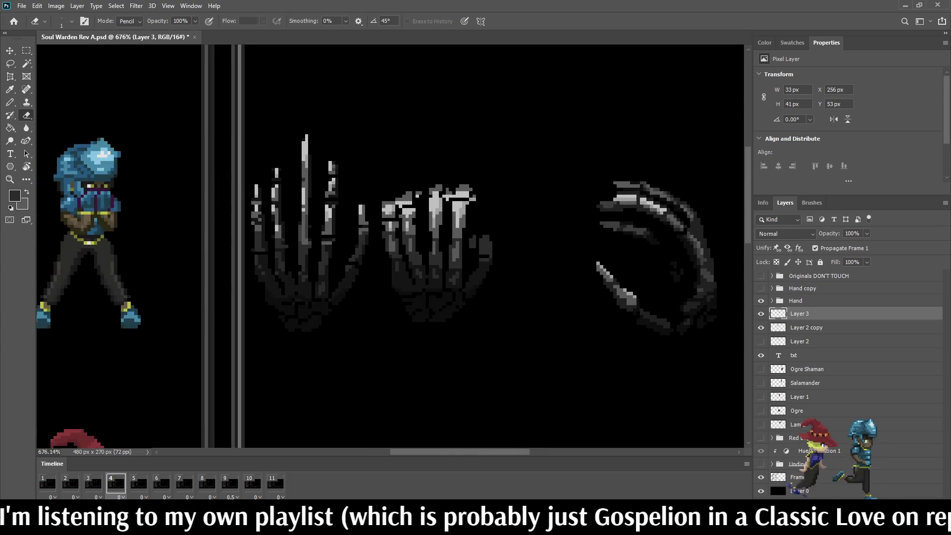
pyautogui.scroll(3, 442, 206)
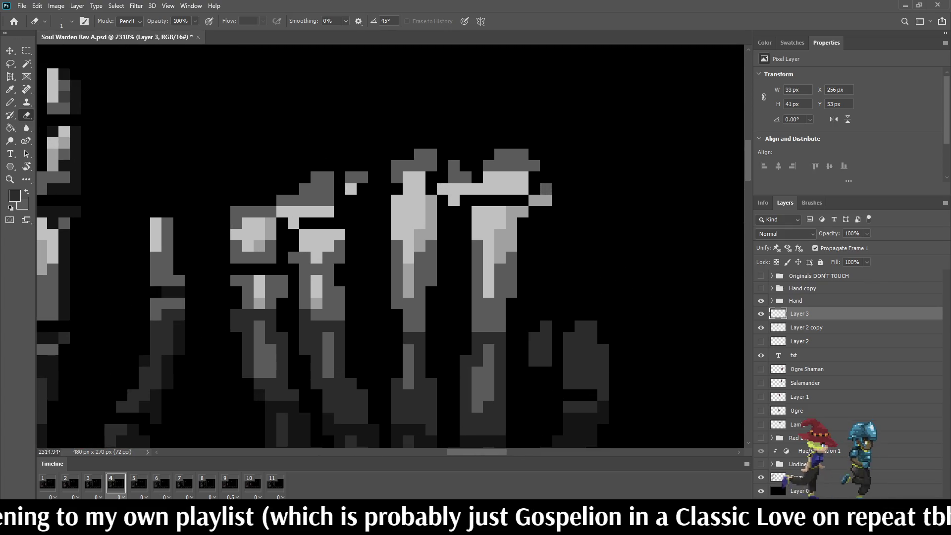
# Zoom around the fingers while switching between the Eyedropper, Pencil and Eraser
pyautogui.press('i')
pyautogui.scroll(1, 350, 180)
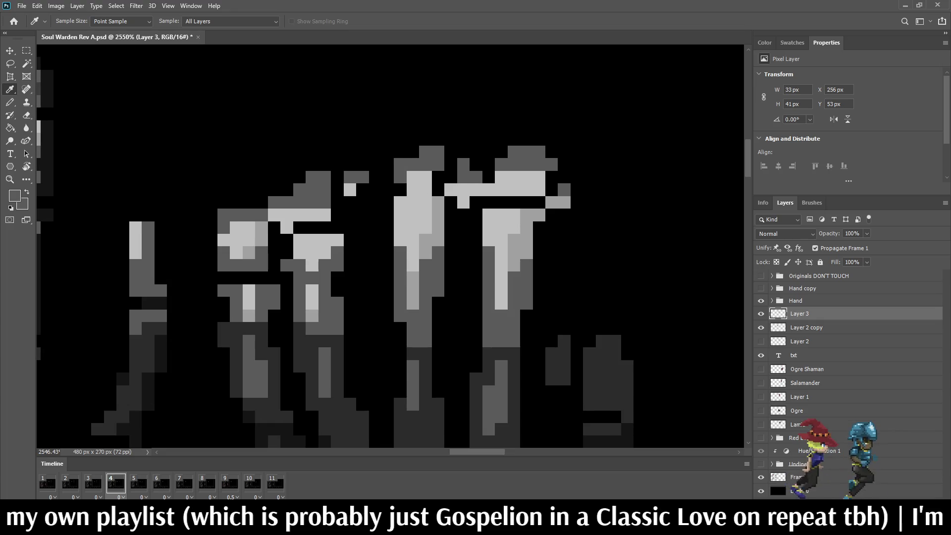
pyautogui.press('b')
pyautogui.scroll(-4, 350, 189)
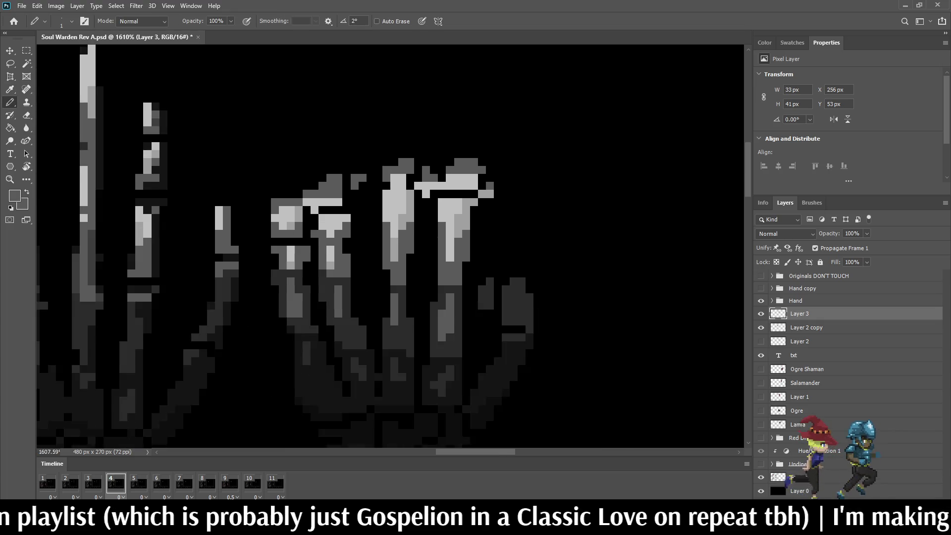
pyautogui.scroll(4, 350, 223)
pyautogui.press('e')
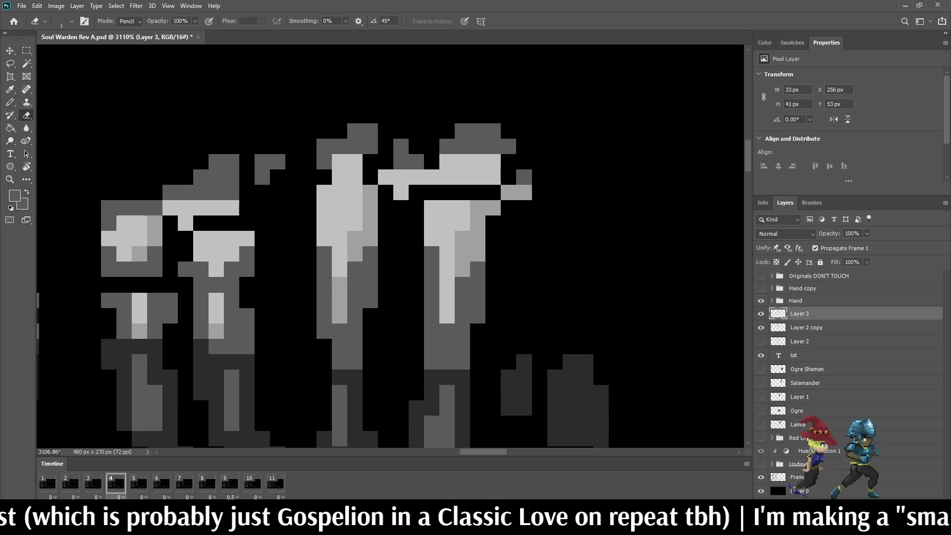
pyautogui.scroll(-1, 350, 223)
pyautogui.scroll(-10, 390, 223)
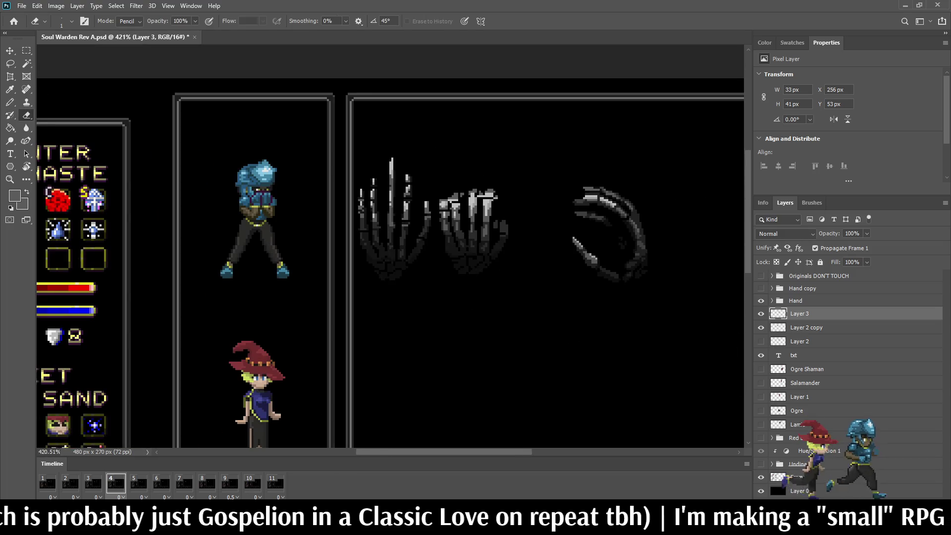
pyautogui.scroll(7, 457, 198)
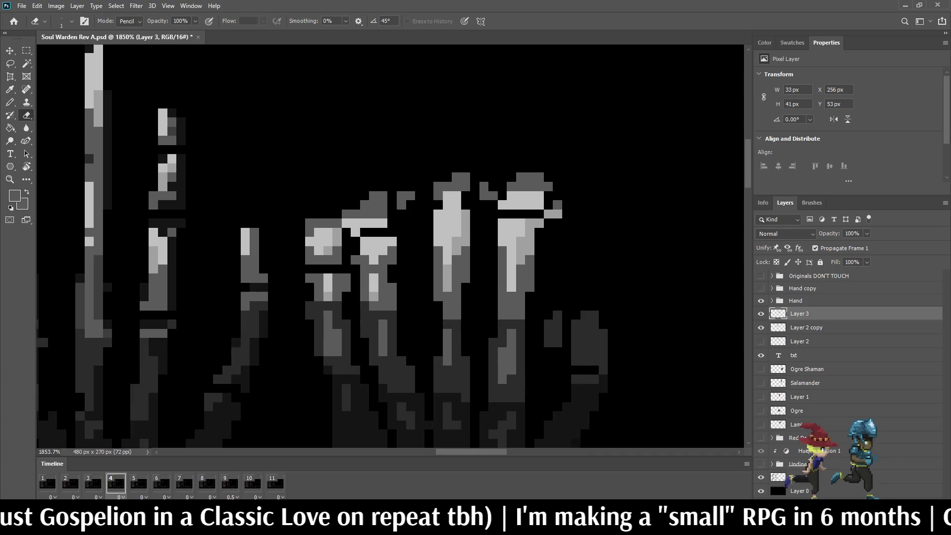
pyautogui.scroll(-3, 457, 208)
pyautogui.scroll(2, 457, 208)
pyautogui.scroll(-8, 499, 205)
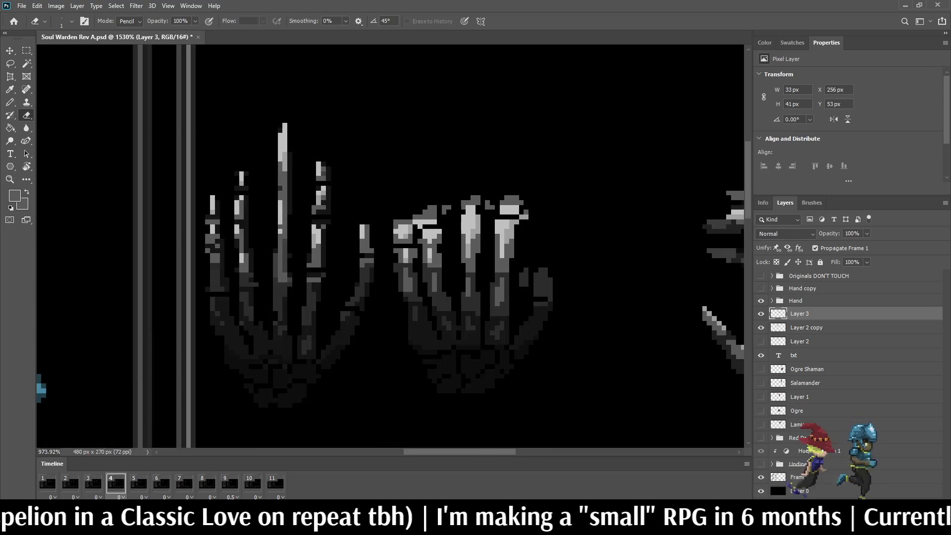
pyautogui.scroll(5, 417, 162)
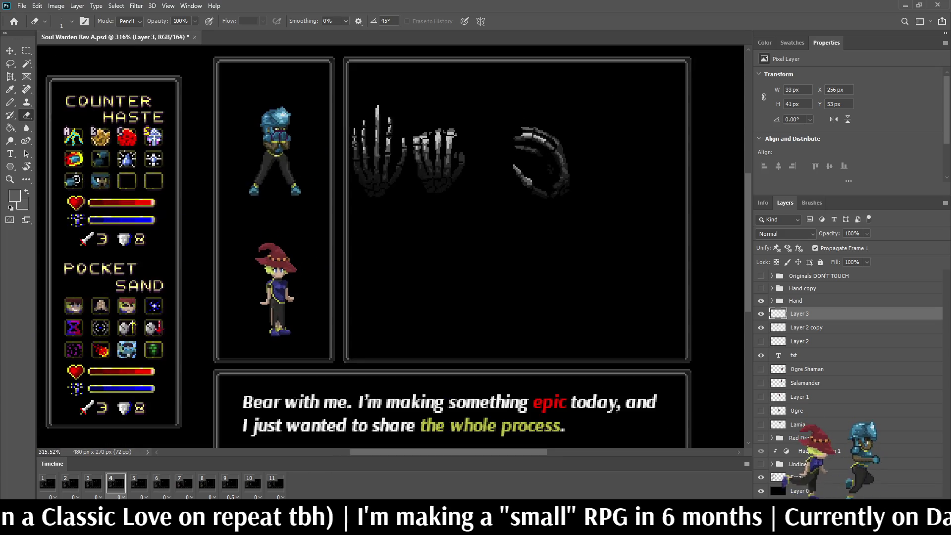
# Save the Soul Warden Rev A.psd mockup
pyautogui.hotkey('ctrl', 's')
pyautogui.scroll(4, 385, 164)
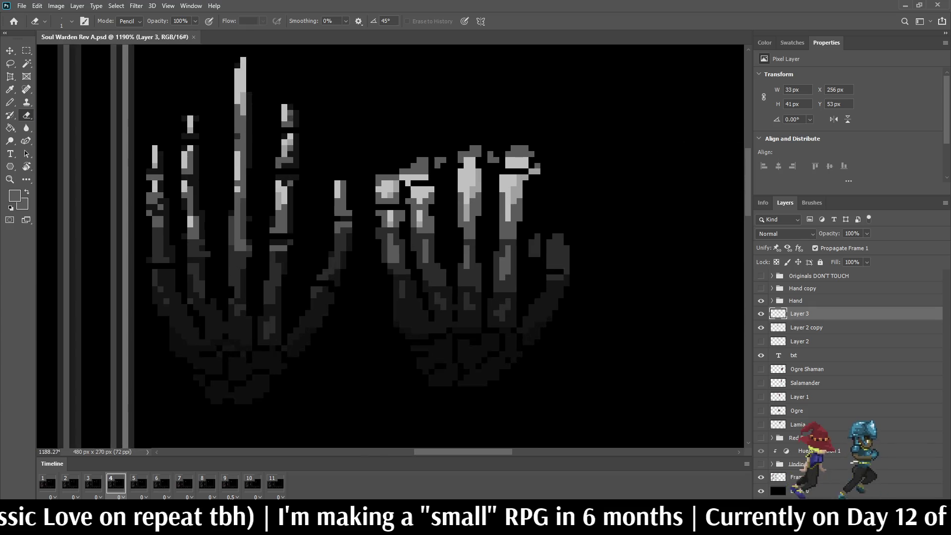
pyautogui.scroll(-4, 386, 198)
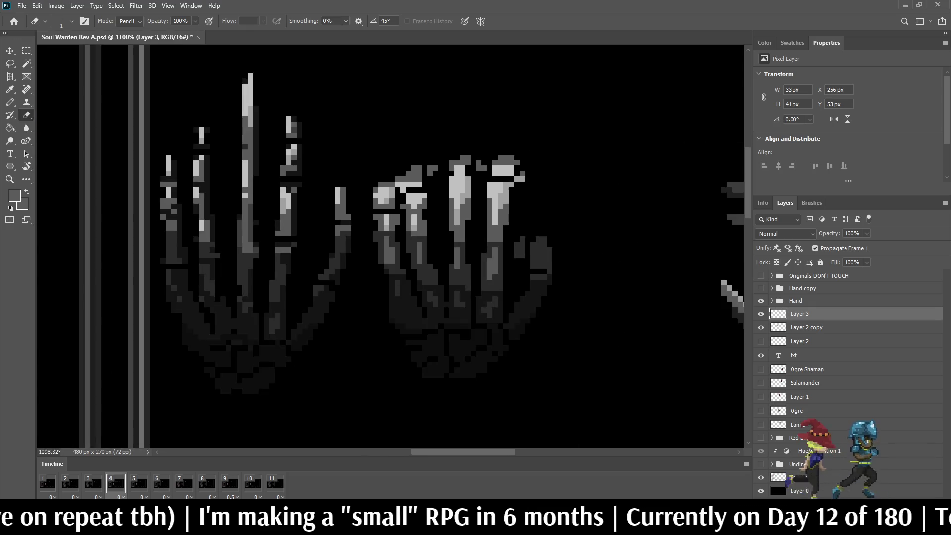
pyautogui.hotkey('ctrl', 's')
# Sample the hand's mid-grey and paint three grey pixels onto the skeletal fingers
pyautogui.scroll(-2, 391, 247)
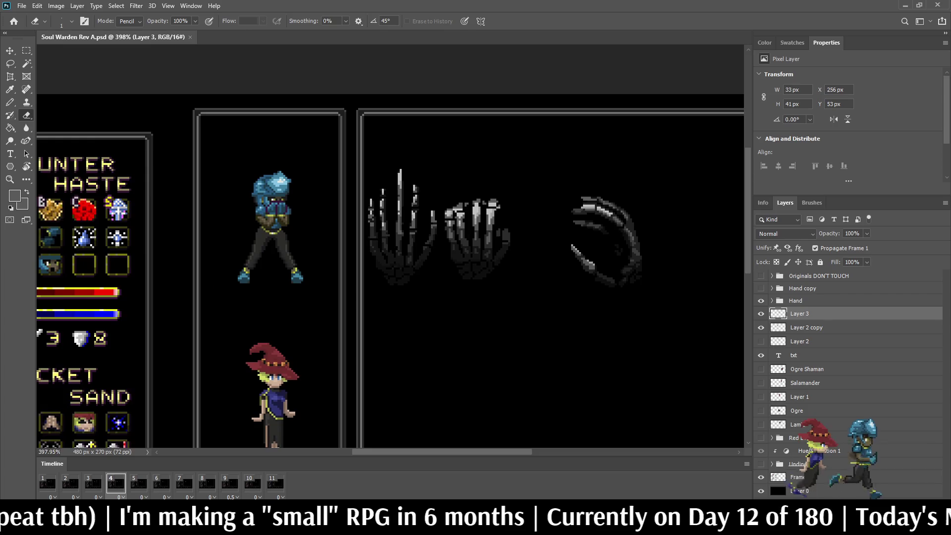
pyautogui.scroll(4, 391, 248)
pyautogui.scroll(5, 431, 214)
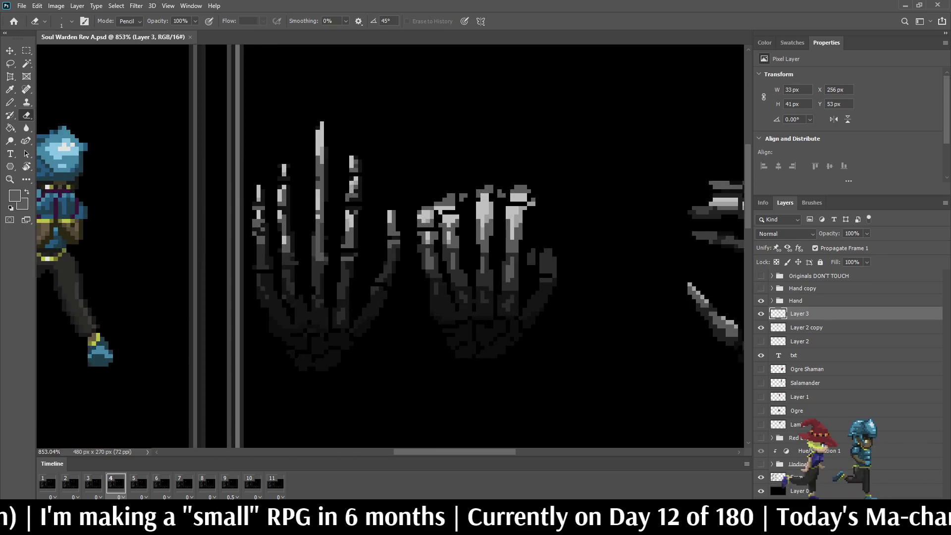
pyautogui.scroll(1, 480, 217)
pyautogui.press('i')
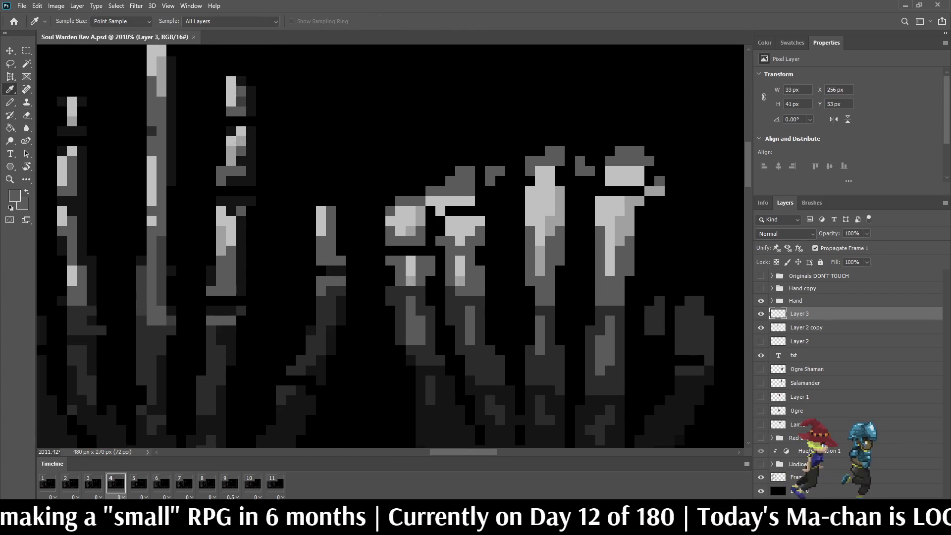
pyautogui.click(480, 233)
pyautogui.press('b')
pyautogui.click(480, 221)
pyautogui.click(470, 230)
pyautogui.click(460, 241)
# Paint three light grey pixels on a fingertip and save the mockup
pyautogui.scroll(-10, 460, 240)
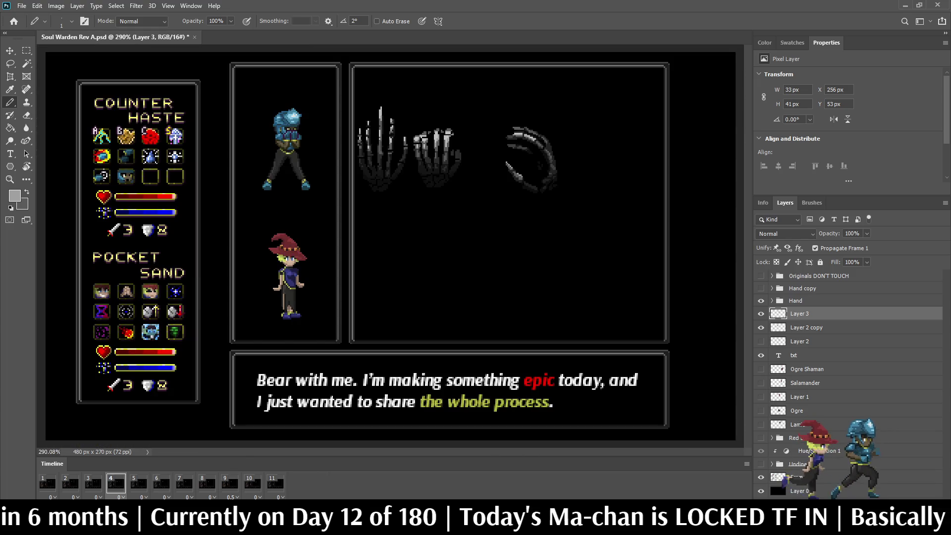
pyautogui.scroll(5, 427, 110)
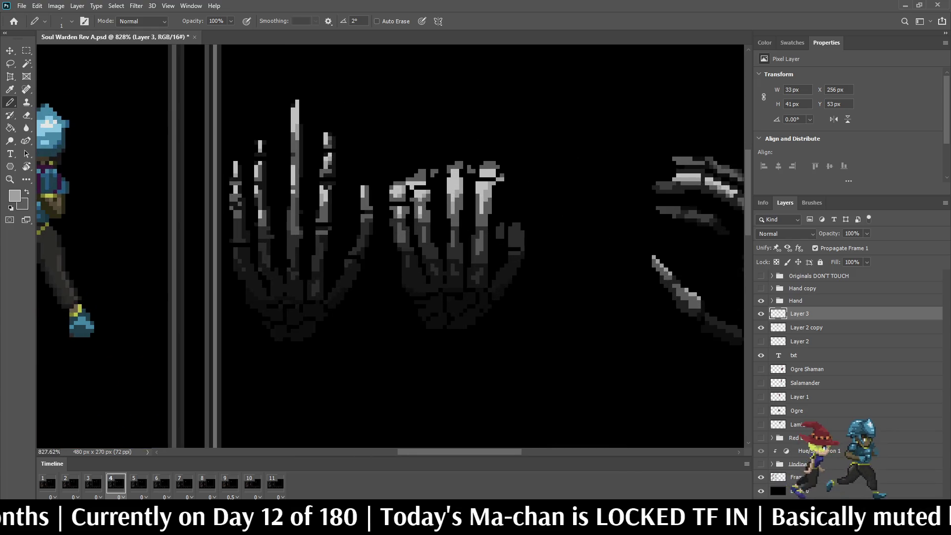
pyautogui.scroll(4, 419, 175)
pyautogui.press('i')
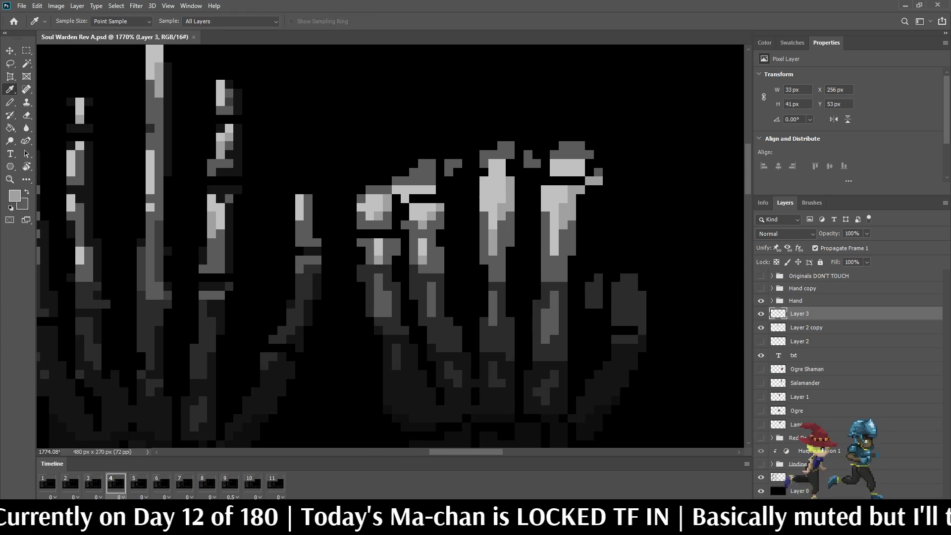
pyautogui.press('b')
pyautogui.moveTo(413, 180); pyautogui.dragTo(422, 180)
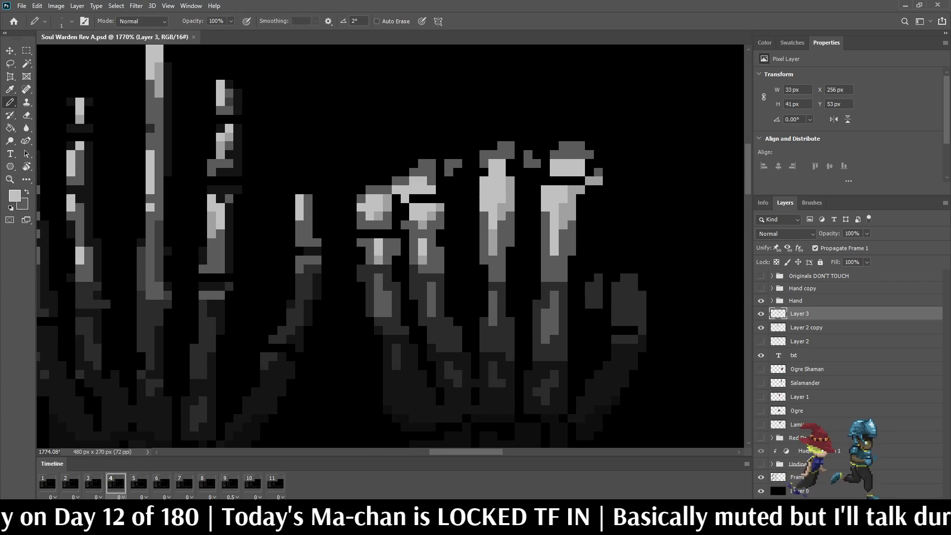
pyautogui.click(423, 172)
pyautogui.scroll(-5, 508, 174)
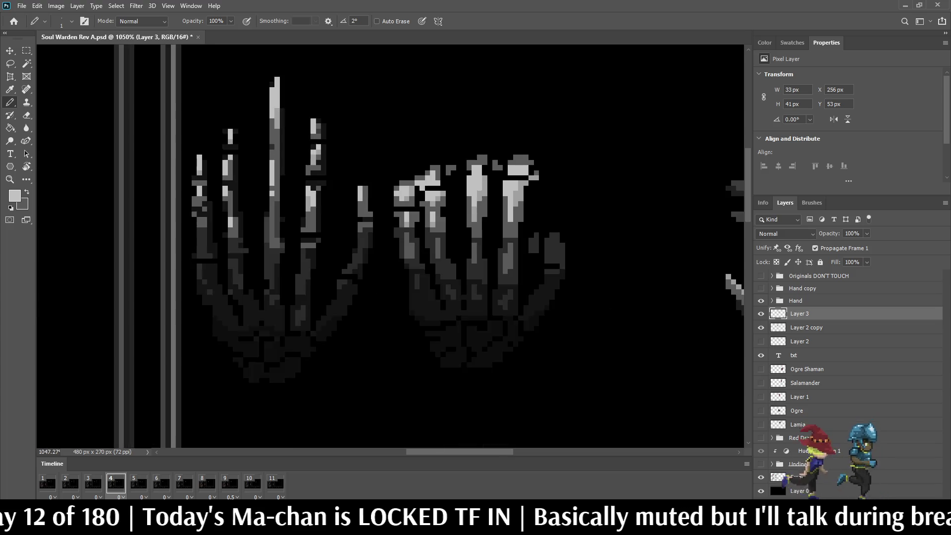
pyautogui.hotkey('ctrl', 's')
pyautogui.scroll(-4, 386, 107)
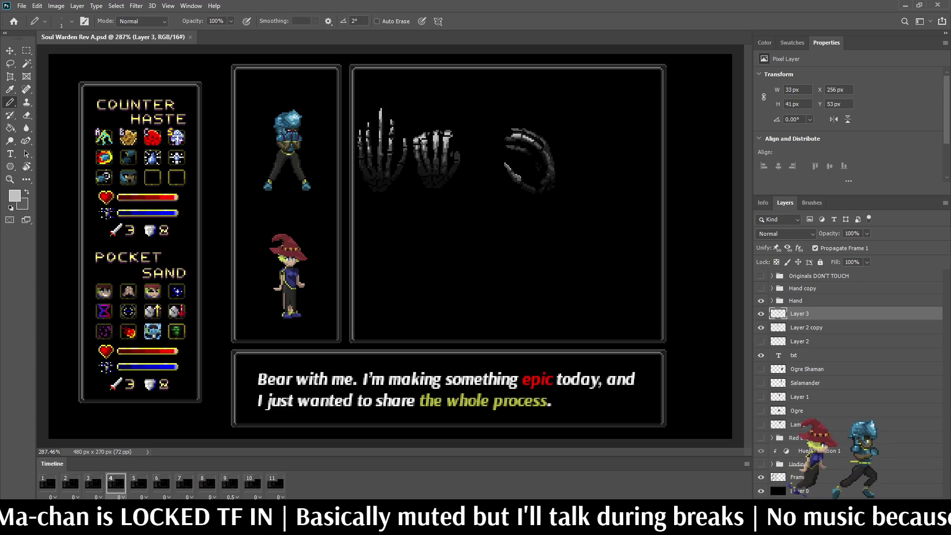
# Step through animation frames 1 to 4 to review the hand attack
pyautogui.click(48, 483)
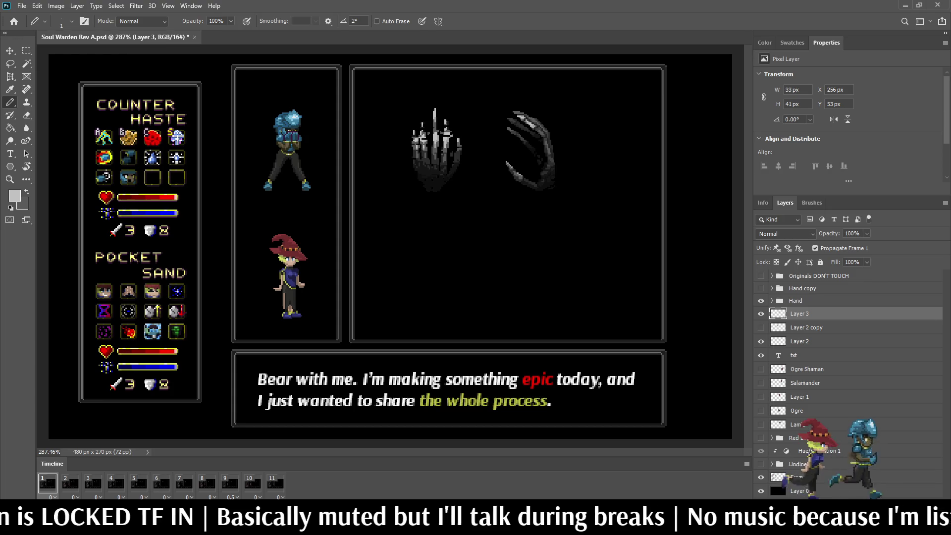
pyautogui.click(69, 482)
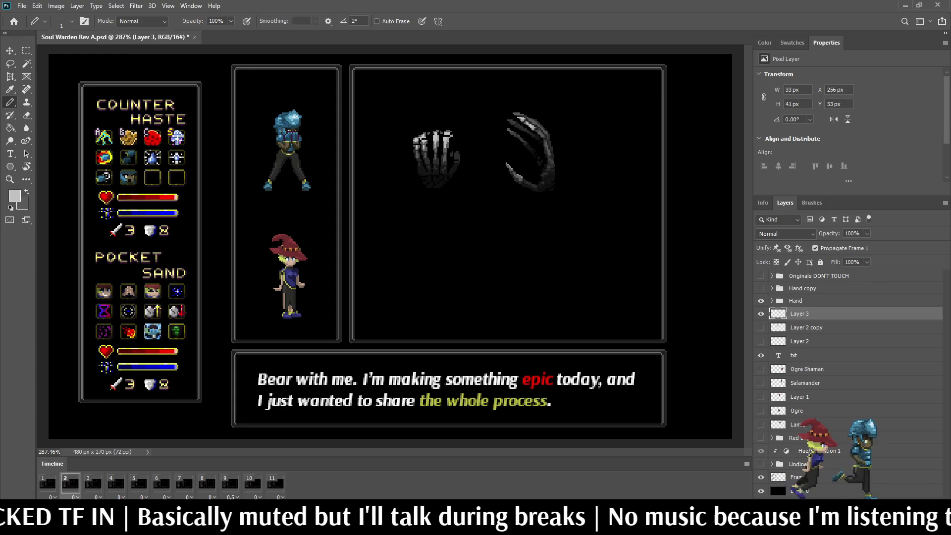
pyautogui.click(93, 483)
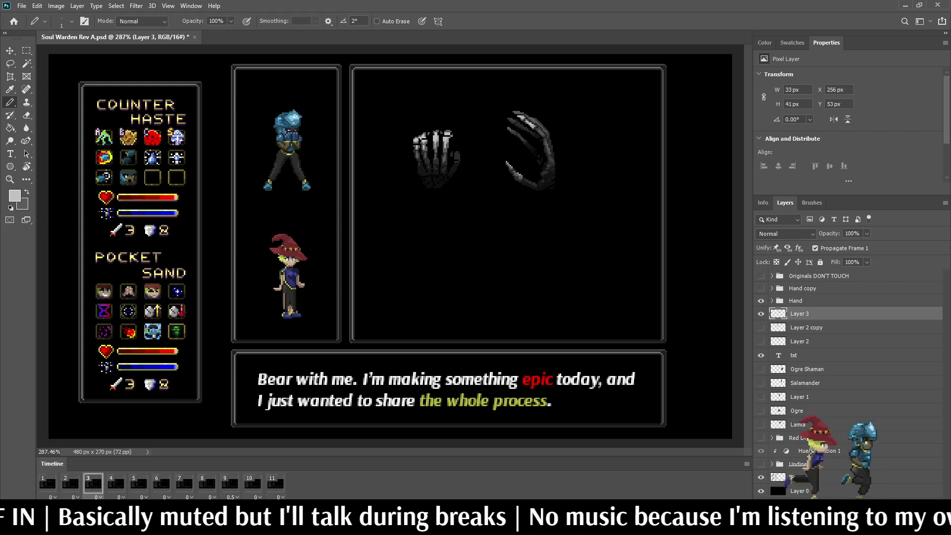
pyautogui.click(116, 483)
# Hide Layer 2 copy in frame 4 and Layer 3 in frame 1, then return to frame 4
pyautogui.click(761, 327)
pyautogui.click(47, 483)
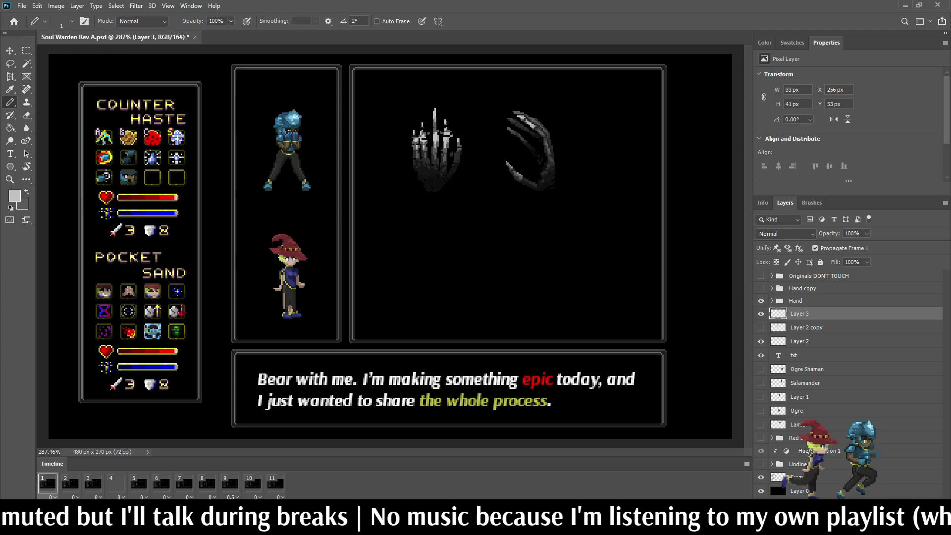
pyautogui.click(760, 314)
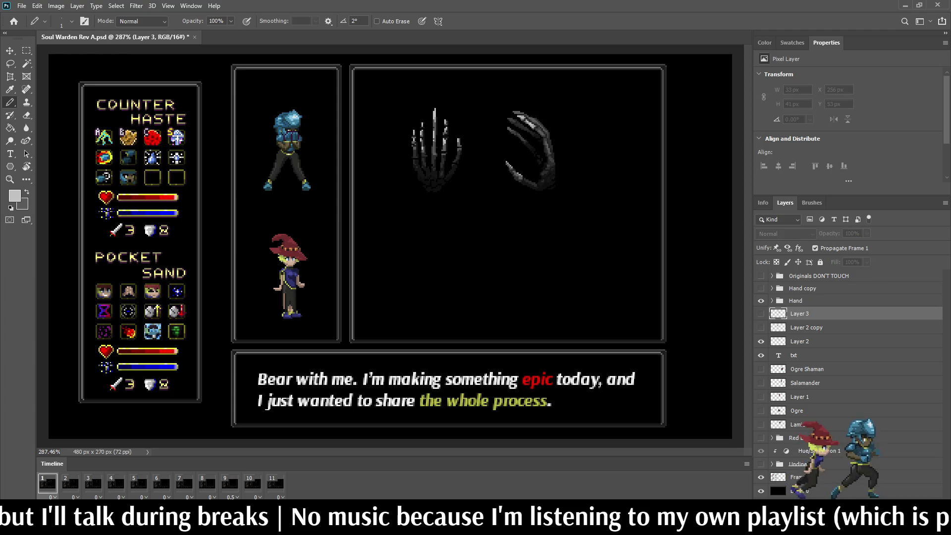
pyautogui.click(93, 483)
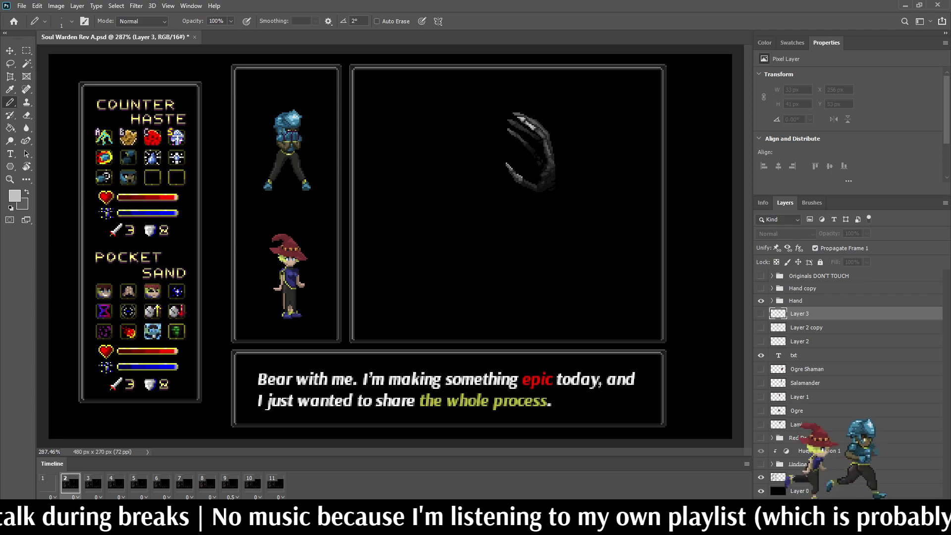
pyautogui.click(116, 483)
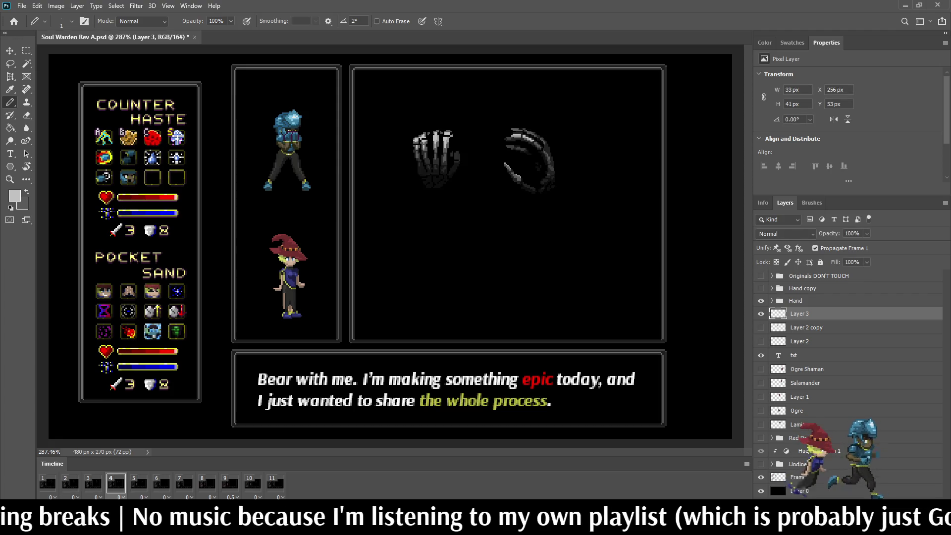
pyautogui.scroll(8, 509, 162)
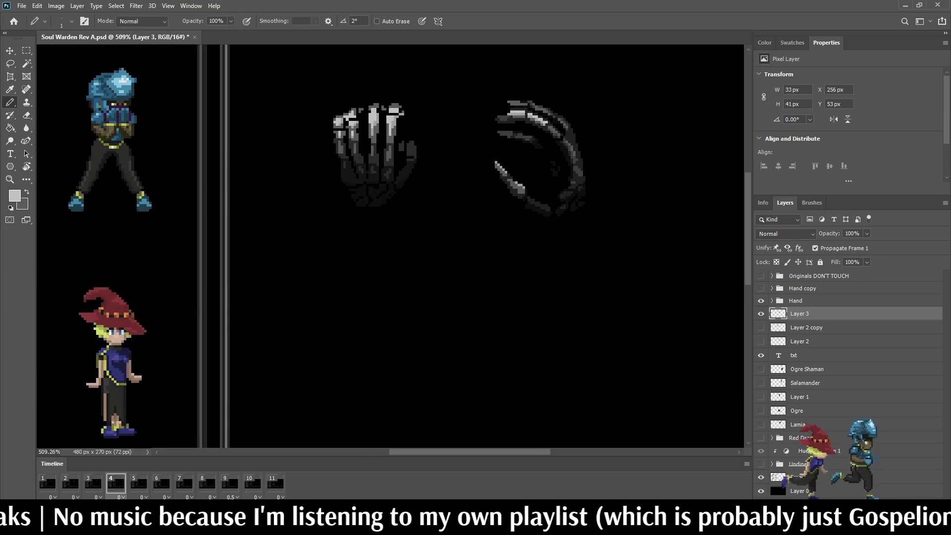
# Move the clenched Layer 3 skeletal hand down 4 px to Y 57 px
pyautogui.hotkey('ctrl', 't')
pyautogui.press('Down')
pyautogui.press('Down')
pyautogui.press('Down')
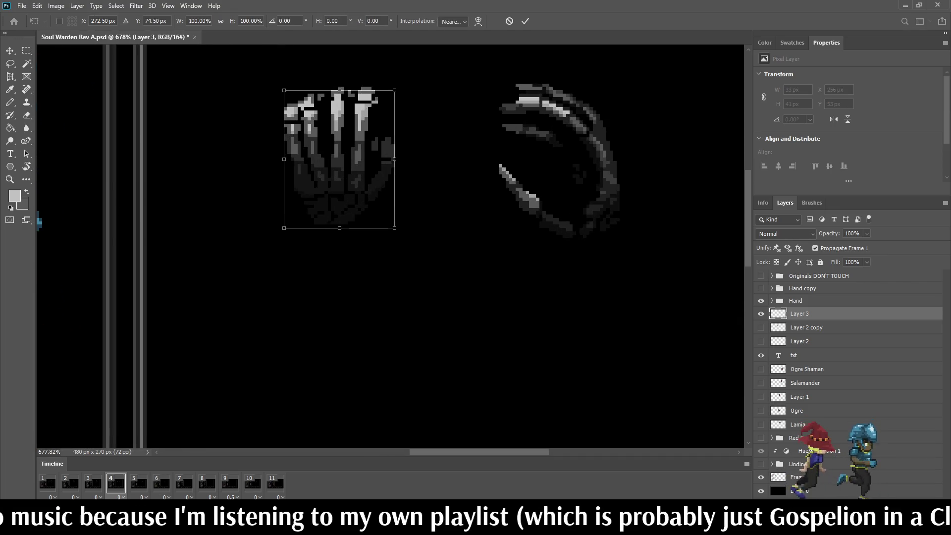
pyautogui.press('Return')
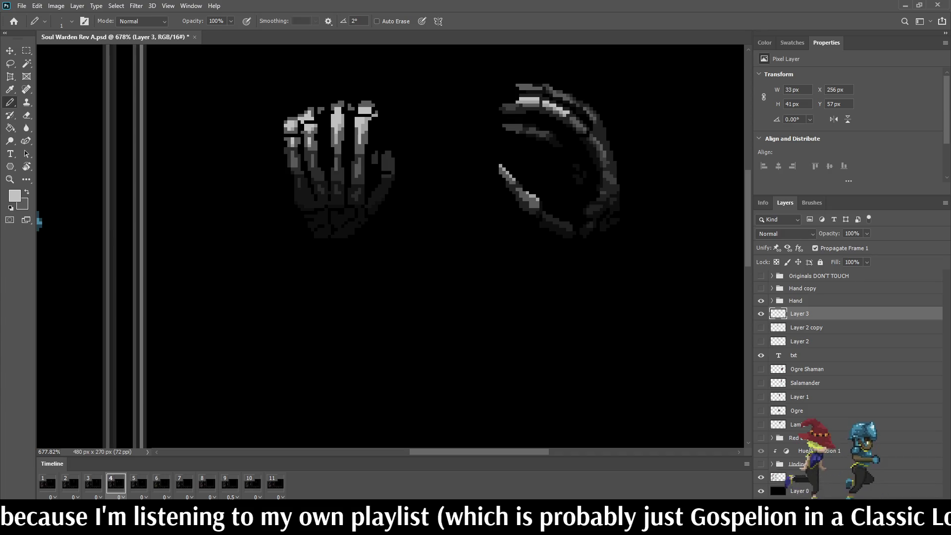
# Return to the first animation frame and make Layer 2 the working layer
pyautogui.press('space')
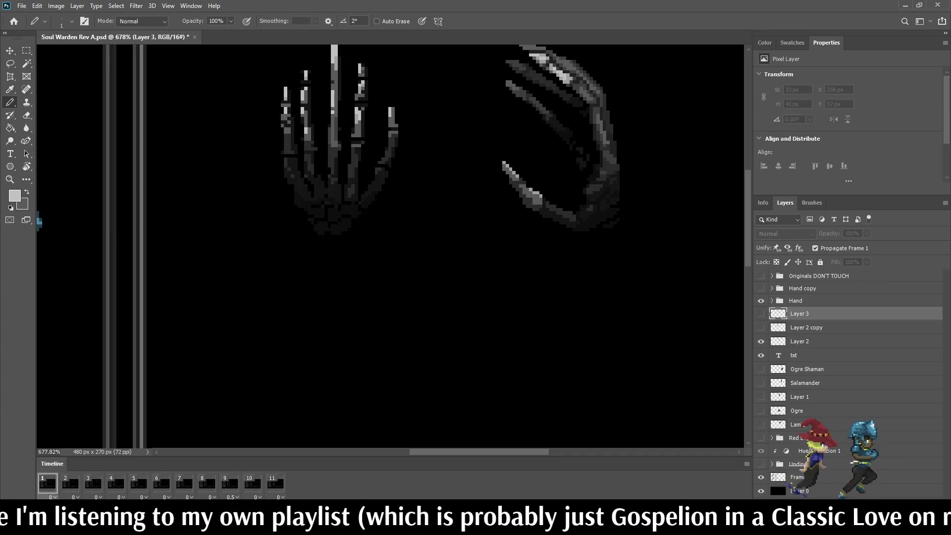
pyautogui.hotkey('alt', '[')
pyautogui.scroll(-5, 392, 247)
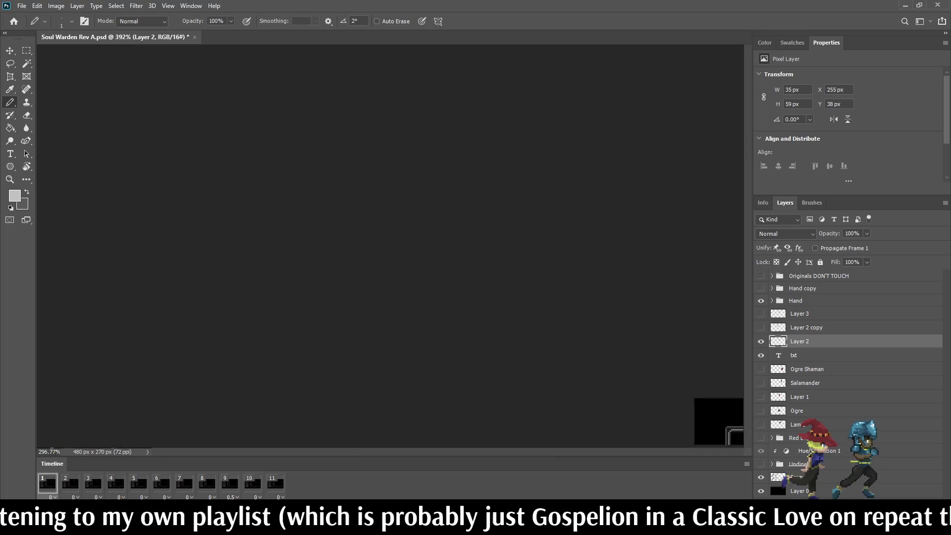
pyautogui.scroll(3, 392, 248)
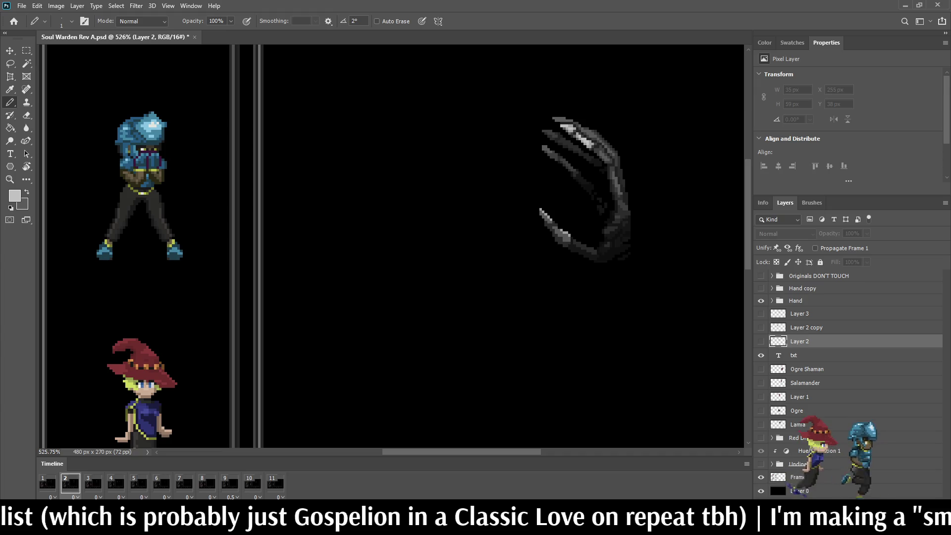
# Duplicate Layer 2 twice: frame 2 shows a copy 1 px lower, frame 3 one 1 px higher
pyautogui.hotkey('ctrl', 'j')
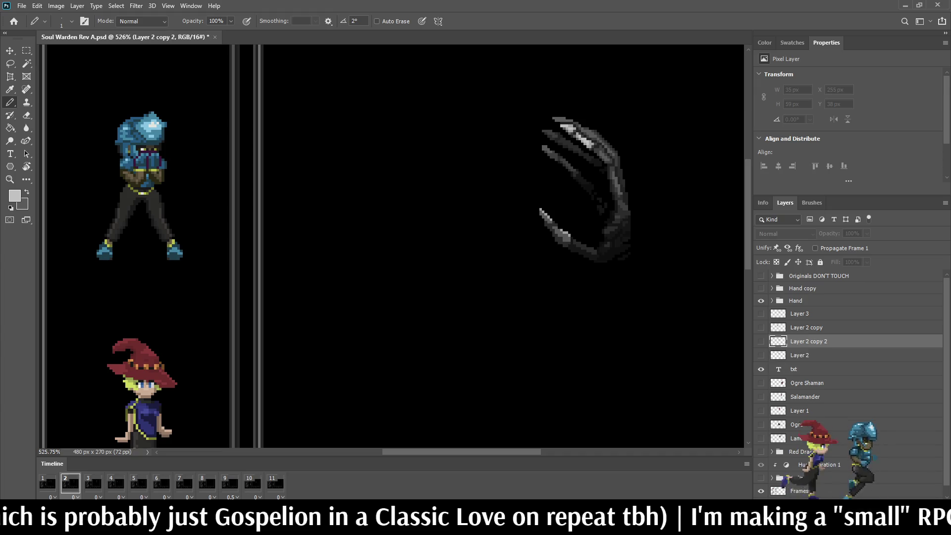
pyautogui.click(760, 341)
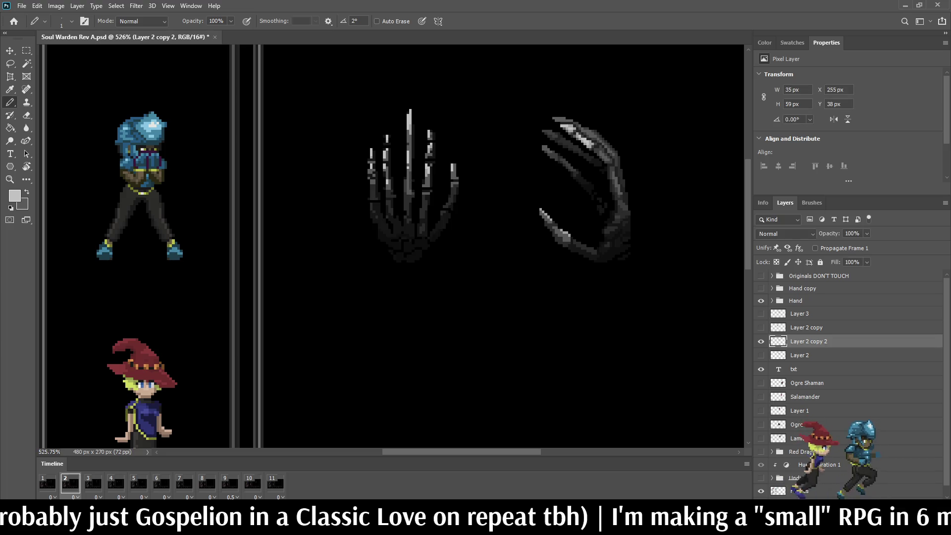
pyautogui.hotkey('ctrl', 'Down')
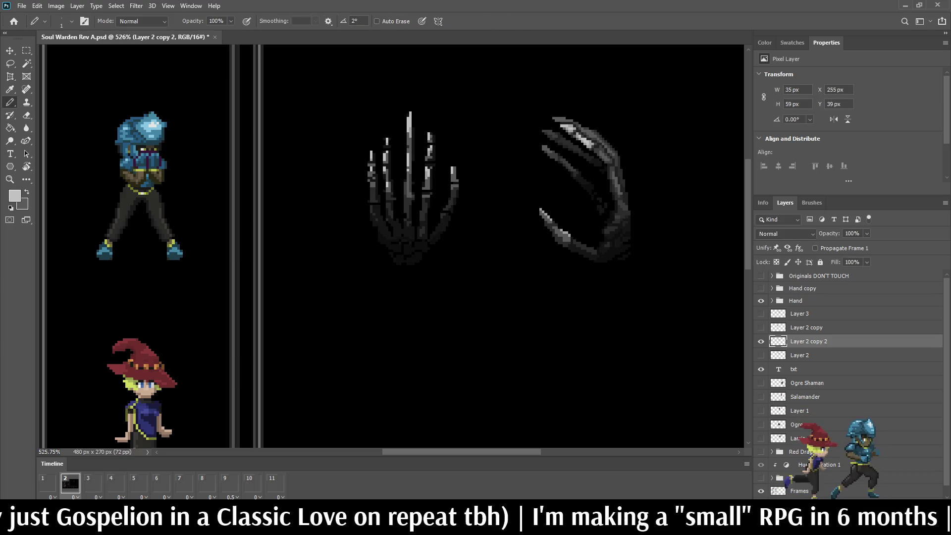
pyautogui.click(93, 483)
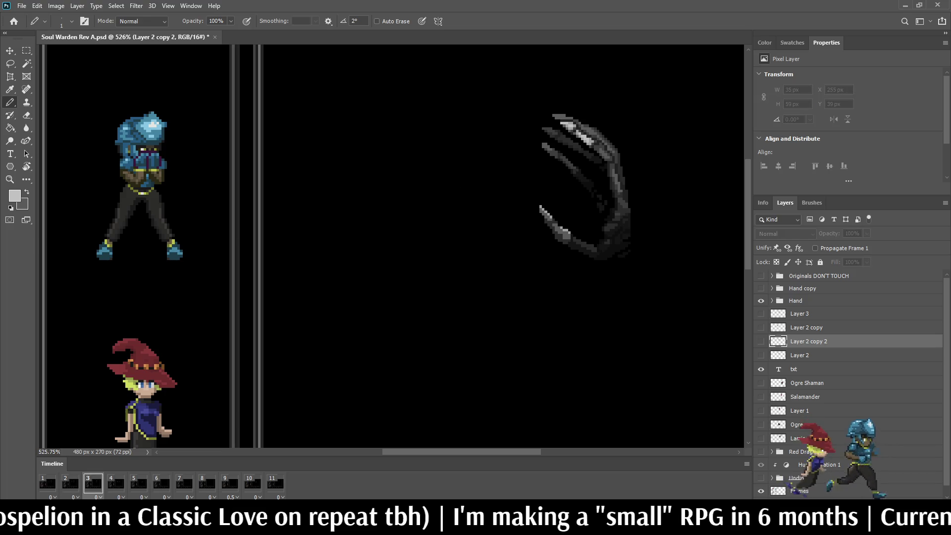
pyautogui.hotkey('ctrl', 'j')
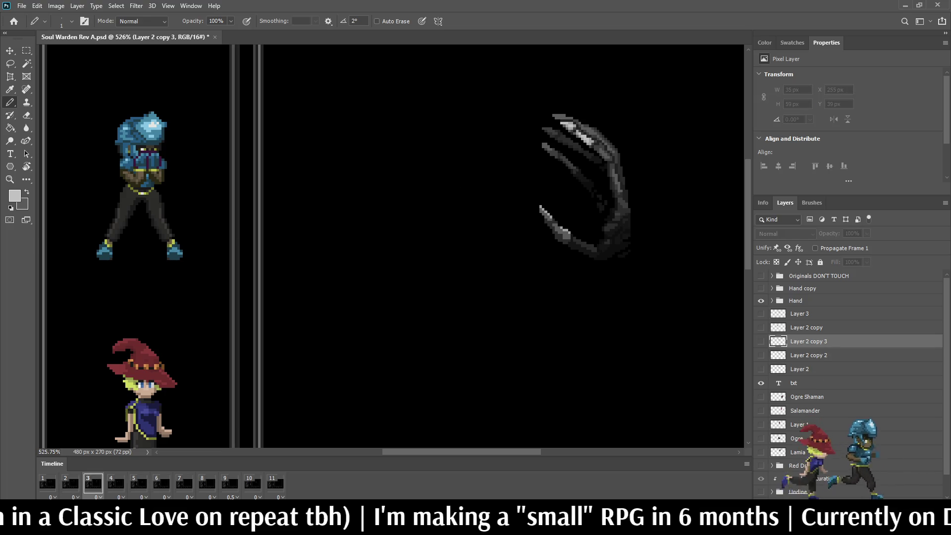
pyautogui.hotkey('ctrl', ',')
pyautogui.hotkey('ctrl', 'Up')
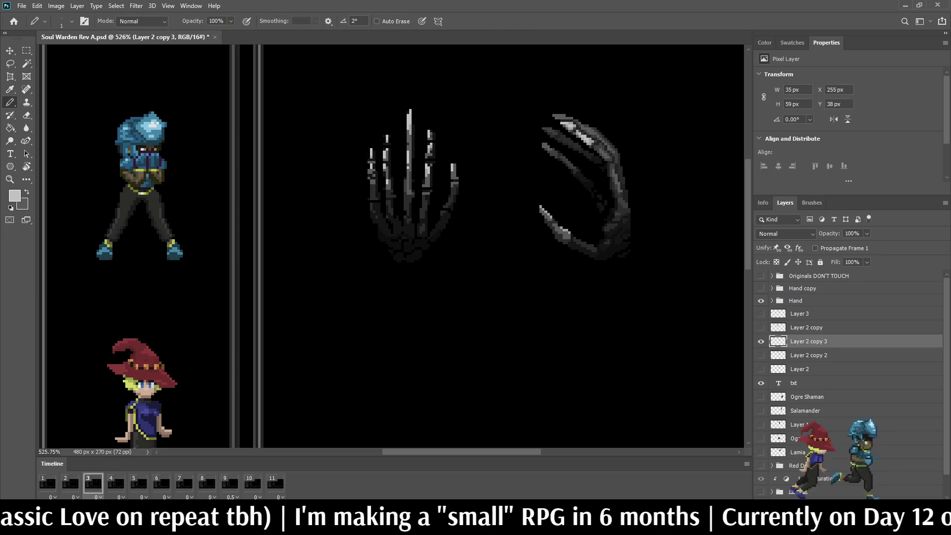
# Go to frame 4, fit the battle mockup on screen, and play the attack animation
pyautogui.click(115, 483)
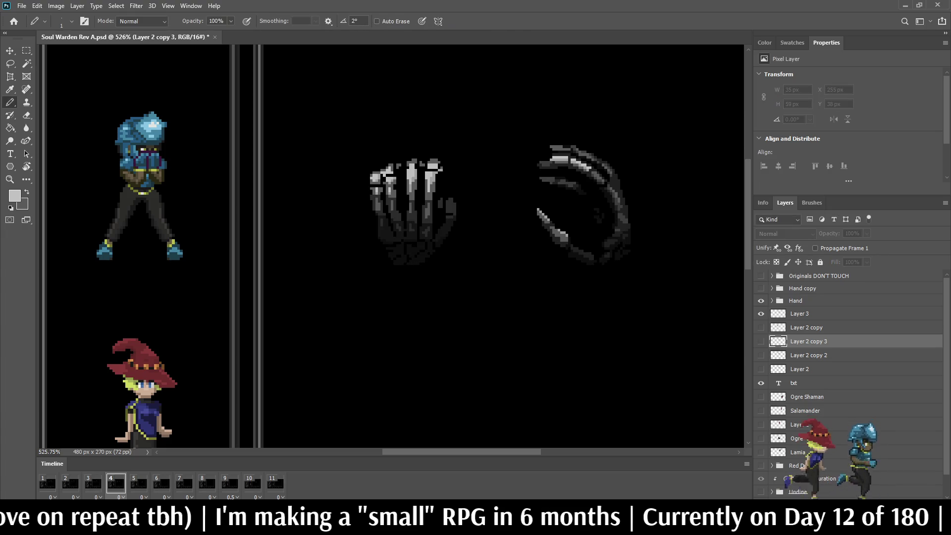
pyautogui.press('space')
pyautogui.hotkey('ctrl', '0')
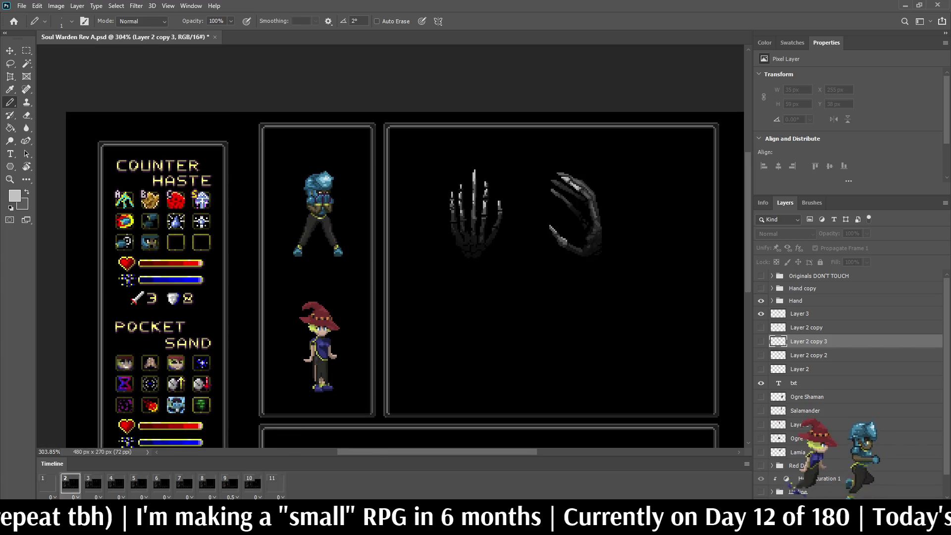
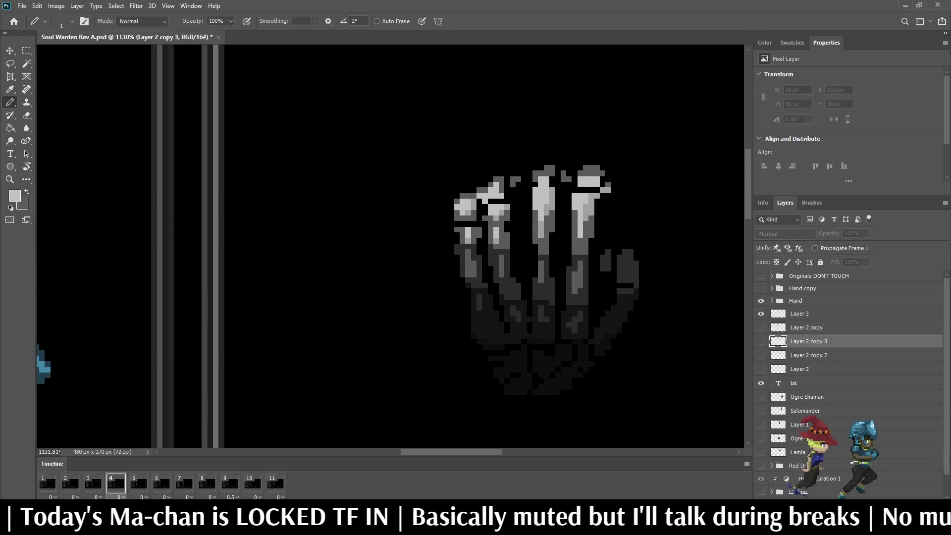
# Make Layer 3 active, switch to the Eraser, and save the document
pyautogui.click(799, 314)
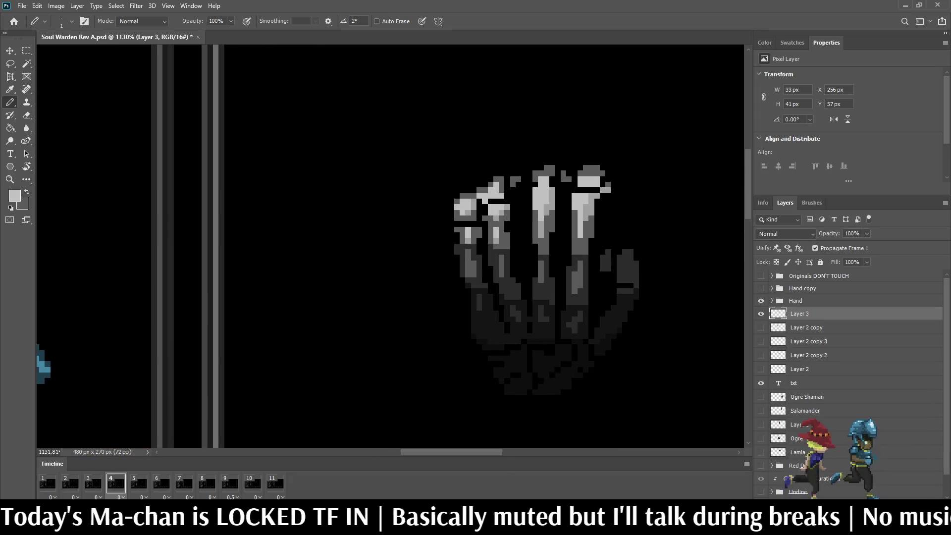
pyautogui.scroll(5, 555, 211)
pyautogui.press('e')
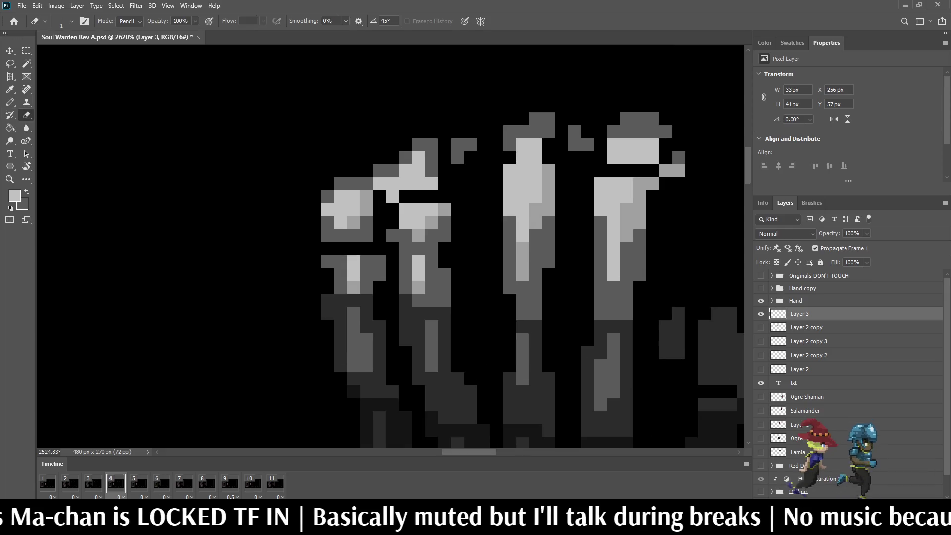
pyautogui.scroll(-10, 495, 208)
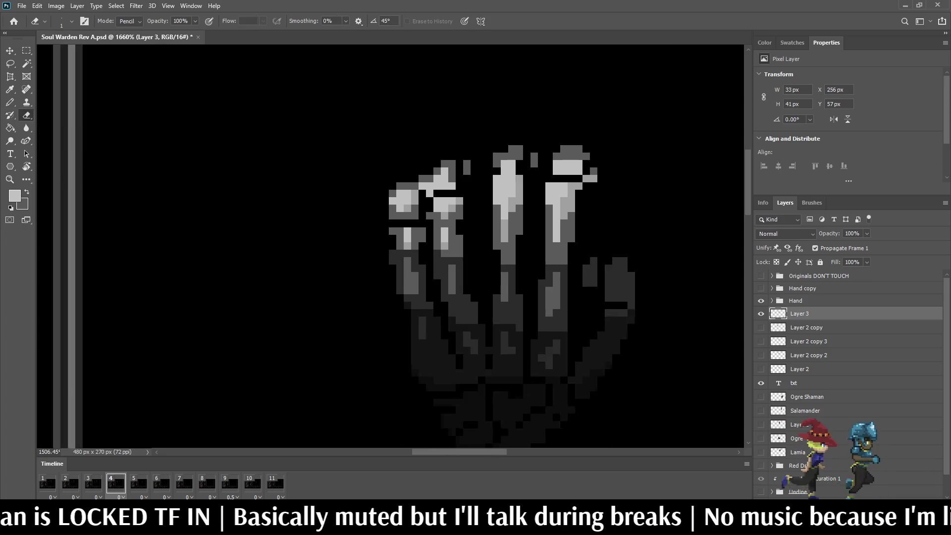
pyautogui.scroll(8, 474, 204)
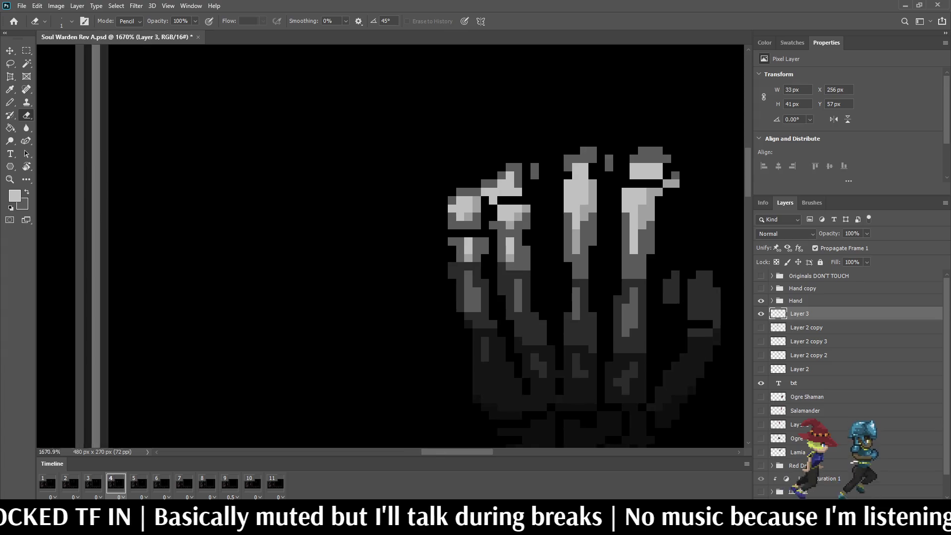
pyautogui.scroll(-8, 531, 185)
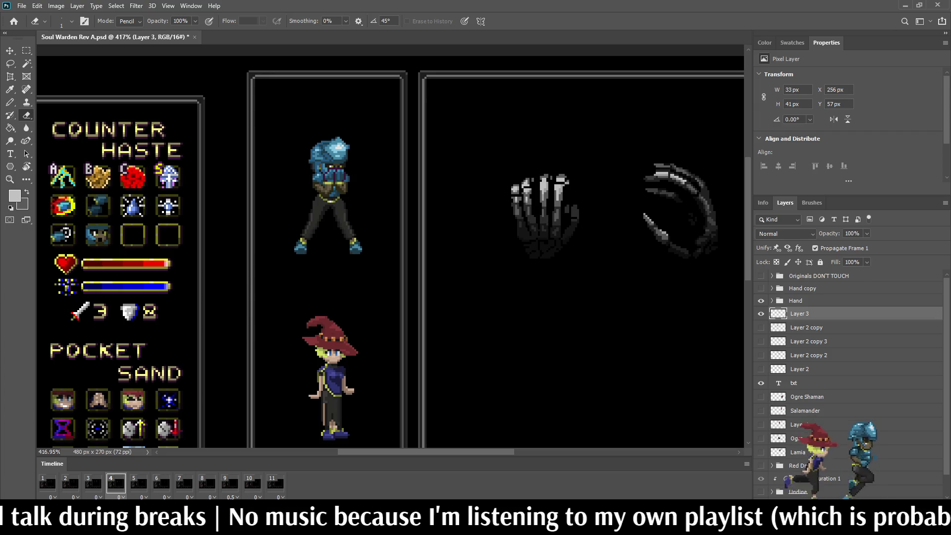
pyautogui.hotkey('ctrl', 's')
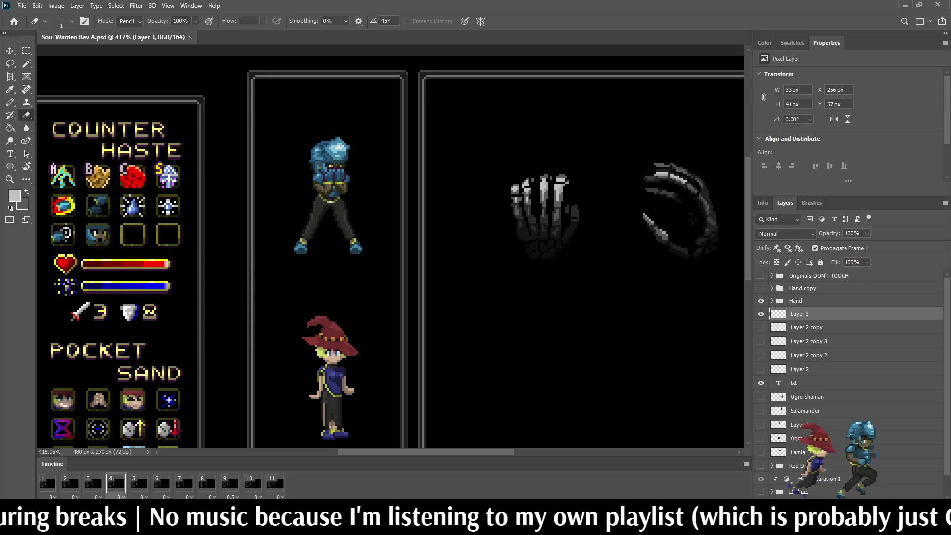
pyautogui.scroll(10, 569, 187)
# Erase the stray pixel on frame 4's skeletal hand and play the animation preview
pyautogui.click(560, 171)
pyautogui.scroll(-10, 591, 224)
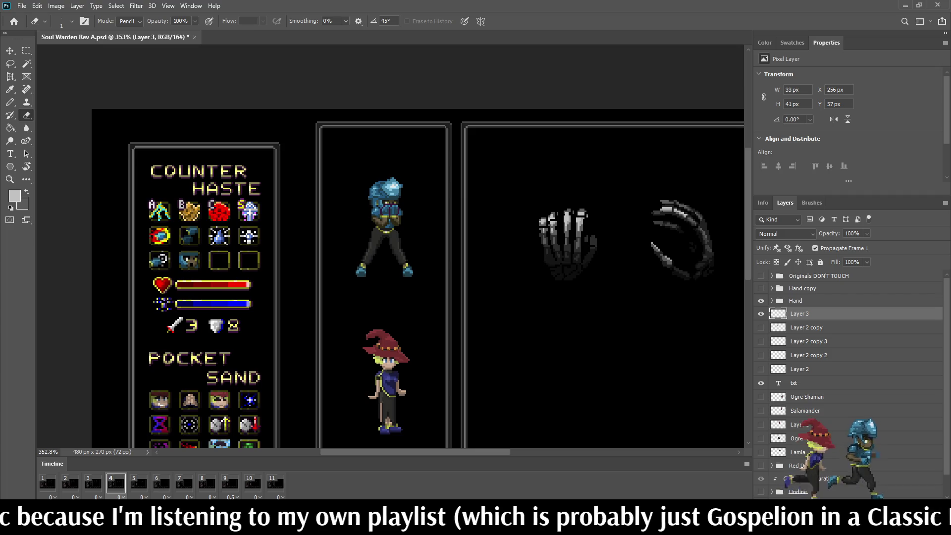
pyautogui.press('space')
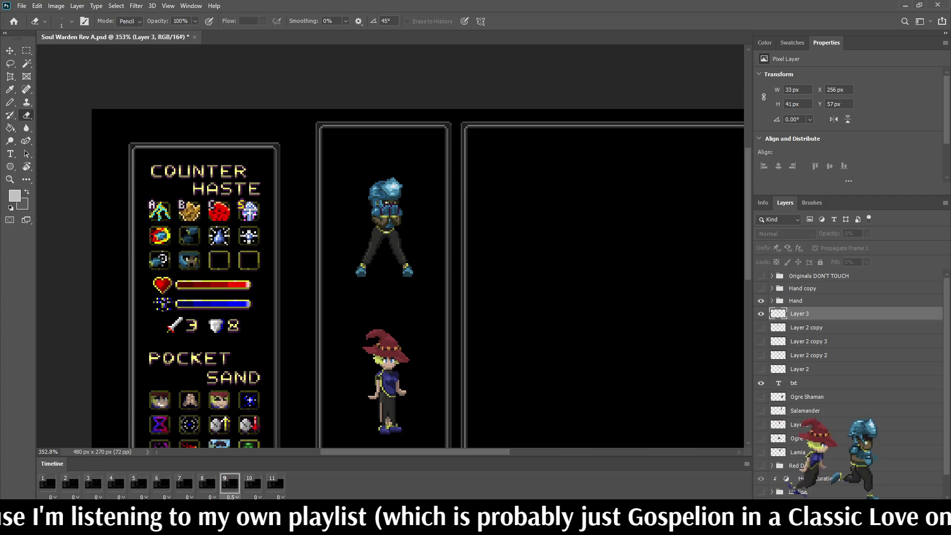
pyautogui.scroll(-1, 391, 247)
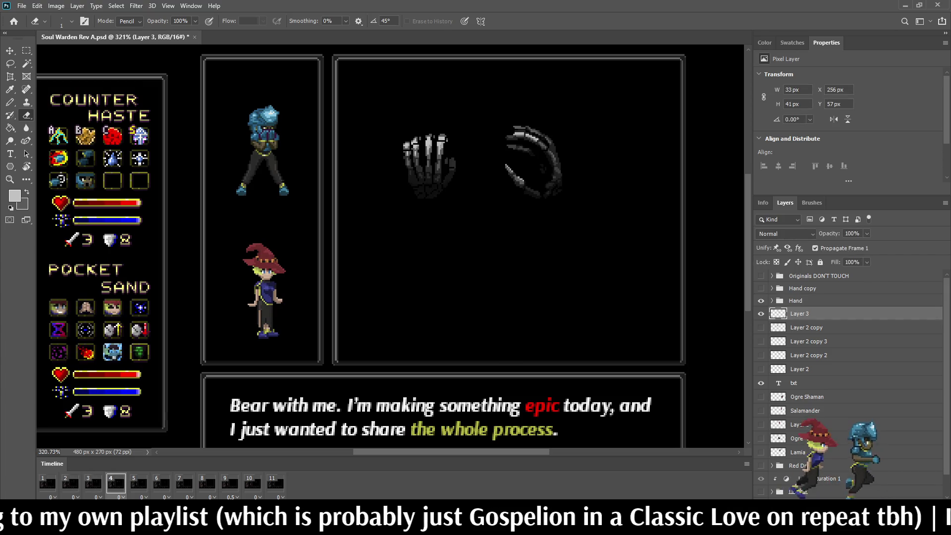
pyautogui.scroll(5, 394, 139)
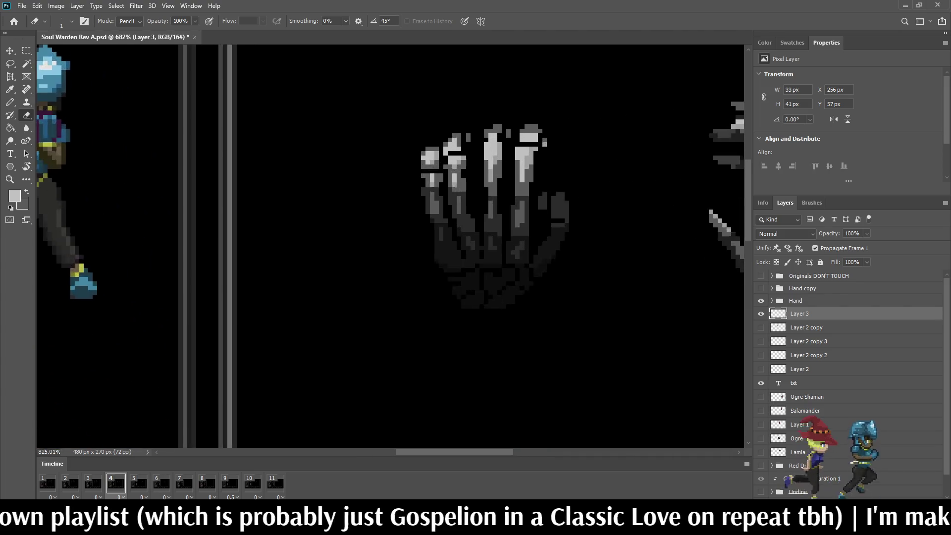
# Lasso the leftmost finger, move it one pixel right, and deselect
pyautogui.press('l')
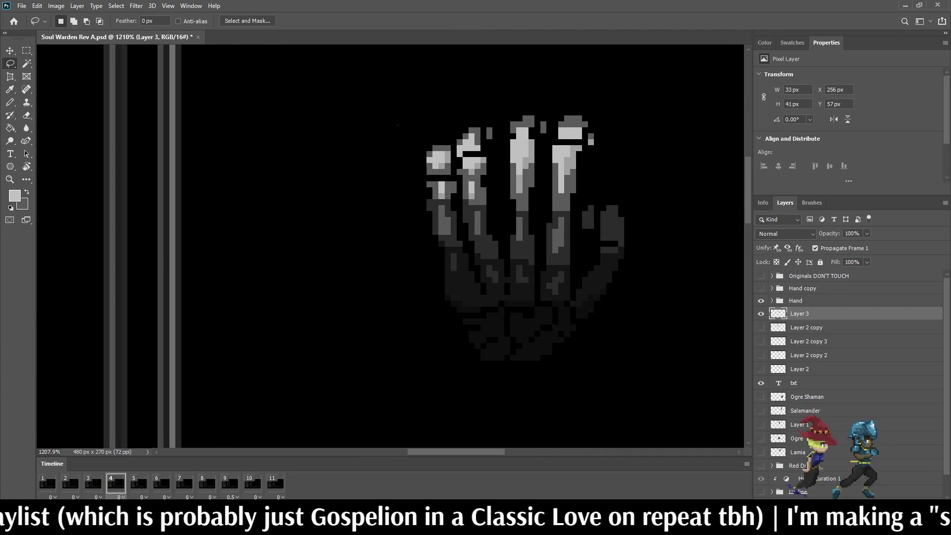
pyautogui.moveTo(423, 126); pyautogui.dragTo(439, 193)
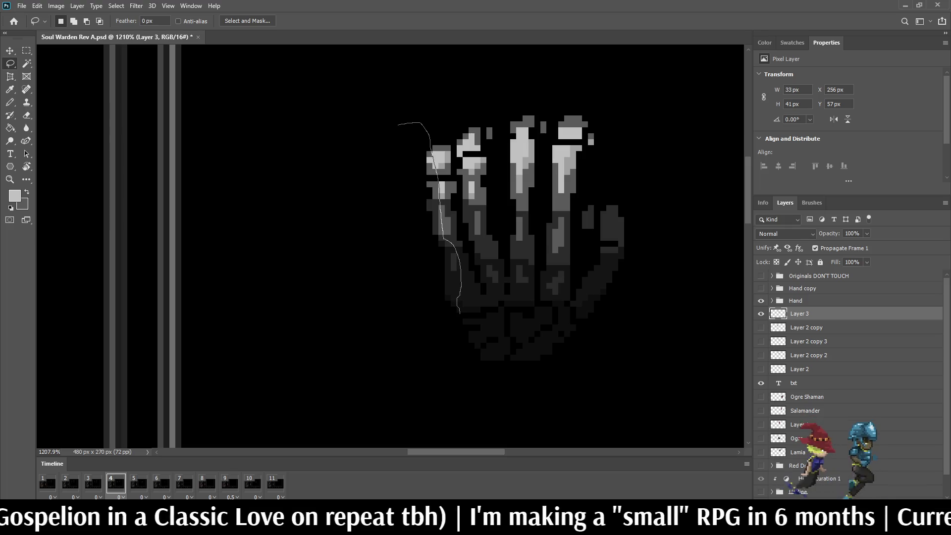
pyautogui.moveTo(460, 314)
pyautogui.mouseDown()
pyautogui.moveTo(392, 284)
pyautogui.moveTo(398, 125)
pyautogui.mouseUp()
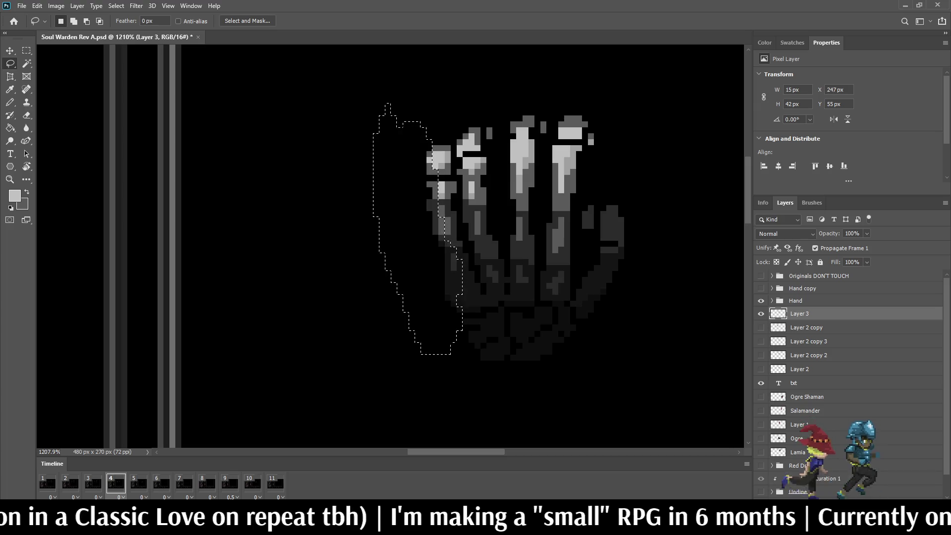
pyautogui.hotkey('ctrl', 't')
pyautogui.press('Right')
pyautogui.press('Return')
pyautogui.hotkey('ctrl', 'd')
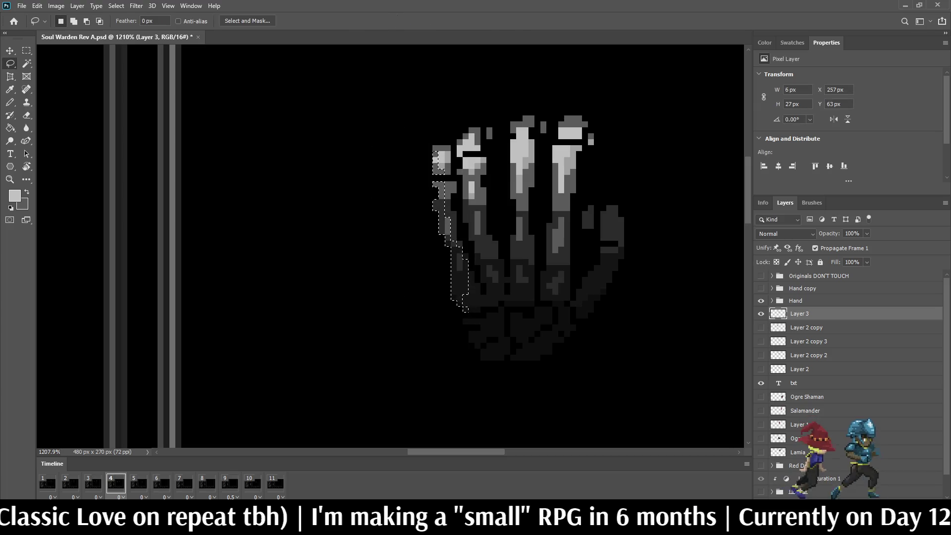
# Erase the grey pixel left below the shifted finger
pyautogui.press('e')
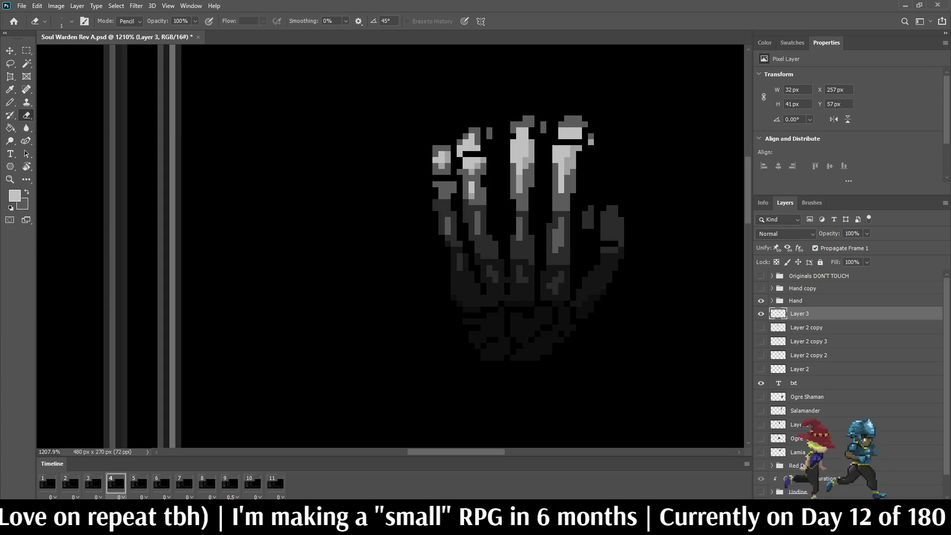
pyautogui.scroll(-6, 389, 246)
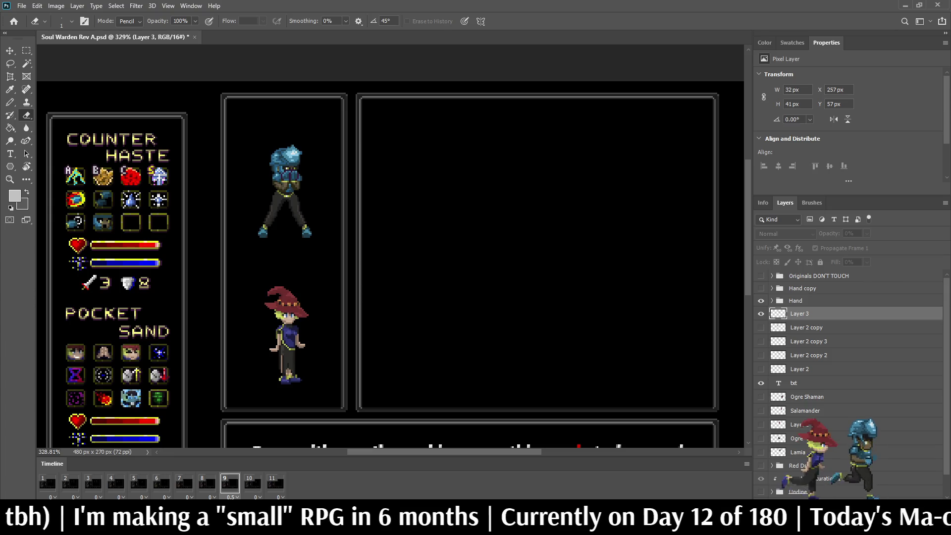
pyautogui.scroll(5, 379, 162)
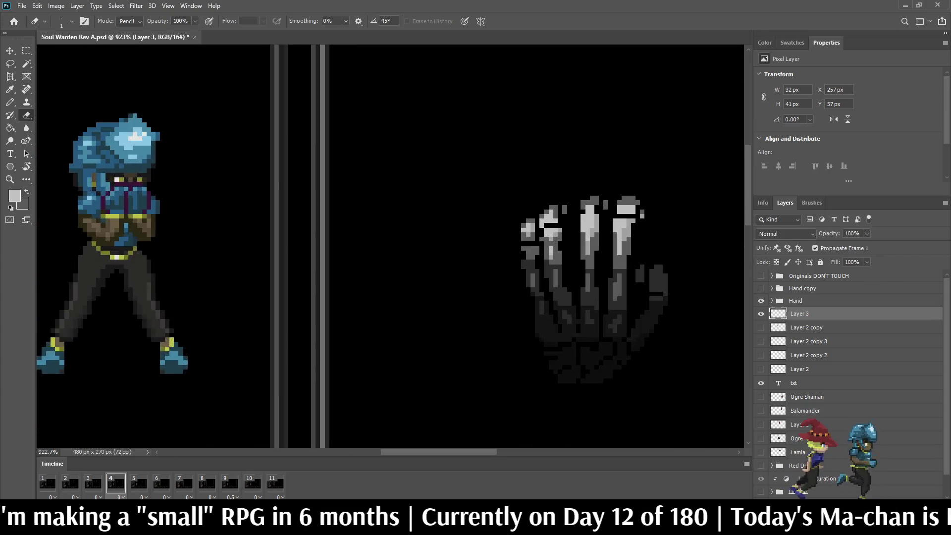
pyautogui.scroll(5, 517, 220)
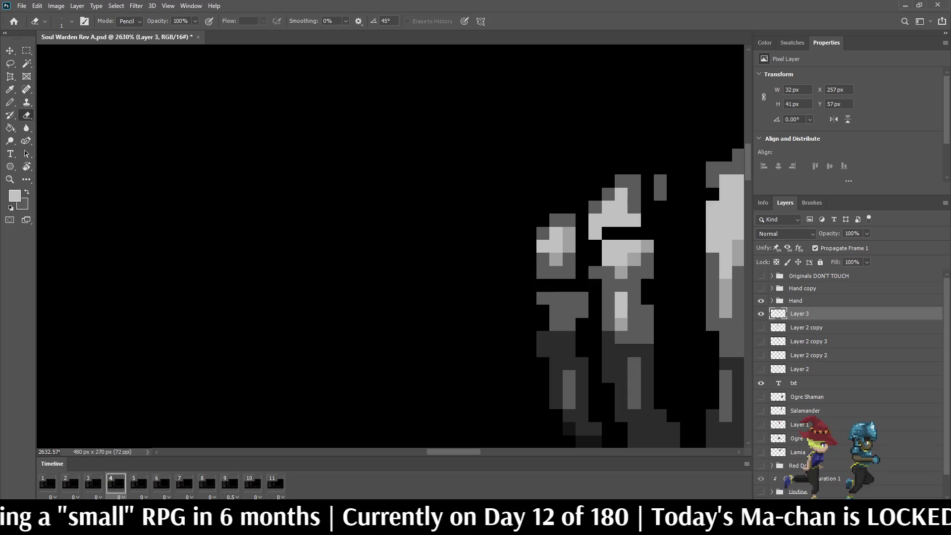
pyautogui.click(542, 272)
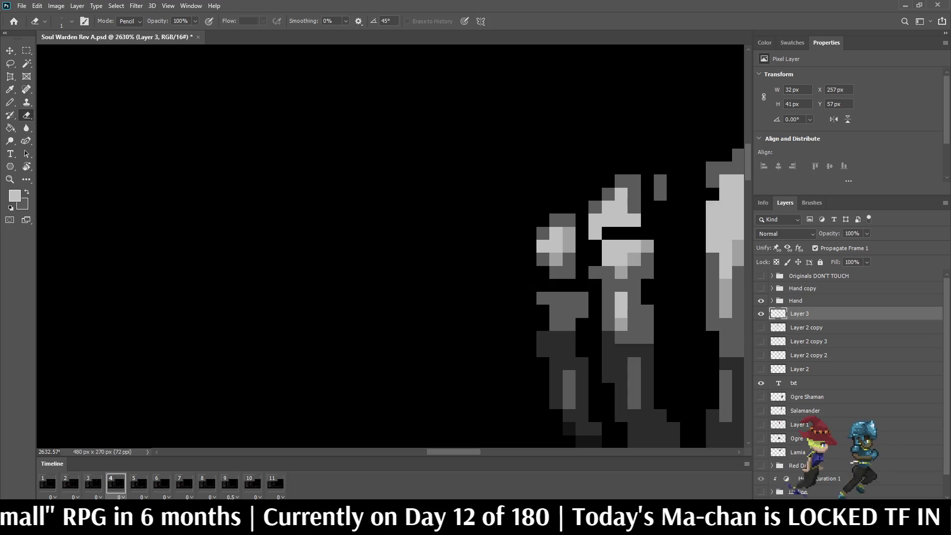
# Shift the small fingertip pixel group one pixel right, fit the document, and preview the animation
pyautogui.press('l')
pyautogui.moveTo(547, 203)
pyautogui.mouseDown()
pyautogui.moveTo(516, 219)
pyautogui.moveTo(560, 220)
pyautogui.moveTo(567, 276)
pyautogui.moveTo(517, 218)
pyautogui.mouseUp()
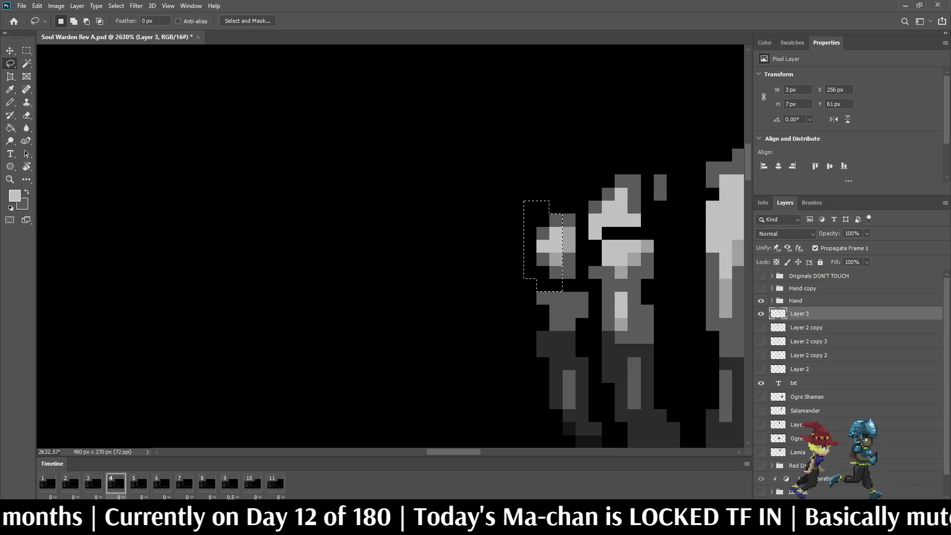
pyautogui.hotkey('ctrl', 'Right')
pyautogui.hotkey('ctrl', 'd')
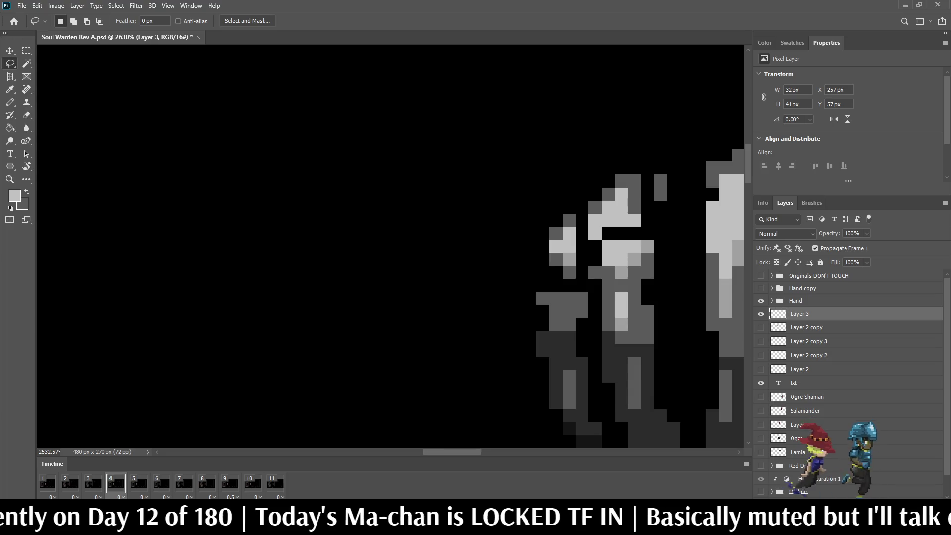
pyautogui.hotkey('ctrl', '0')
pyautogui.scroll(2, 474, 103)
pyautogui.press('space')
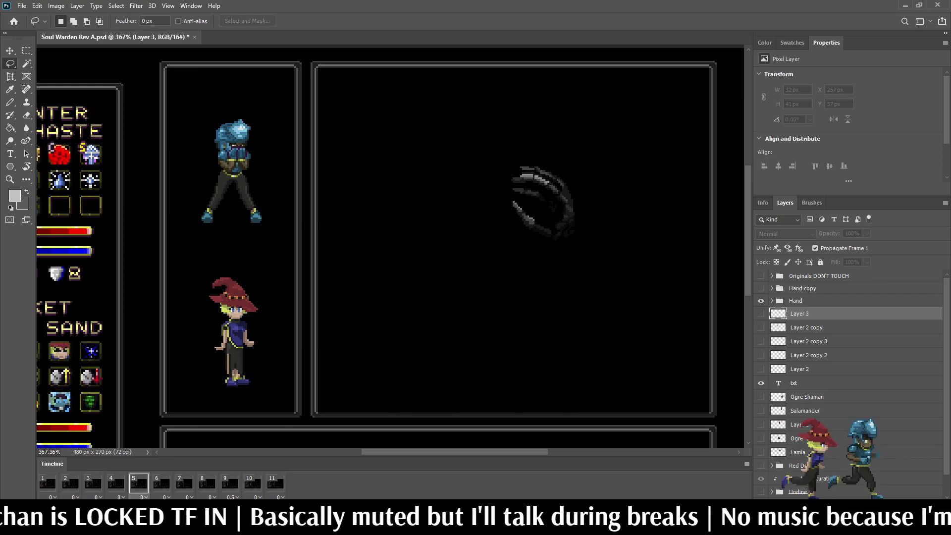
# Erase the stray grey pixels and small grey bar around frame 4's hand, then replay the preview
pyautogui.press('space')
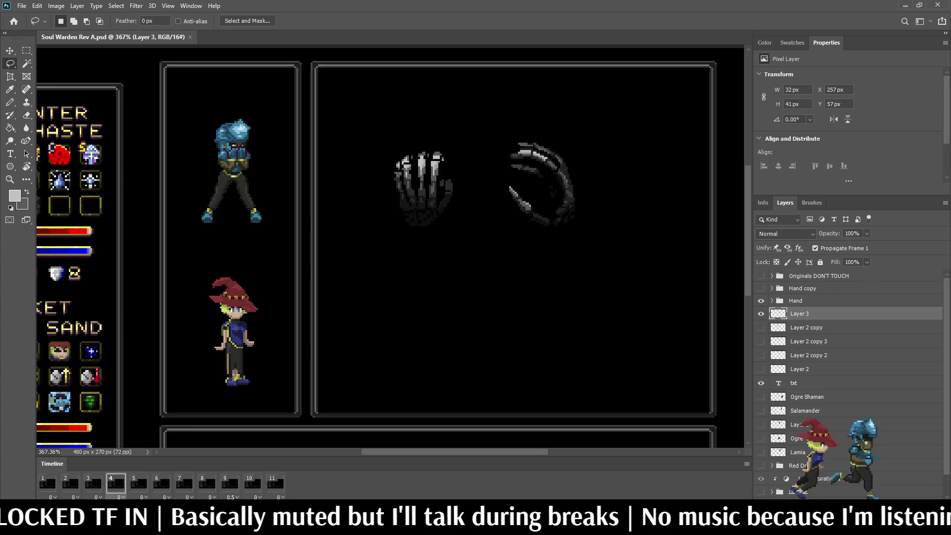
pyautogui.scroll(8, 437, 144)
pyautogui.press('e')
pyautogui.moveTo(470, 222); pyautogui.dragTo(469, 232)
pyautogui.click(396, 209)
pyautogui.moveTo(314, 224); pyautogui.dragTo(314, 214)
pyautogui.click(459, 205)
pyautogui.scroll(-8, 460, 205)
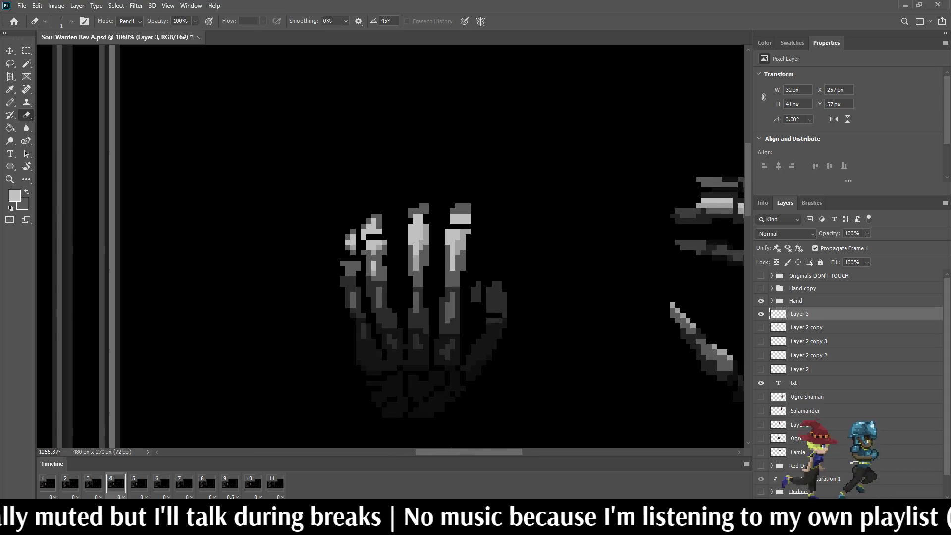
pyautogui.press('space')
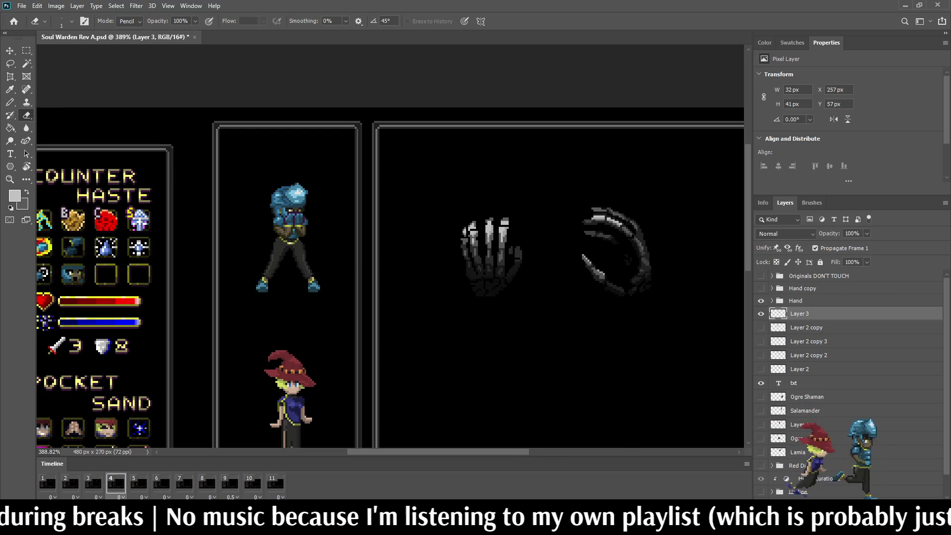
# Thin the middle finger's left edge and the ring finger's right edge, then preview again
pyautogui.press('space')
pyautogui.scroll(5, 475, 198)
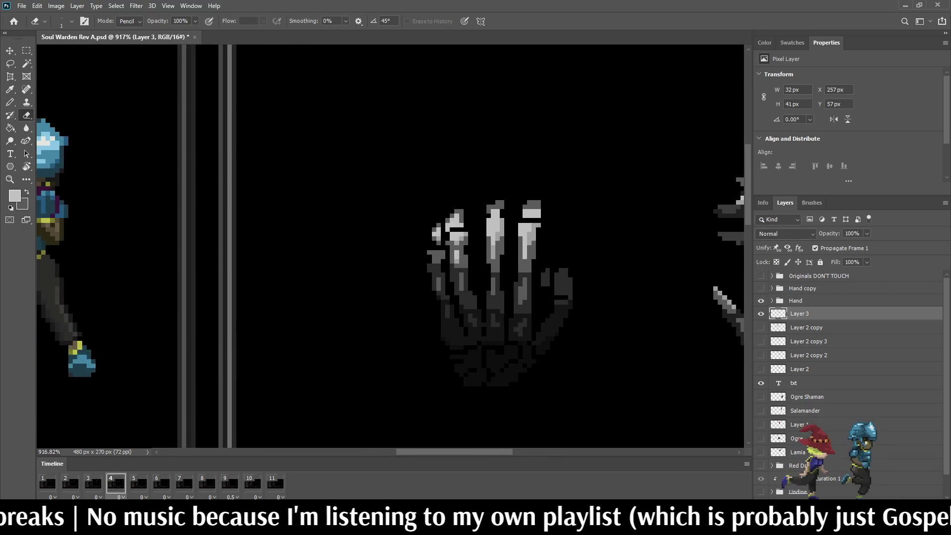
pyautogui.scroll(1, 473, 253)
pyautogui.moveTo(493, 280); pyautogui.dragTo(494, 198)
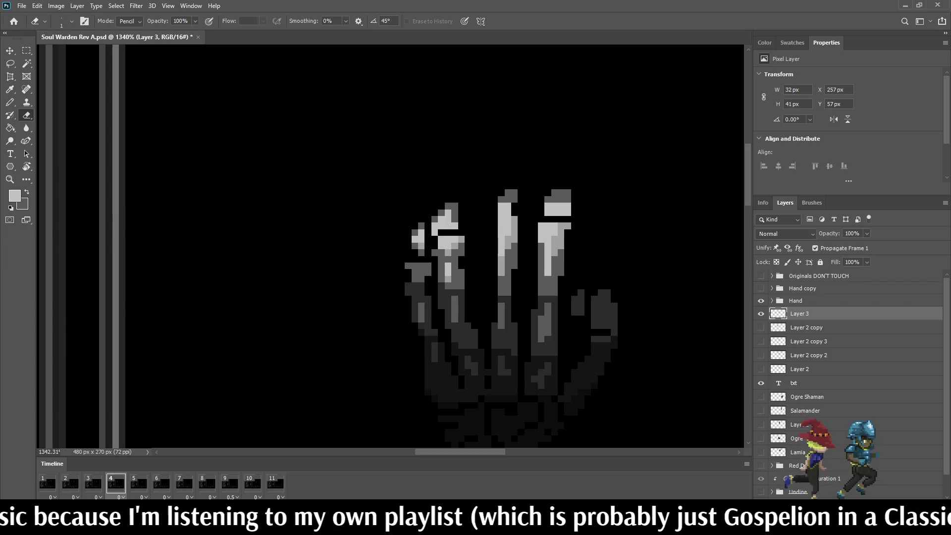
pyautogui.moveTo(560, 276); pyautogui.dragTo(567, 192)
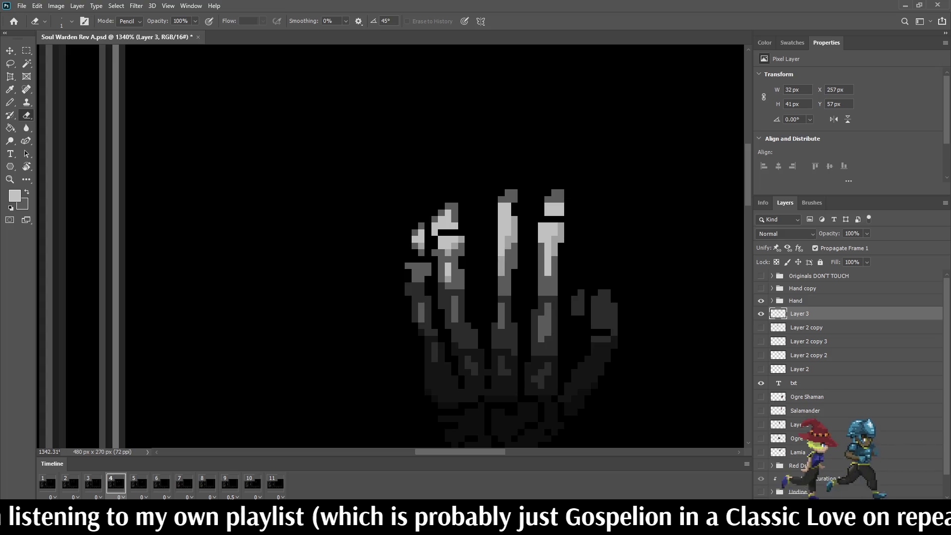
pyautogui.scroll(-10, 570, 198)
pyautogui.scroll(-3, 569, 198)
pyautogui.press('space')
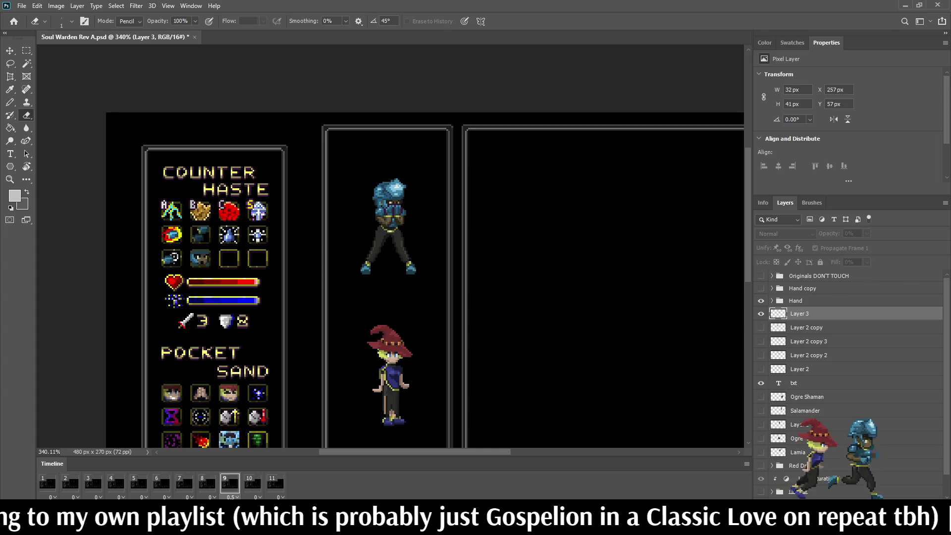
pyautogui.scroll(-2, 392, 247)
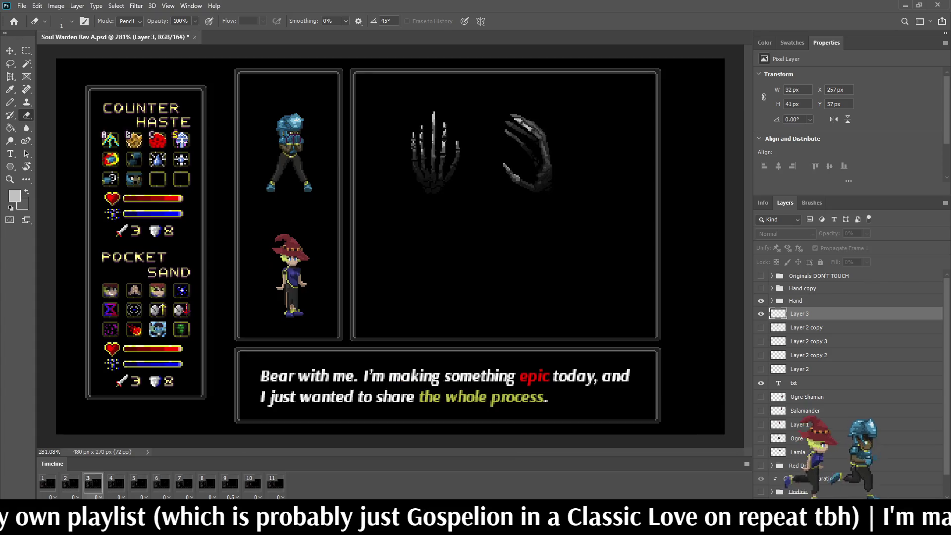
pyautogui.scroll(1, 391, 247)
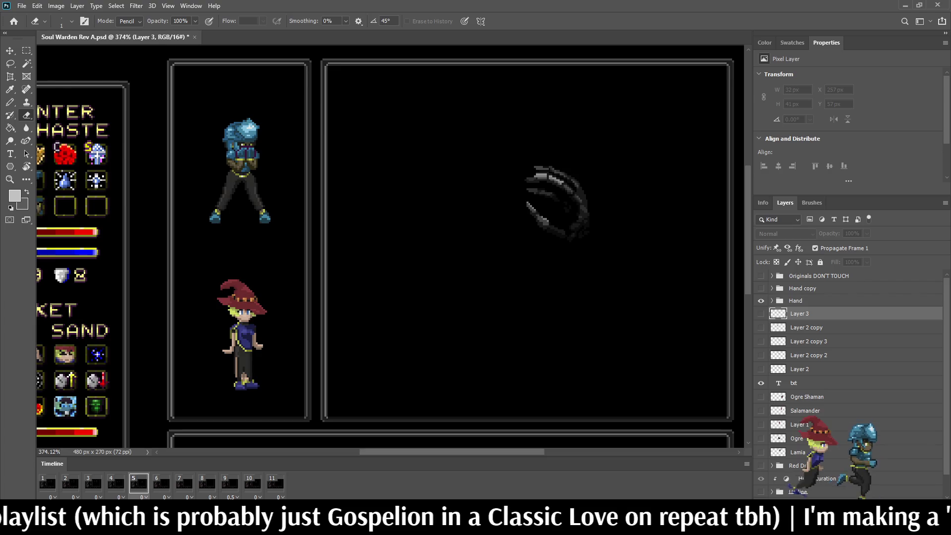
pyautogui.scroll(1, 439, 102)
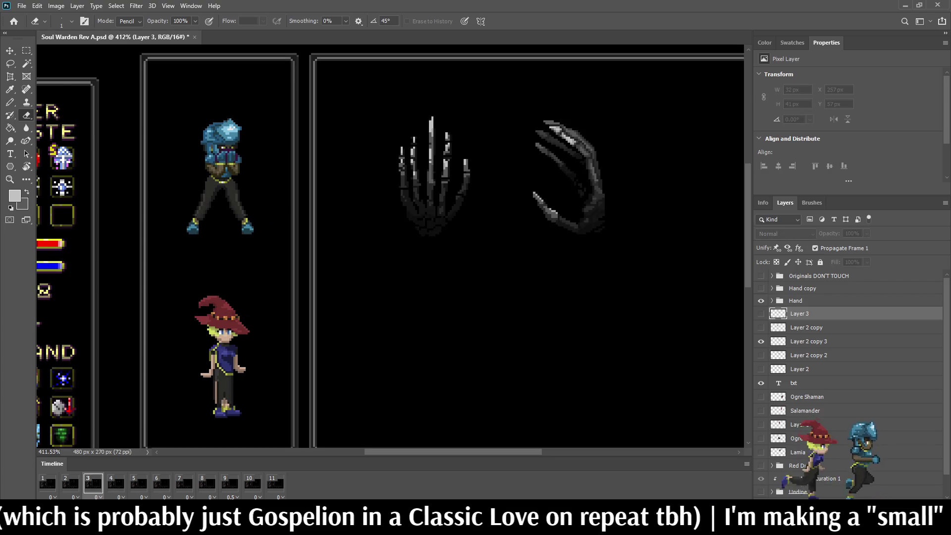
pyautogui.scroll(4, 434, 248)
pyautogui.scroll(3, 427, 147)
# With near-black on the Pencil, darken two pixels on one finger and two across the middle finger, then preview
pyautogui.press('i')
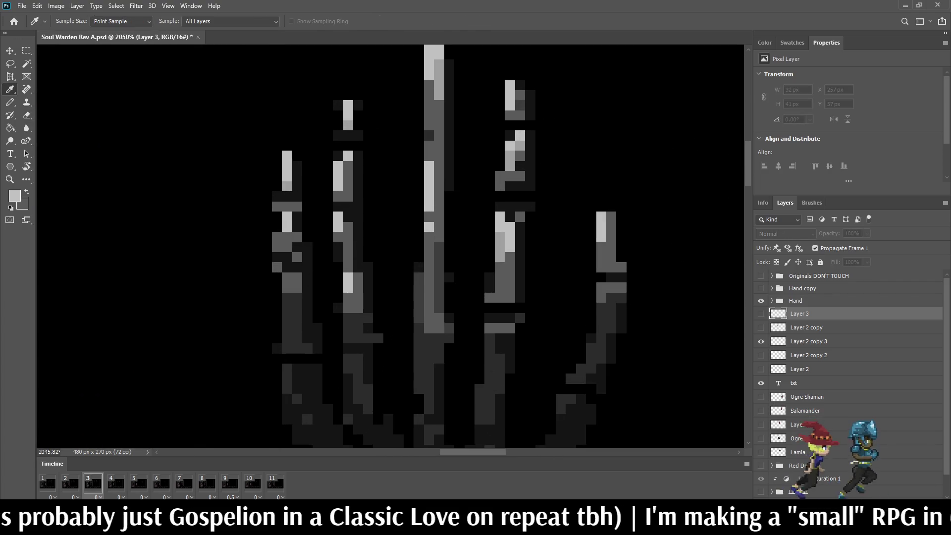
pyautogui.press('d')
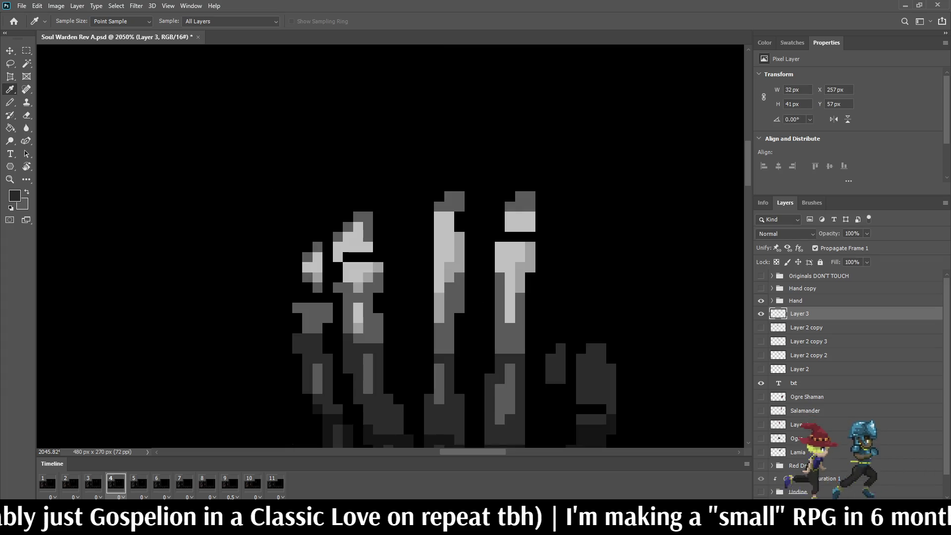
pyautogui.press('b')
pyautogui.scroll(-3, 436, 317)
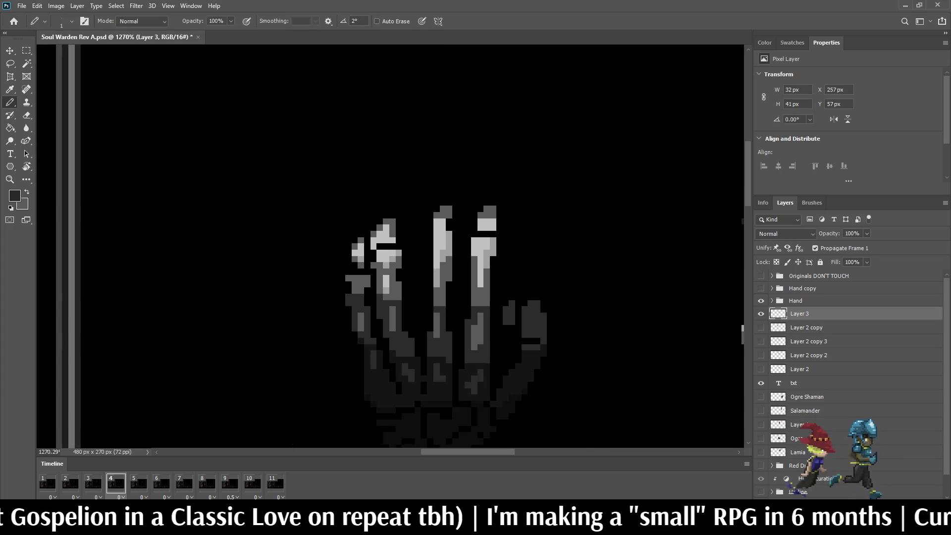
pyautogui.scroll(2, 436, 317)
pyautogui.scroll(-2, 436, 225)
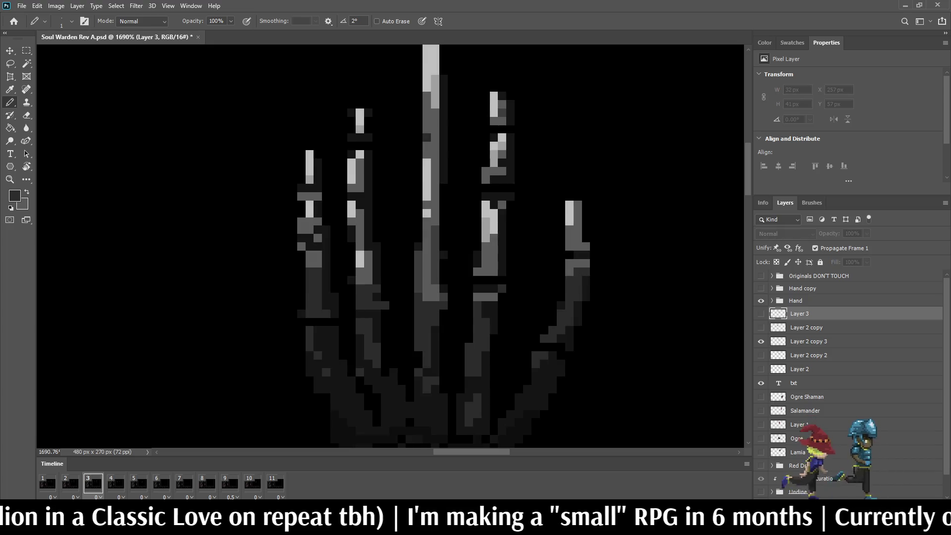
pyautogui.scroll(3, 436, 226)
pyautogui.moveTo(446, 219); pyautogui.dragTo(457, 219)
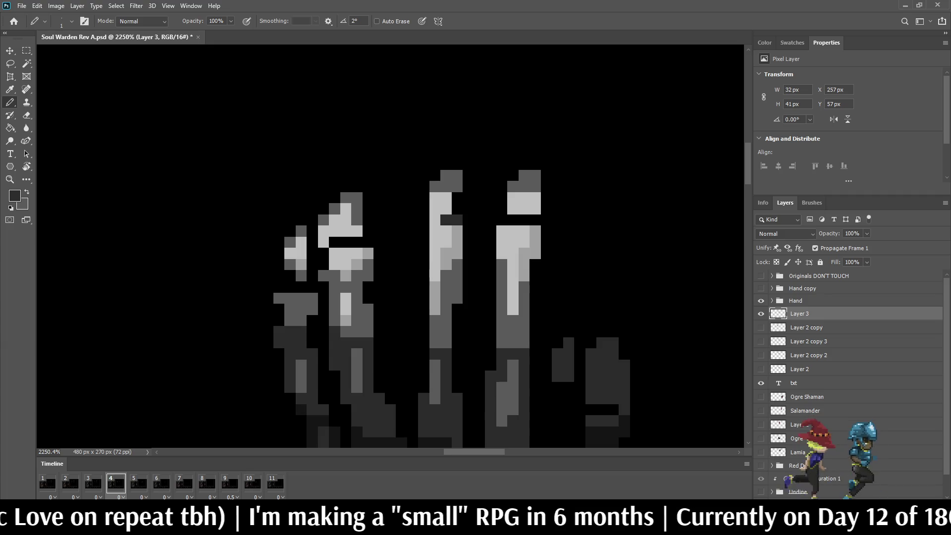
pyautogui.scroll(-4, 535, 223)
pyautogui.scroll(2, 535, 223)
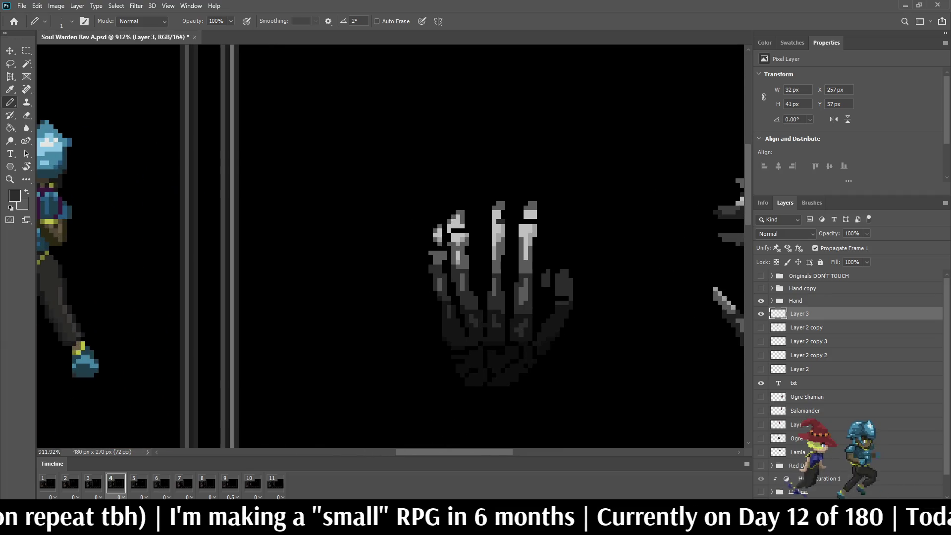
pyautogui.scroll(3, 500, 223)
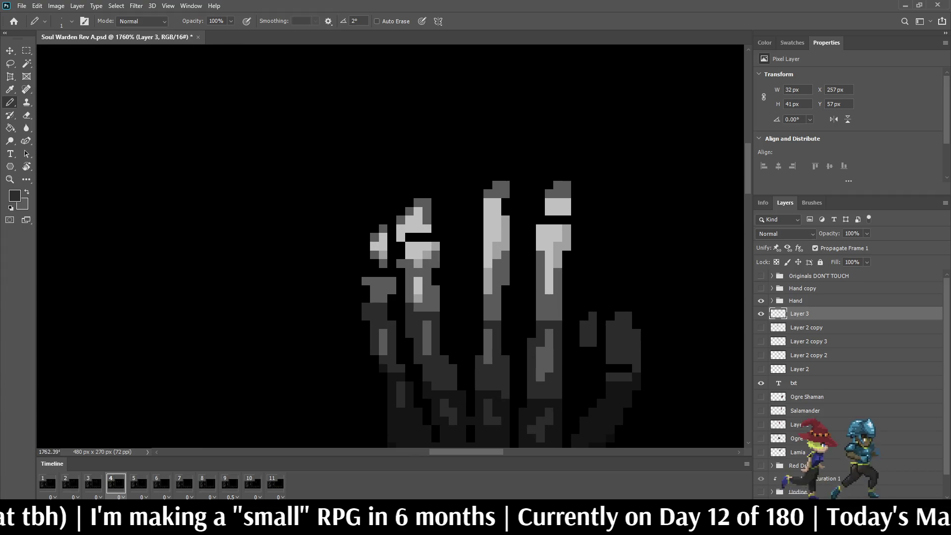
pyautogui.moveTo(505, 228); pyautogui.dragTo(497, 229)
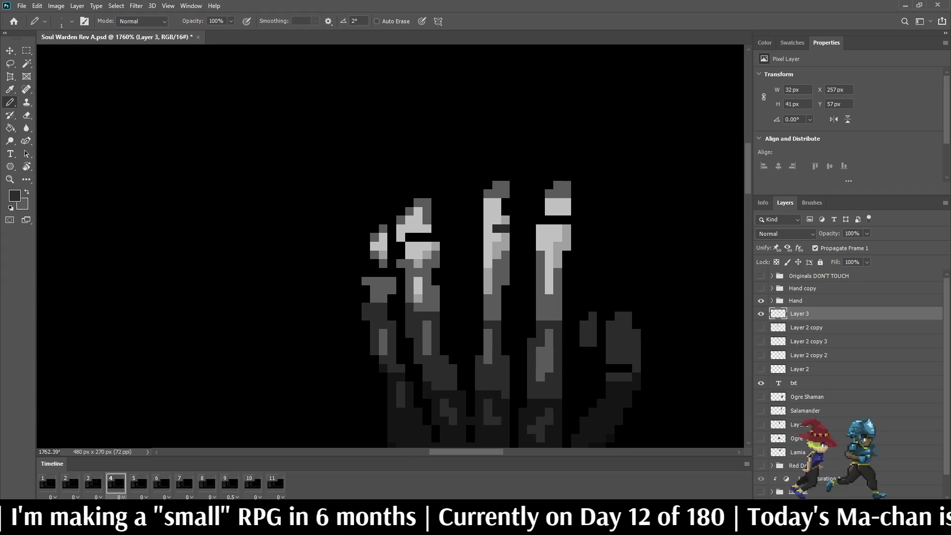
pyautogui.scroll(-5, 555, 235)
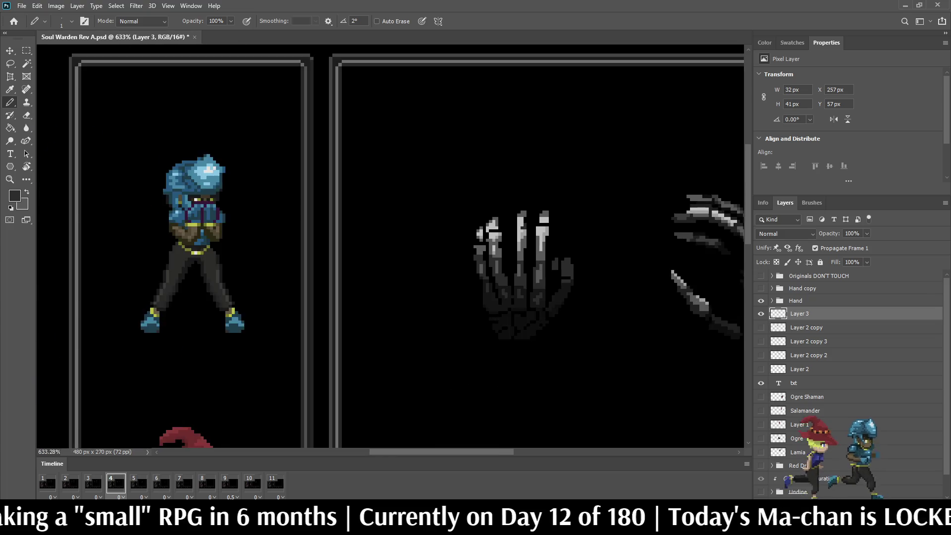
pyautogui.press('space')
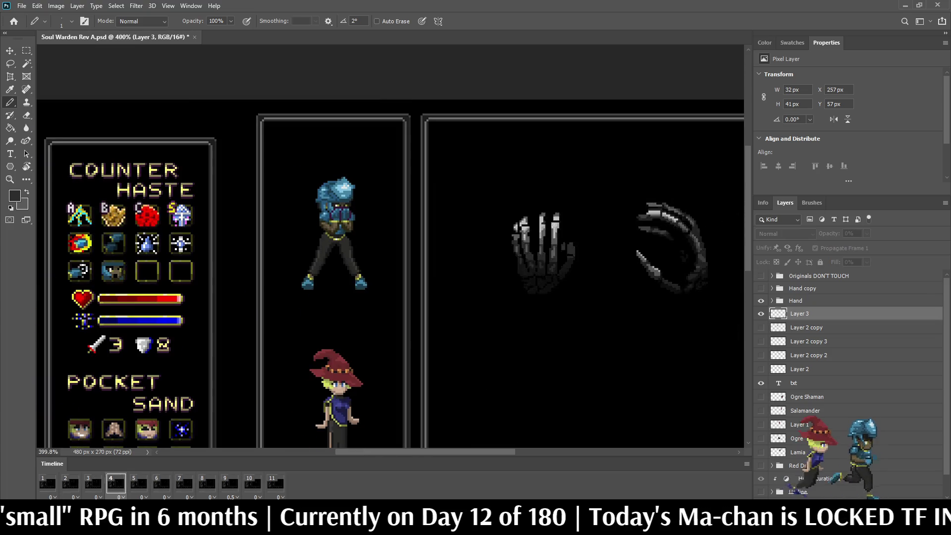
pyautogui.press('space')
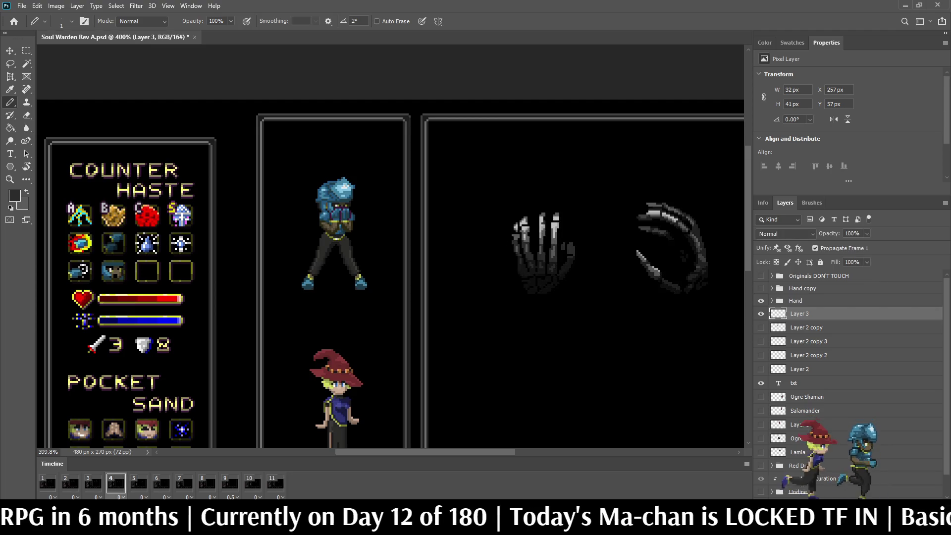
# Sample a dark grey from the hand and paint three pixels across a finger, then preview
pyautogui.scroll(4, 542, 223)
pyautogui.scroll(3, 547, 216)
pyautogui.scroll(-3, 548, 216)
pyautogui.scroll(3, 547, 216)
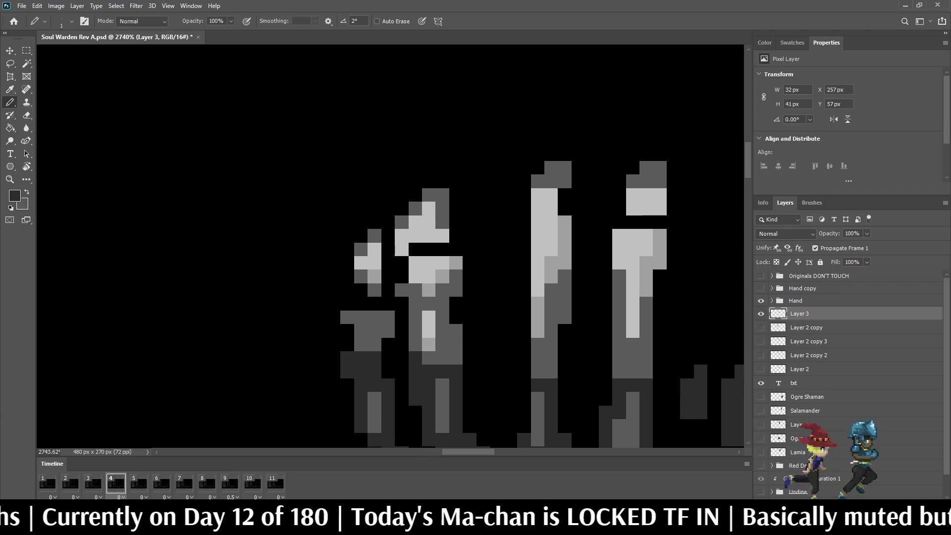
pyautogui.press('i')
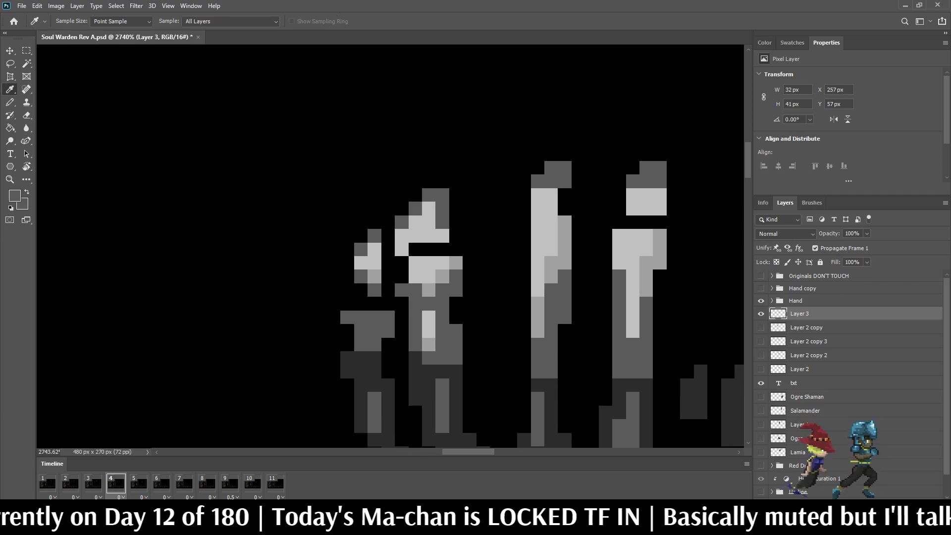
pyautogui.press('b')
pyautogui.moveTo(564, 250); pyautogui.dragTo(538, 250)
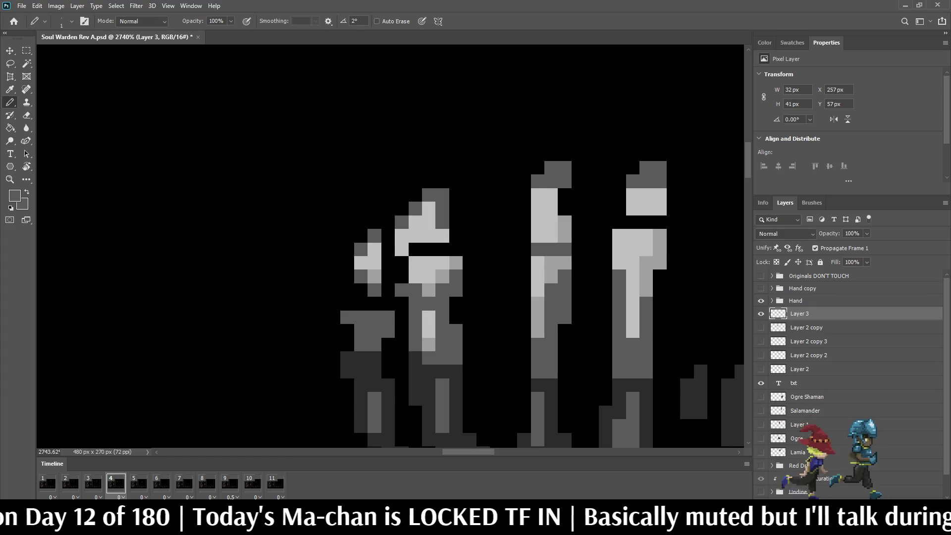
pyautogui.scroll(-8, 544, 247)
pyautogui.press('space')
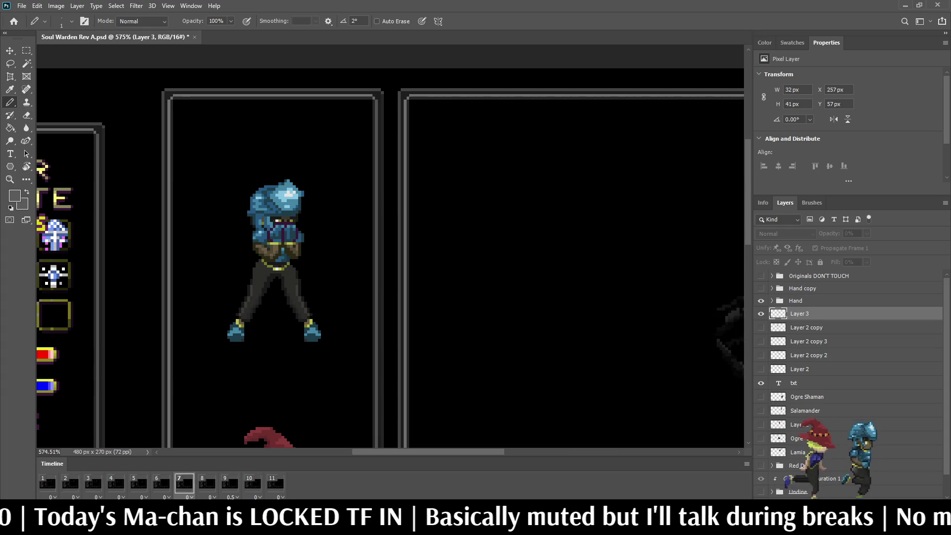
pyautogui.scroll(-2, 648, 263)
pyautogui.scroll(-2, 648, 264)
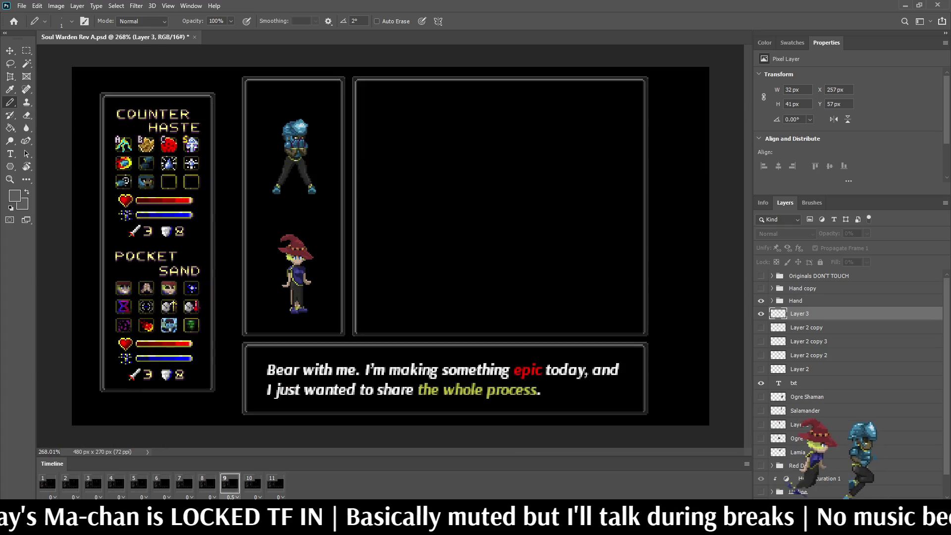
pyautogui.scroll(2, 450, 164)
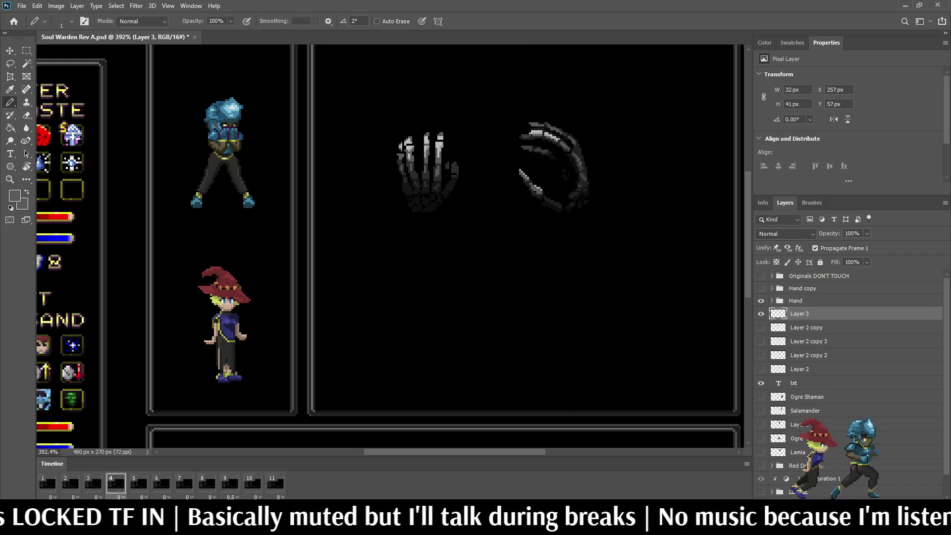
pyautogui.scroll(6, 413, 142)
# Add grey pixel rows across the knuckle and below the white fingertip, and turn two dark pixels grey
pyautogui.moveTo(373, 161); pyautogui.dragTo(399, 161)
pyautogui.moveTo(564, 136); pyautogui.dragTo(589, 136)
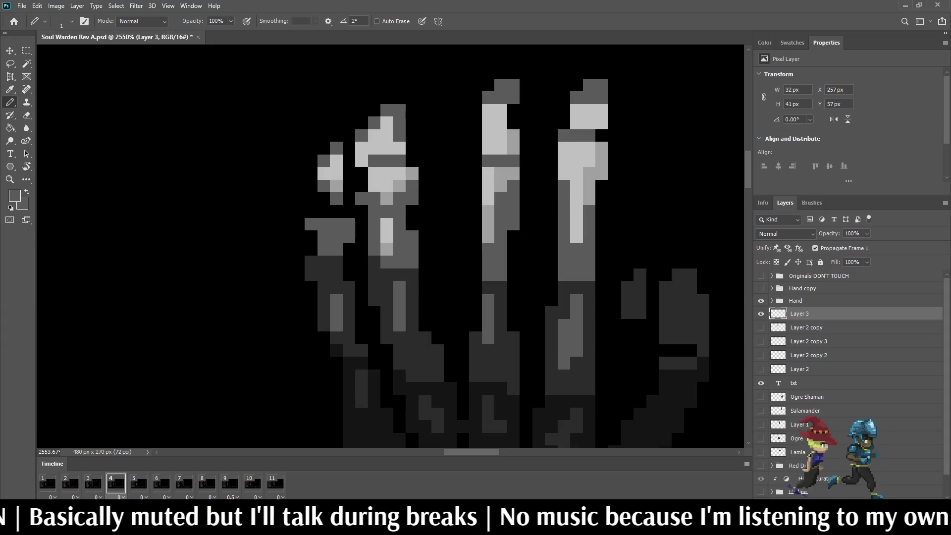
pyautogui.scroll(-6, 573, 160)
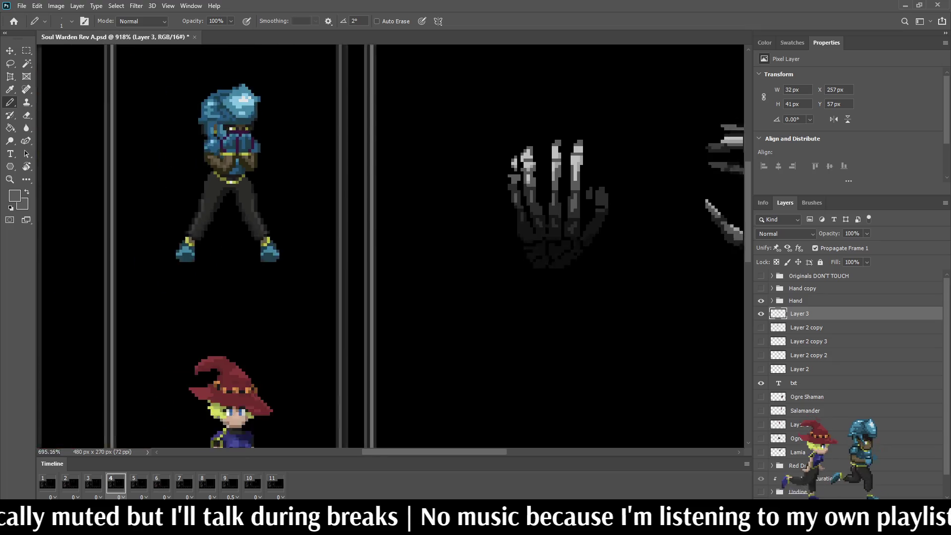
pyautogui.scroll(-3, 391, 247)
pyautogui.scroll(8, 444, 174)
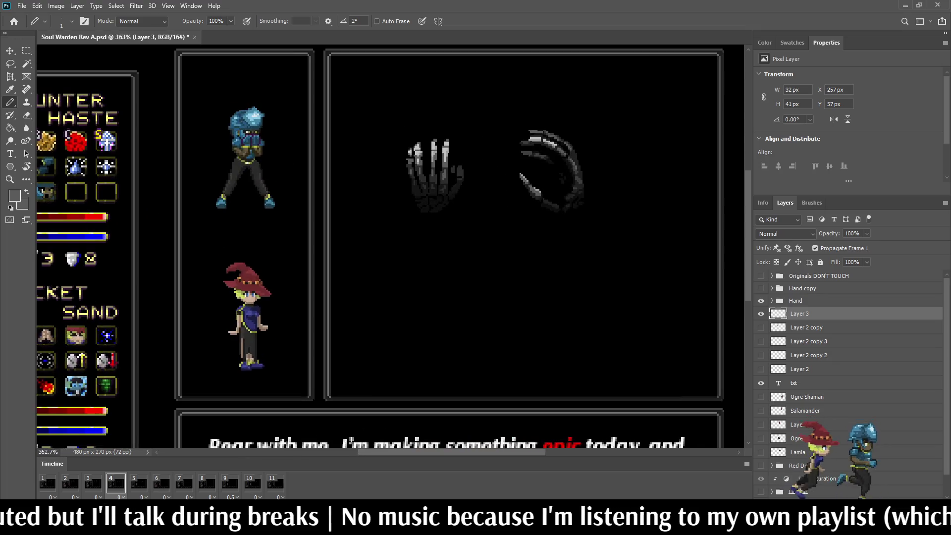
pyautogui.scroll(1, 430, 297)
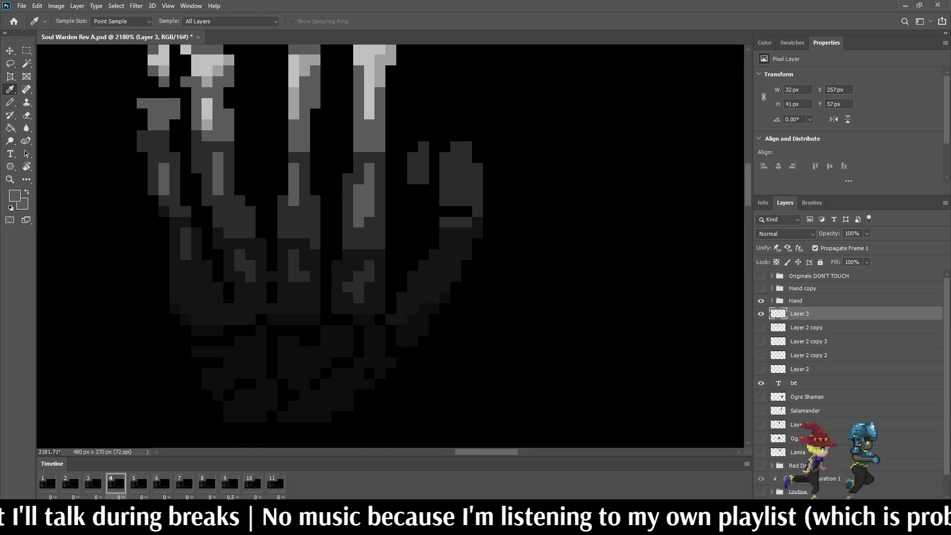
pyautogui.click(445, 212)
pyautogui.click(466, 212)
# Check the edits in the animation preview, save the document, and play it again
pyautogui.scroll(-6, 390, 246)
pyautogui.press('space')
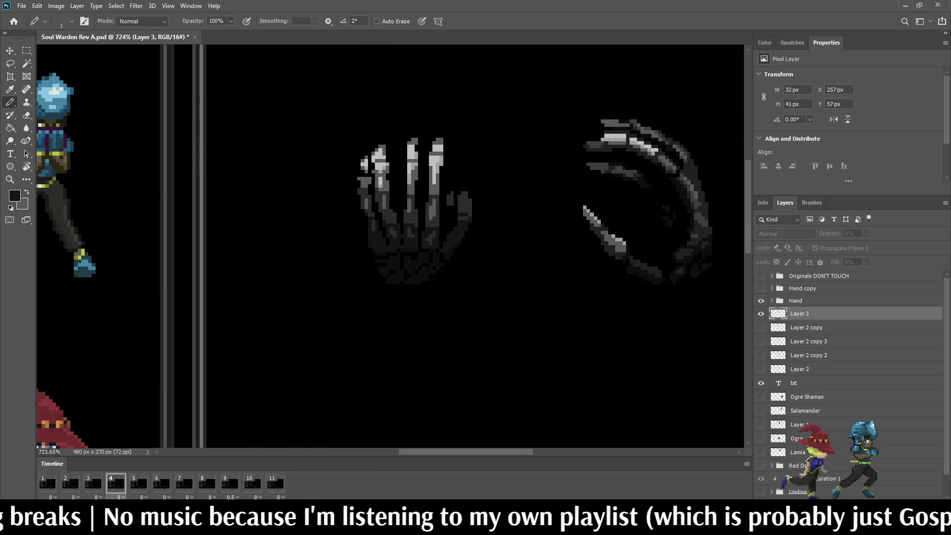
pyautogui.press('space')
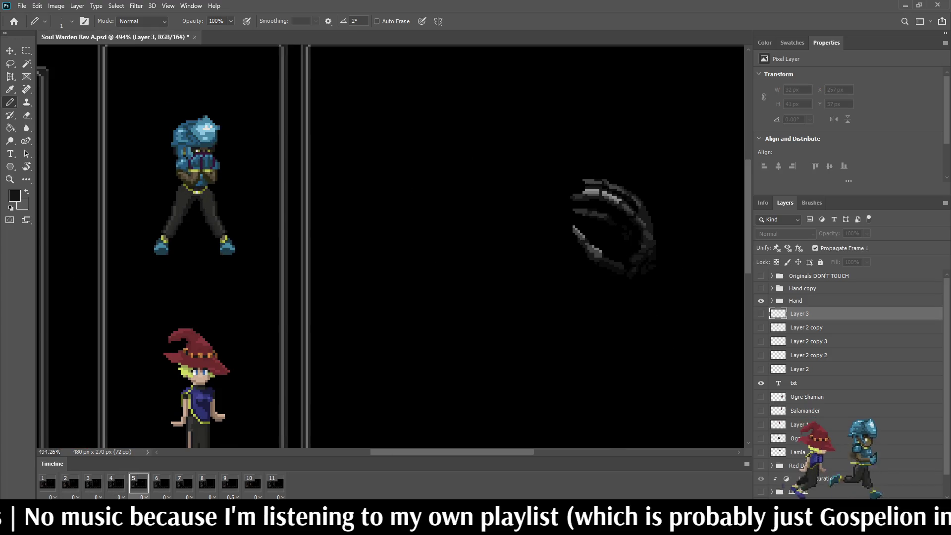
pyautogui.hotkey('ctrl', 's')
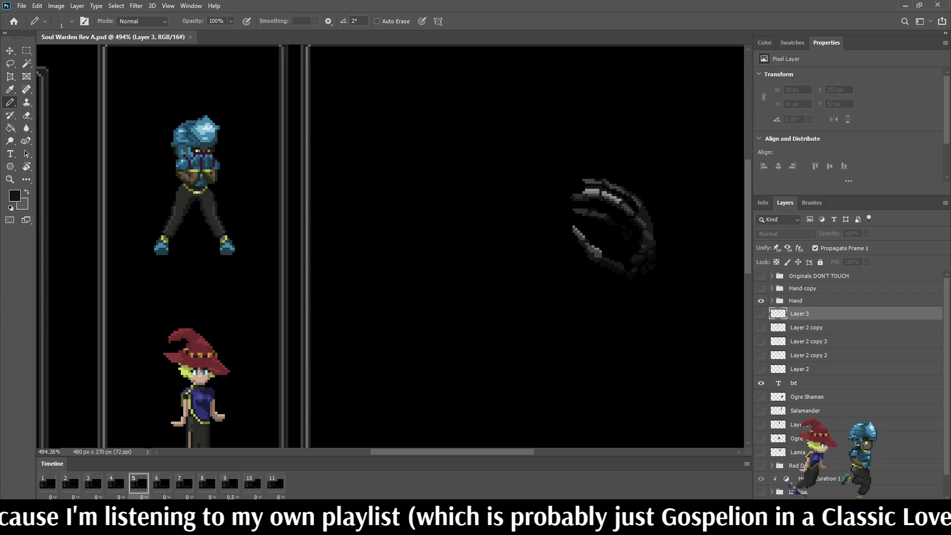
pyautogui.press('space')
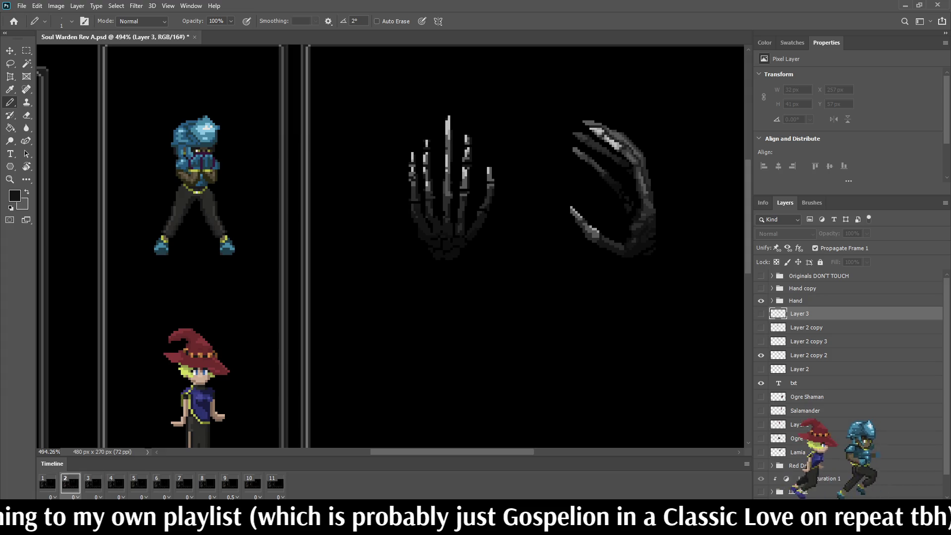
# Go to frame 5, duplicate the open-hand layer, and show Layer 3 copy on that frame
pyautogui.press('space')
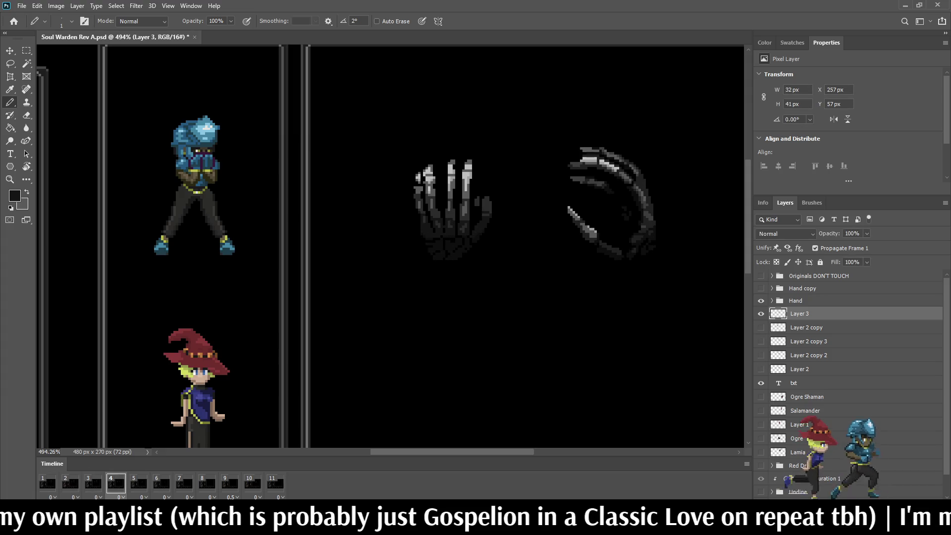
pyautogui.press('space')
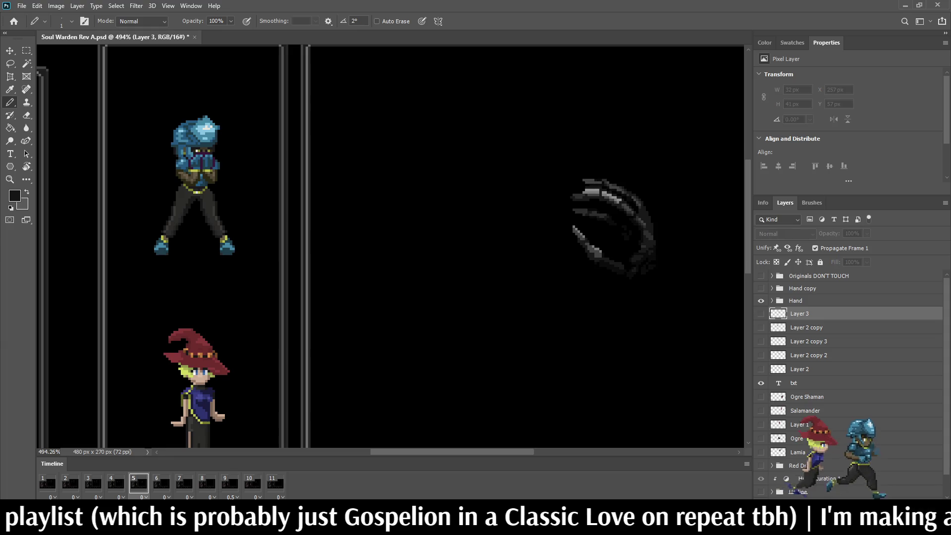
pyautogui.hotkey('ctrl', 'j')
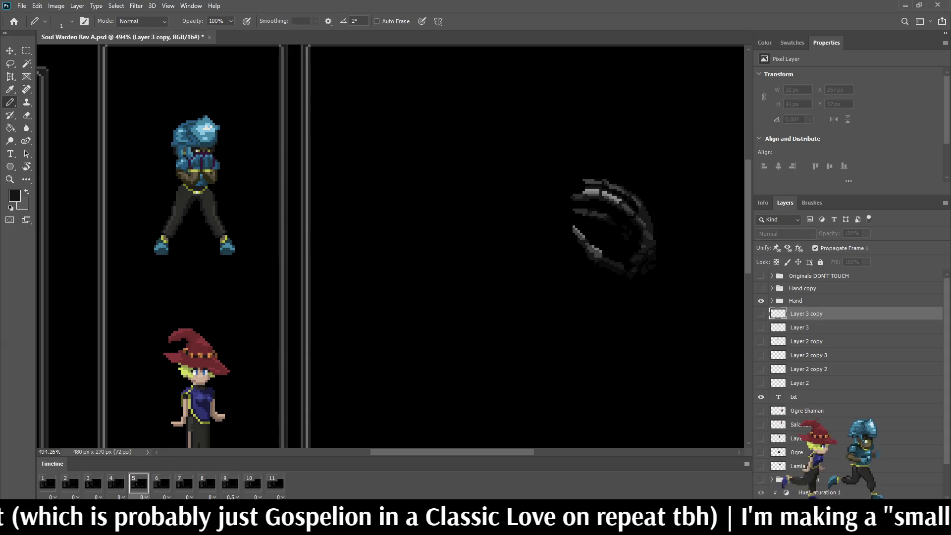
pyautogui.click(761, 313)
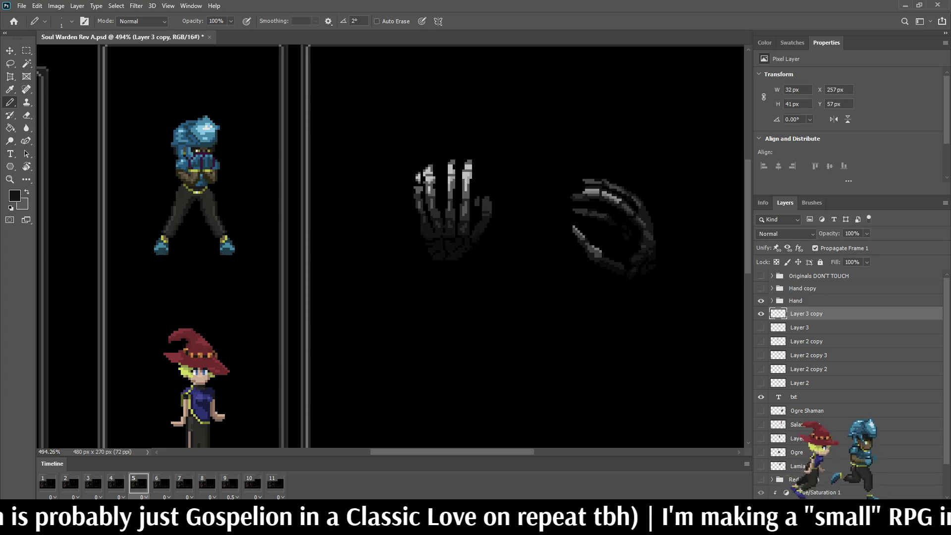
# Move the copied hand down two pixels to Y 66 px and return to the Pencil
pyautogui.hotkey('ctrl', 't')
pyautogui.press('Down')
pyautogui.press('Down')
pyautogui.press('Down')
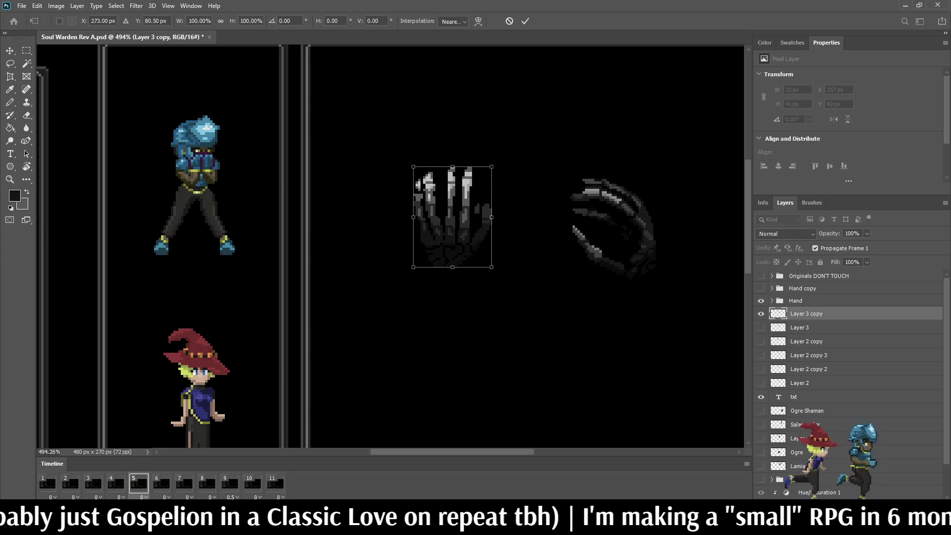
pyautogui.press('Down')
pyautogui.press('Down')
pyautogui.press('Down')
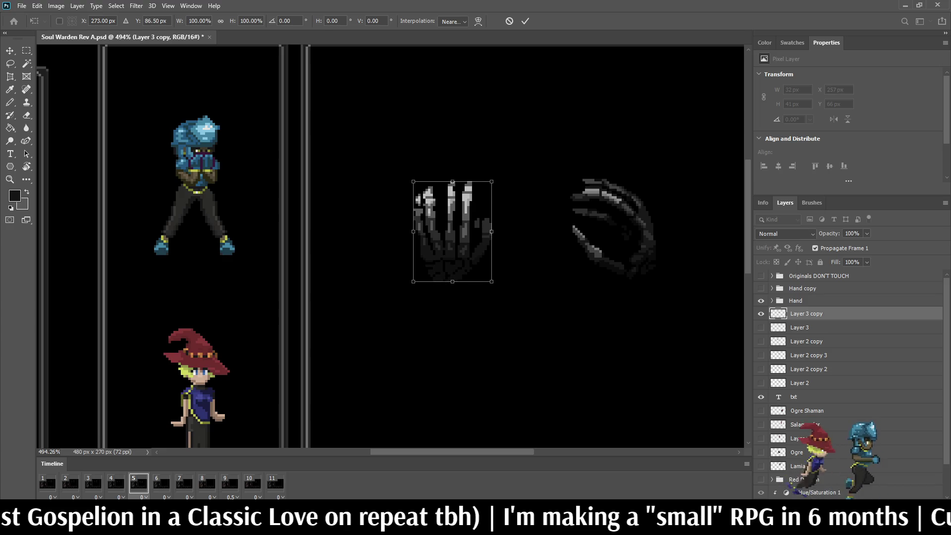
pyautogui.press('Return')
pyautogui.press('b')
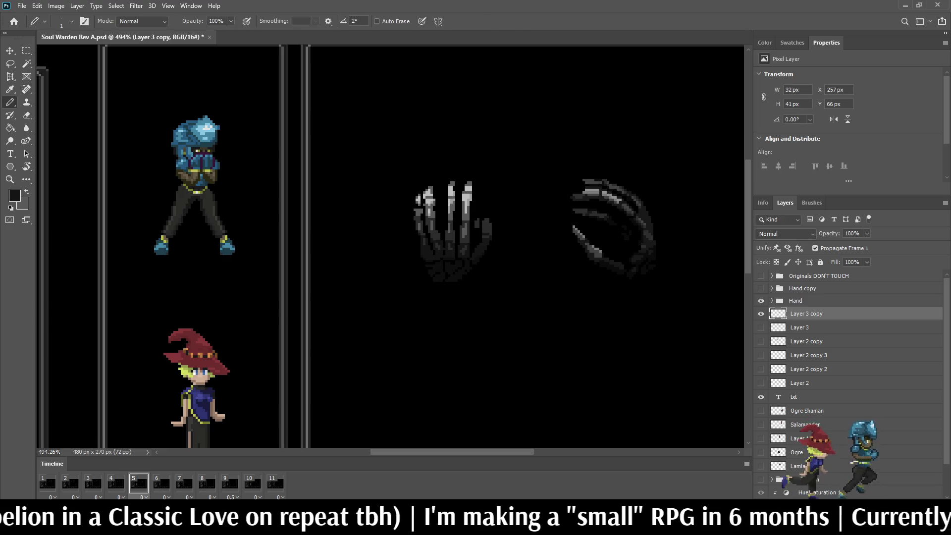
pyautogui.scroll(6, 634, 270)
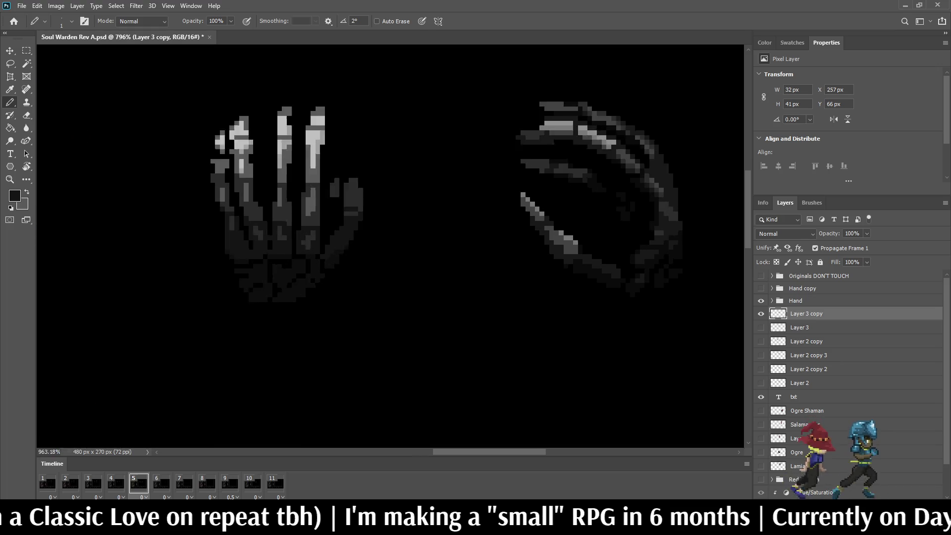
# Fill the palm and thumb bone areas with the Paint Bucket, comparing the result with undo and redo
pyautogui.scroll(-3, 617, 288)
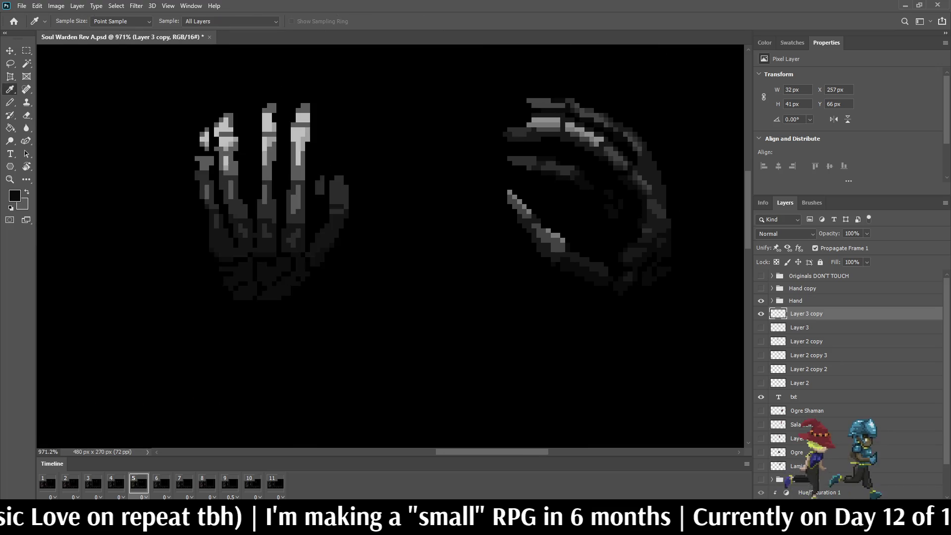
pyautogui.press('g')
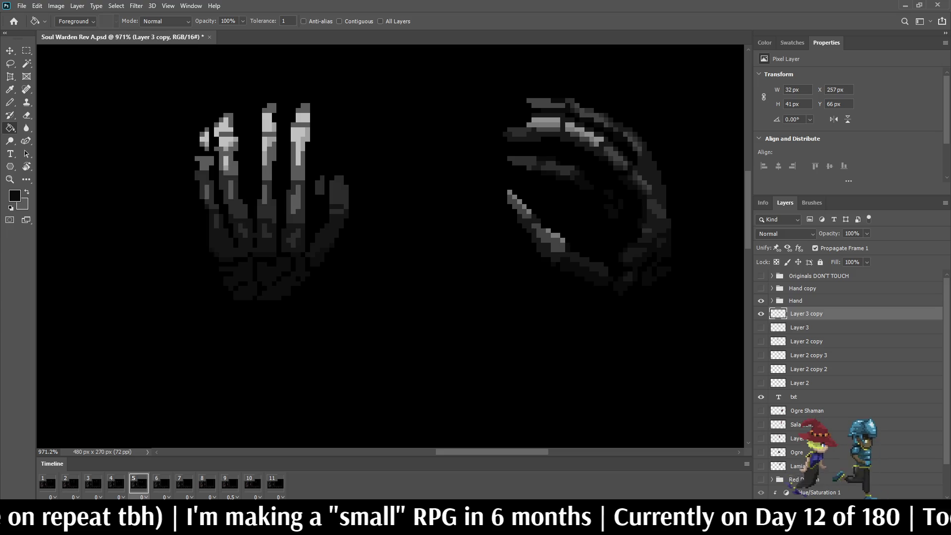
pyautogui.scroll(3, 629, 268)
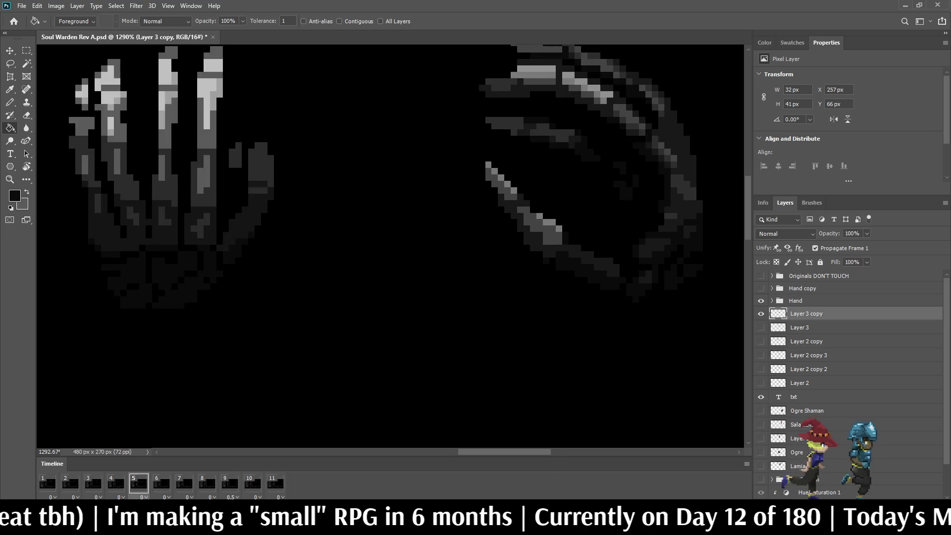
pyautogui.scroll(-2, 629, 268)
pyautogui.press('g')
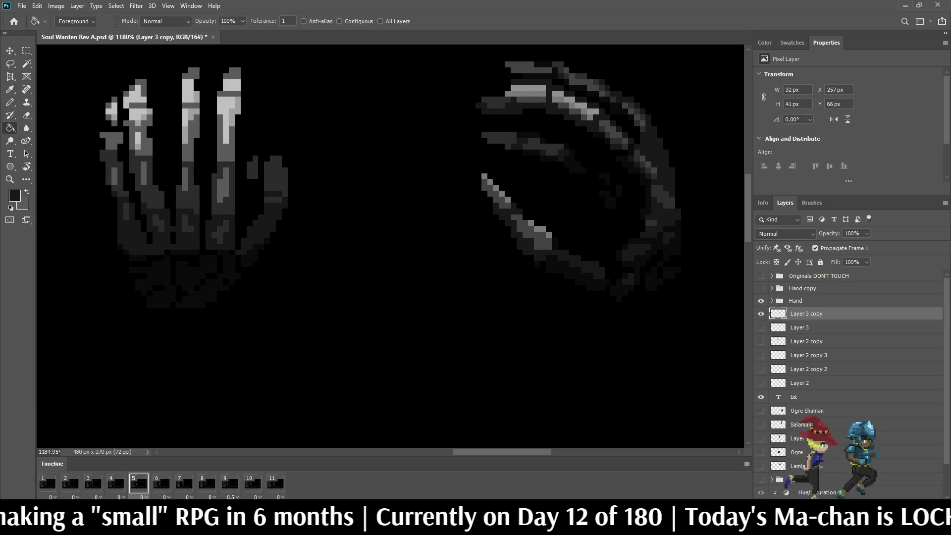
pyautogui.scroll(1, 535, 247)
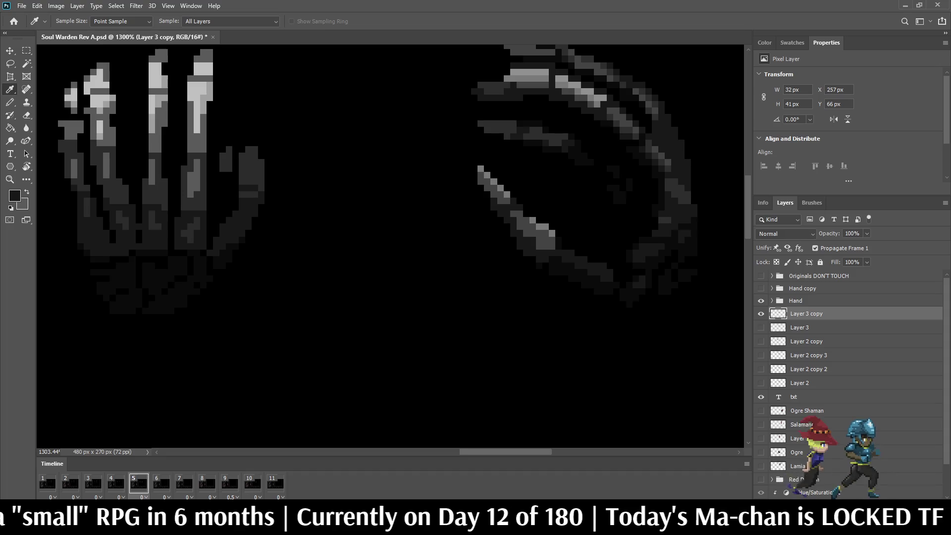
pyautogui.press('g')
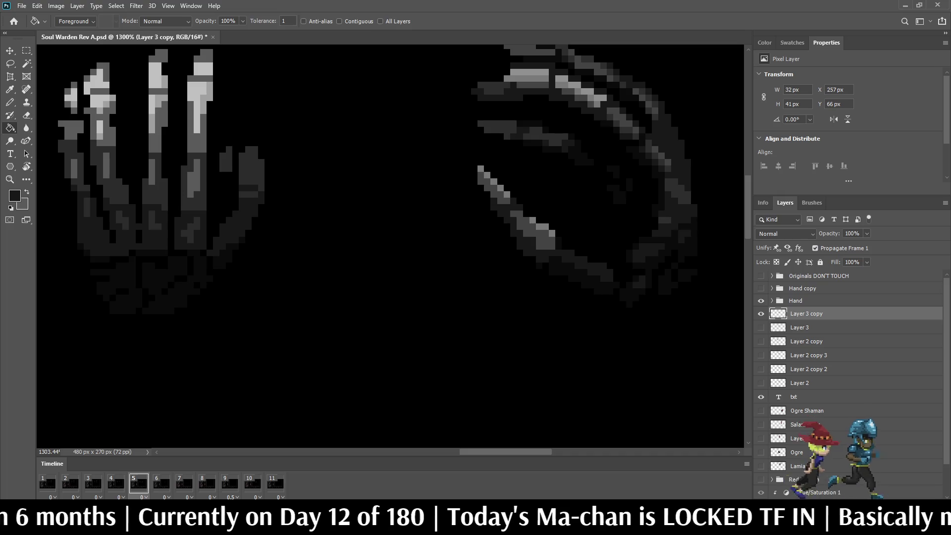
pyautogui.press('alt')
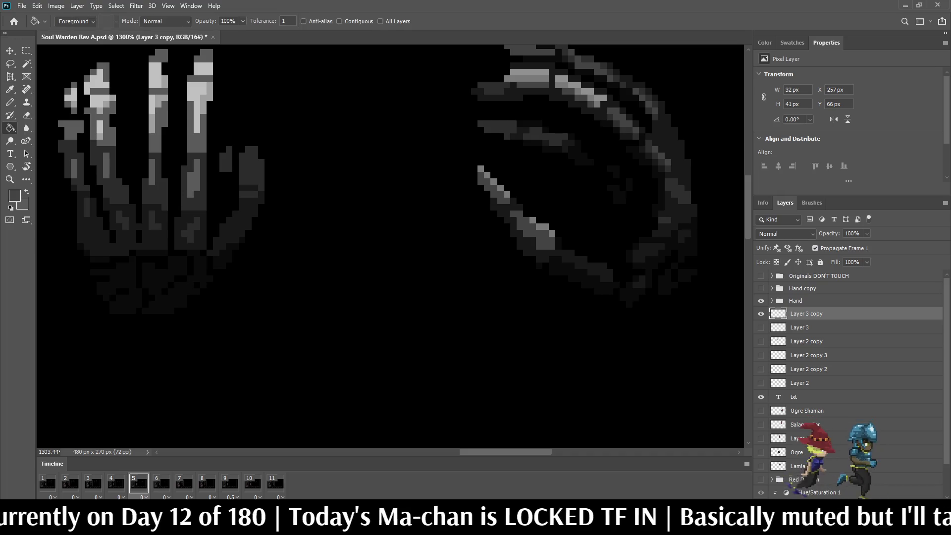
pyautogui.click(109, 169)
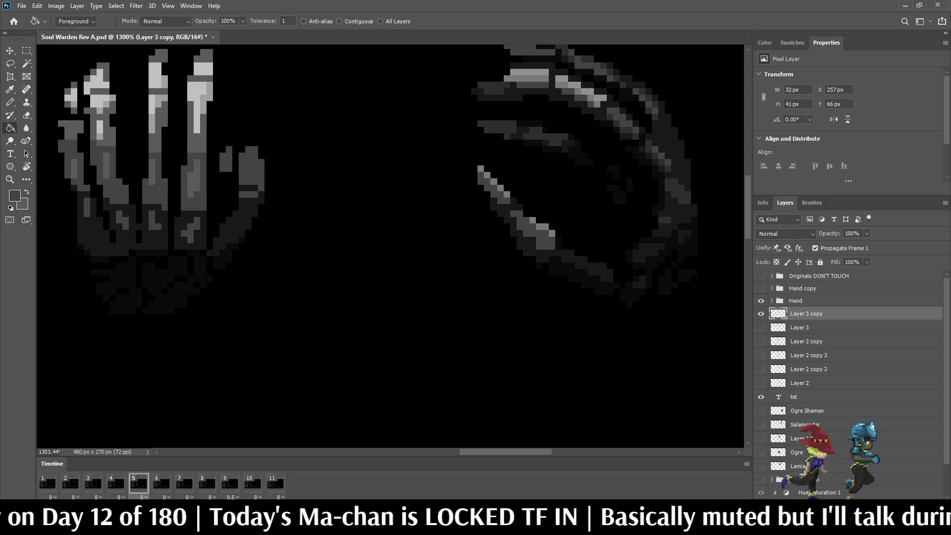
pyautogui.hotkey('ctrl', 'z')
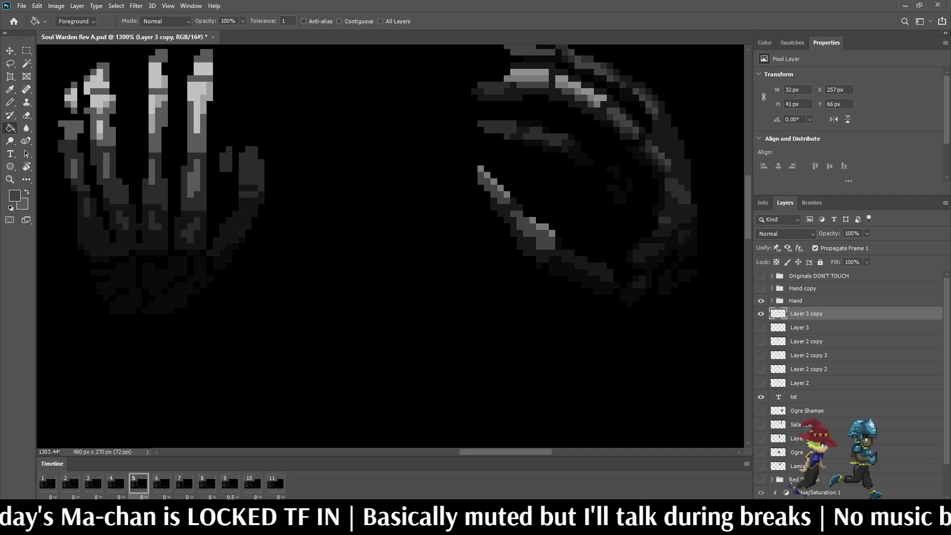
pyautogui.hotkey('ctrl', 'z')
pyautogui.hotkey('ctrl', 'shift', 'z')
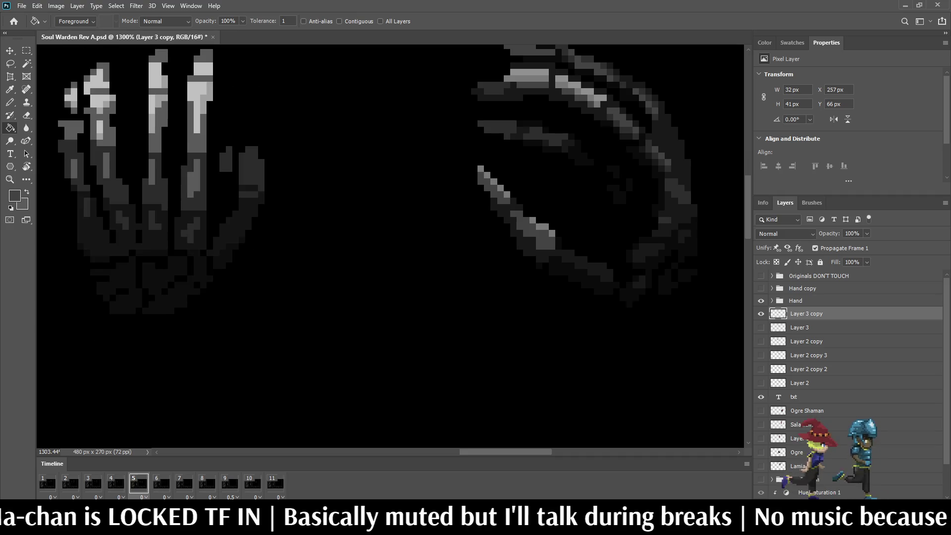
# Refill the lower finger bones with a darker sampled shade, comparing before and after
pyautogui.press('i')
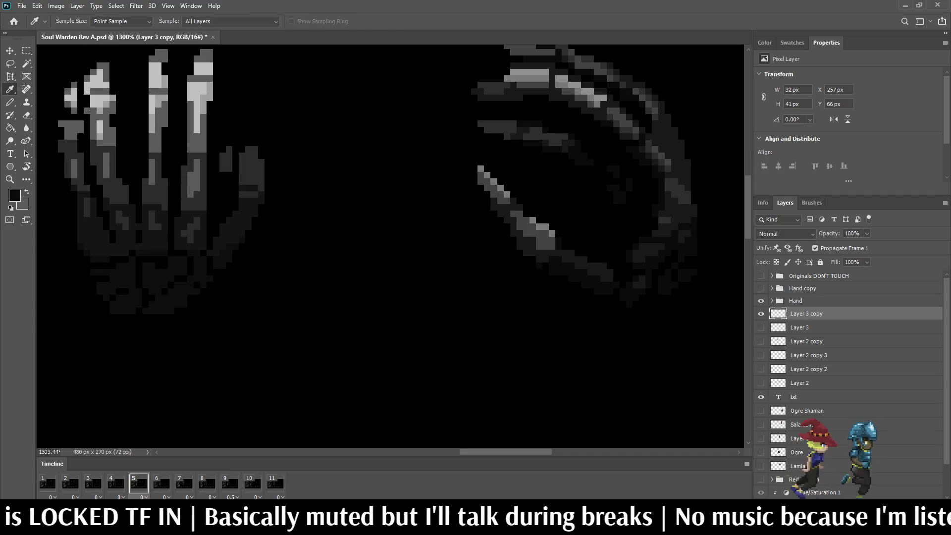
pyautogui.press('g')
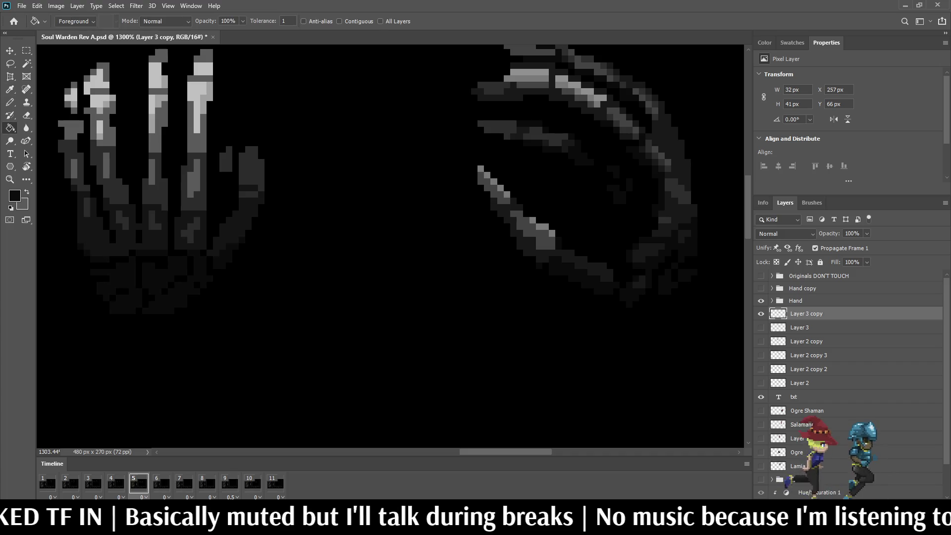
pyautogui.press('i')
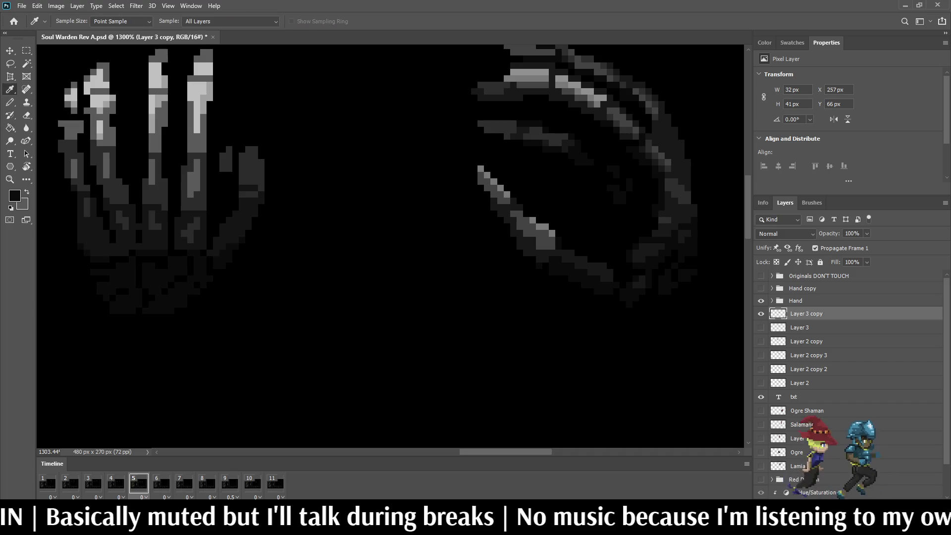
pyautogui.press('g')
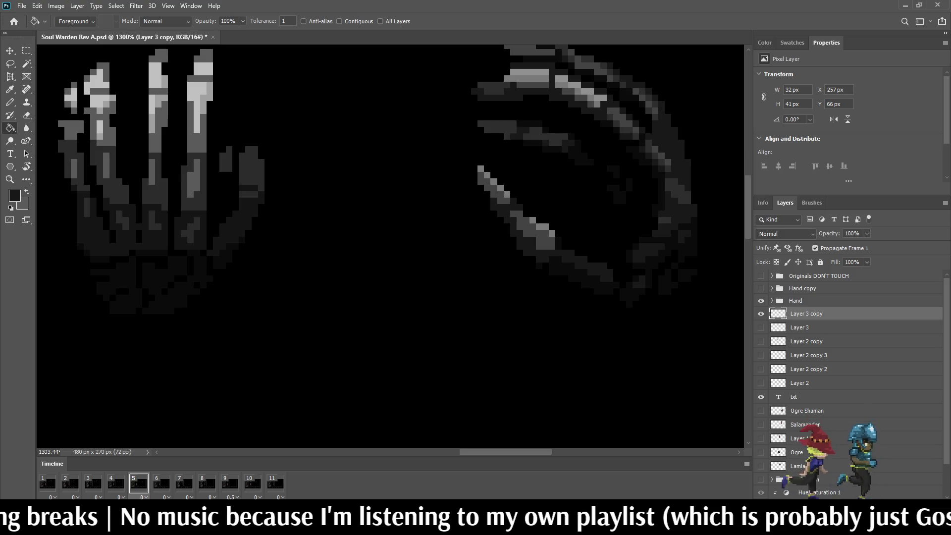
pyautogui.hotkey('ctrl', 'z')
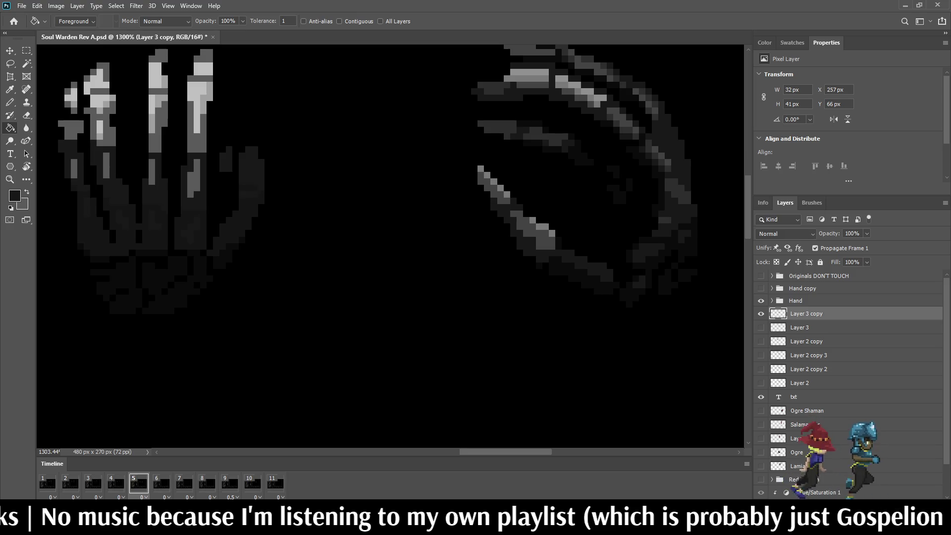
pyautogui.hotkey('ctrl', 'shift', 'z')
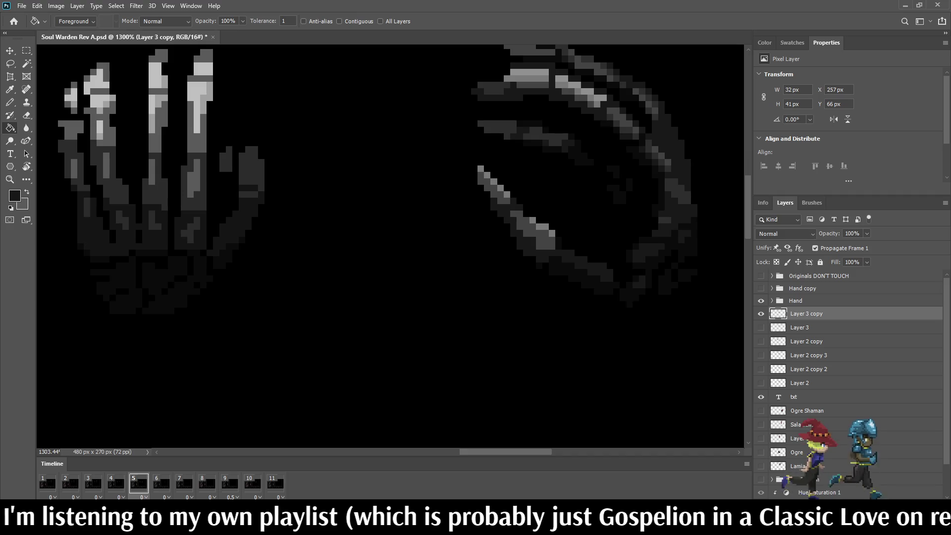
pyautogui.hotkey('ctrl', 'z')
pyautogui.hotkey('ctrl', 'shift', 'z')
pyautogui.hotkey('ctrl', 'shift', 'z')
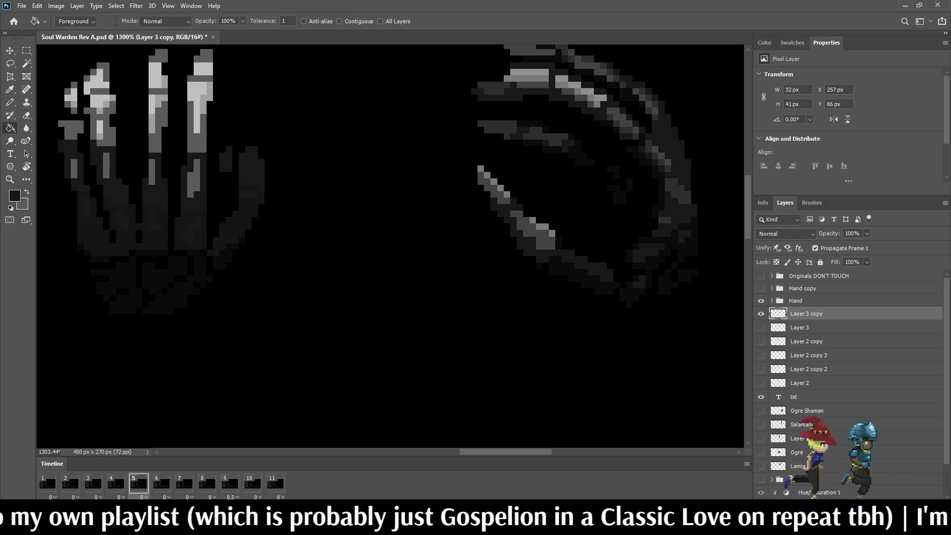
pyautogui.press('i')
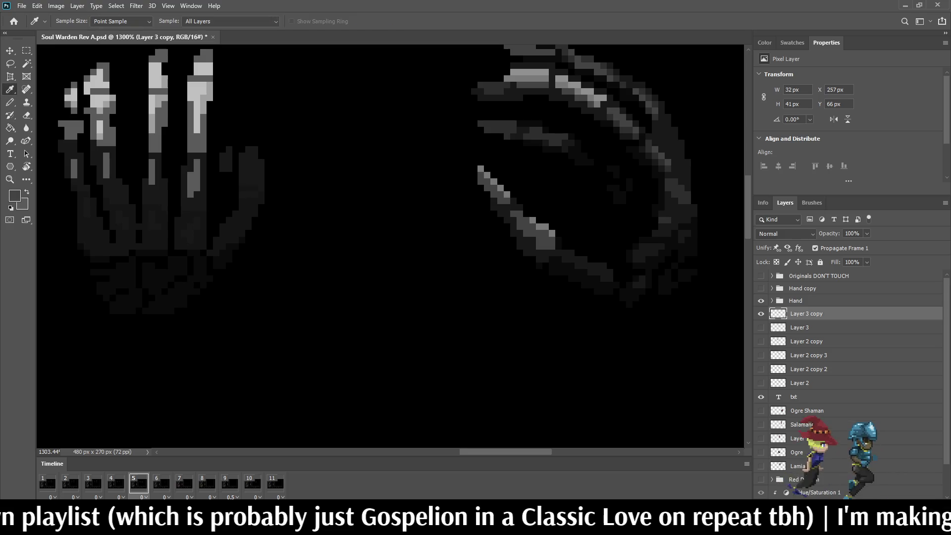
pyautogui.press('g')
pyautogui.scroll(-5, 365, 181)
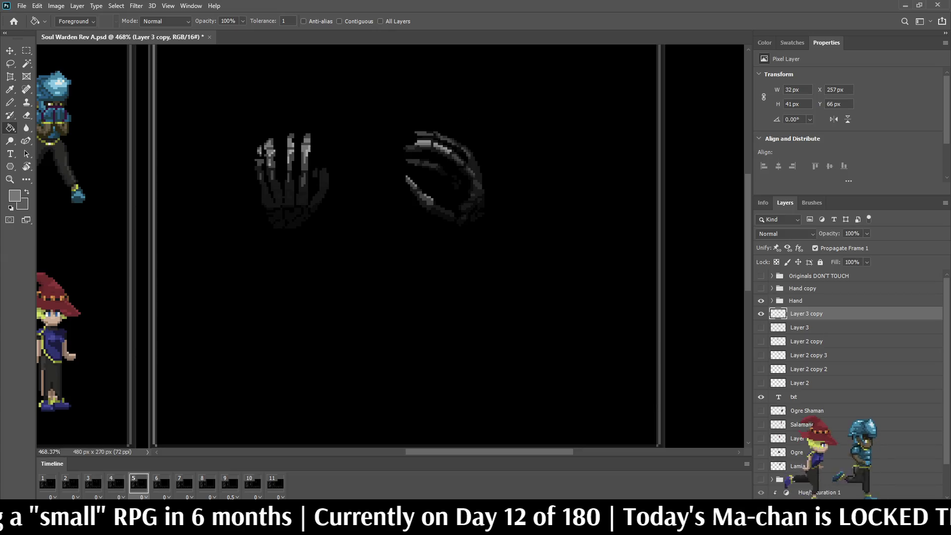
pyautogui.scroll(7, 269, 196)
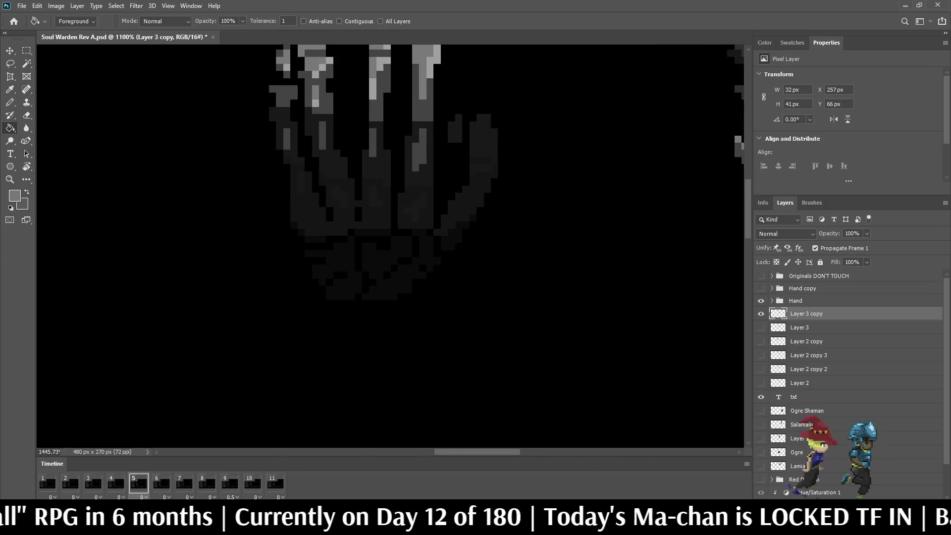
# Sample black from the background as the drawing colour for the Pencil
pyautogui.press('i')
pyautogui.click(643, 347)
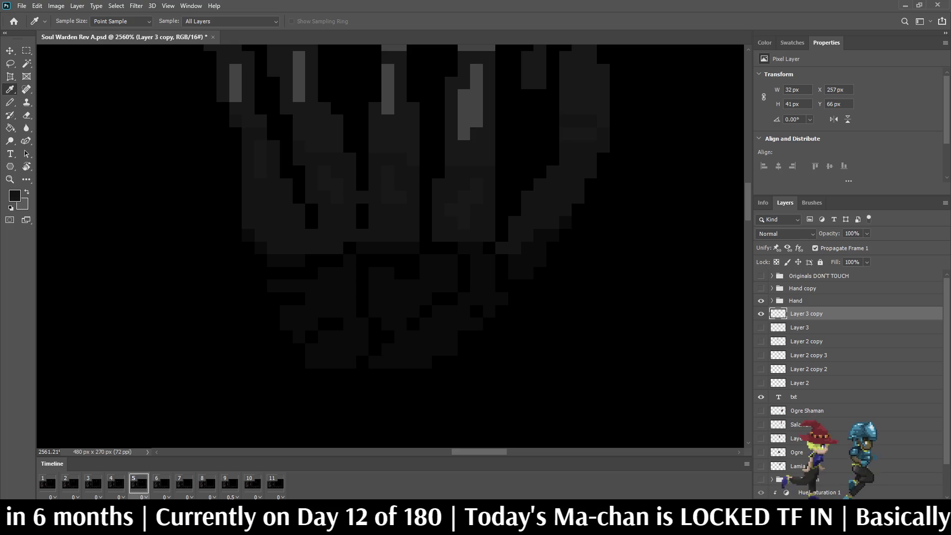
pyautogui.press('b')
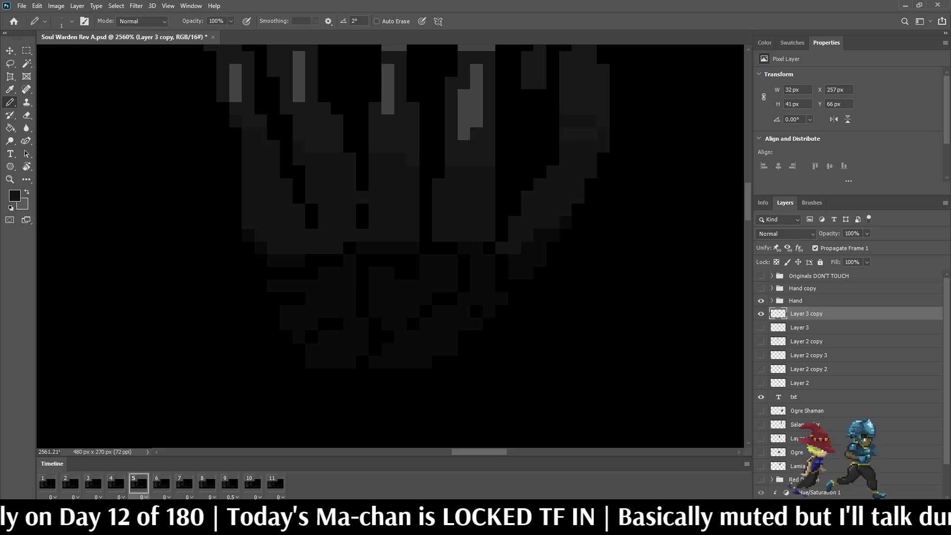
pyautogui.scroll(-10, 433, 193)
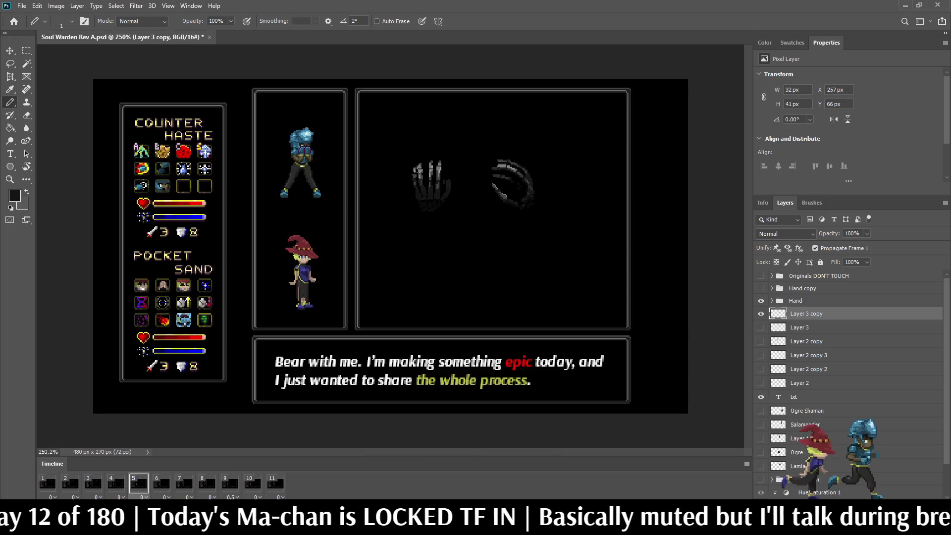
# Save, select the hand's pixels, and set the Paint Bucket to 25% opacity, tolerance 55
pyautogui.scroll(5, 439, 161)
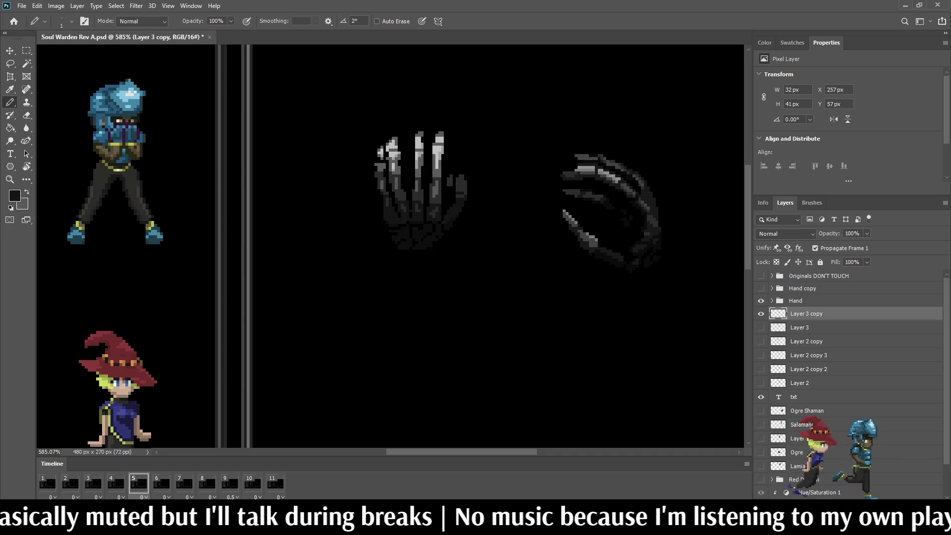
pyautogui.hotkey('ctrl', 's')
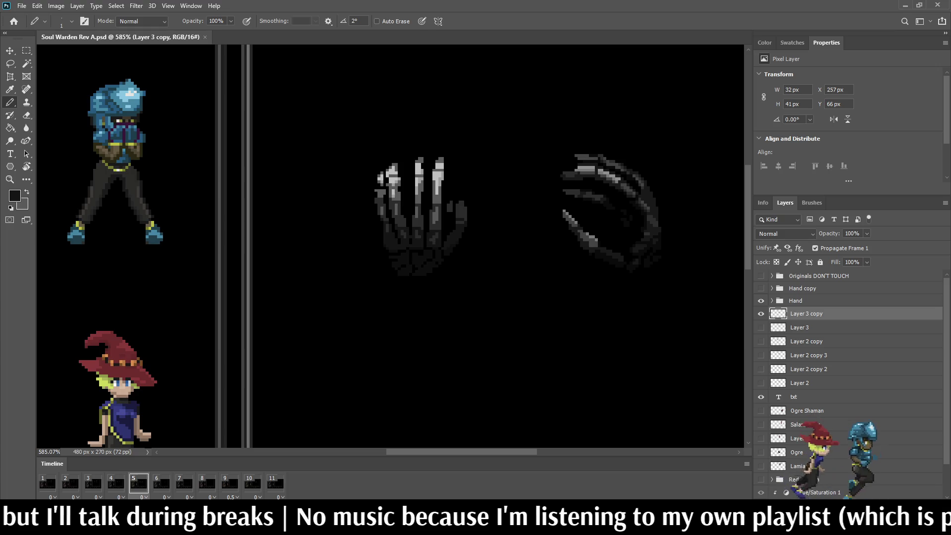
pyautogui.keyDown('ctrl'); pyautogui.click(778, 313); pyautogui.keyUp('ctrl')
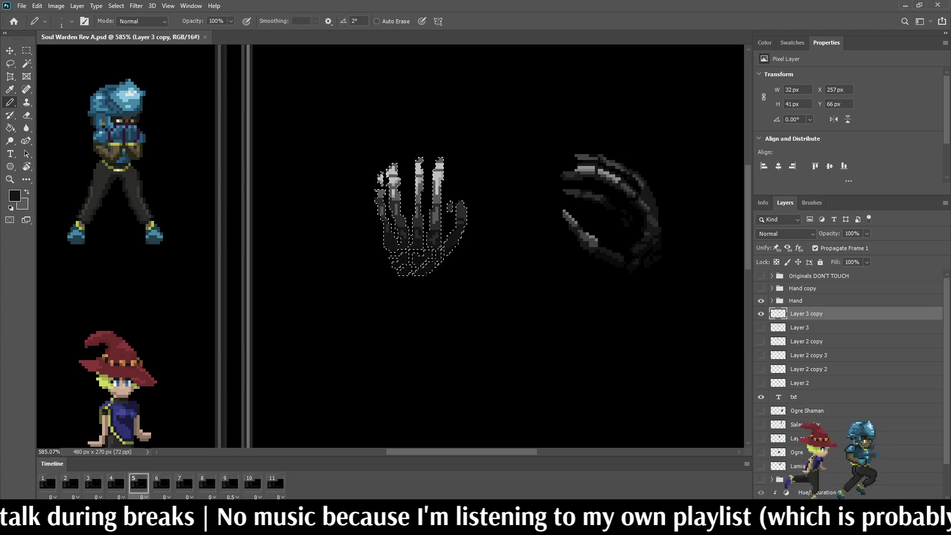
pyautogui.press('g')
pyautogui.keyDown('alt'); pyautogui.click(416, 238); pyautogui.keyUp('alt')
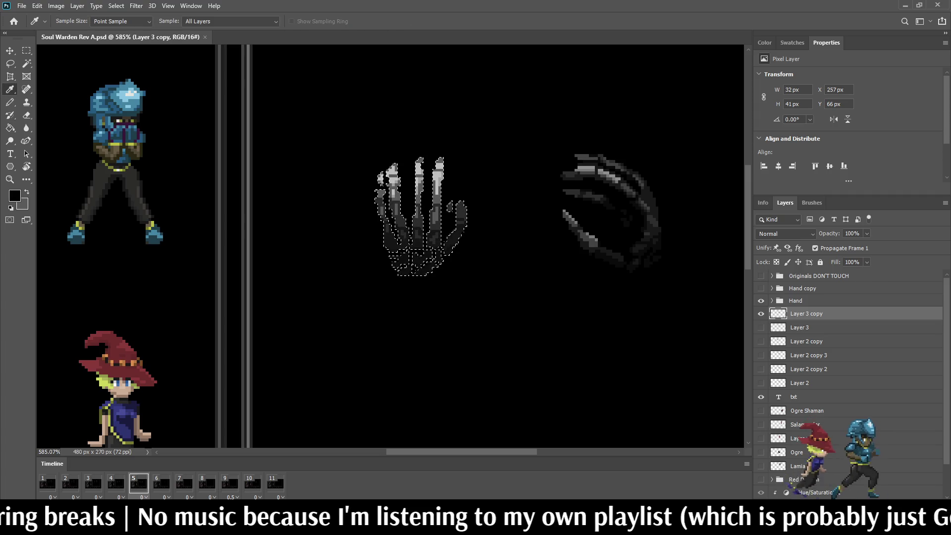
pyautogui.click(228, 20)
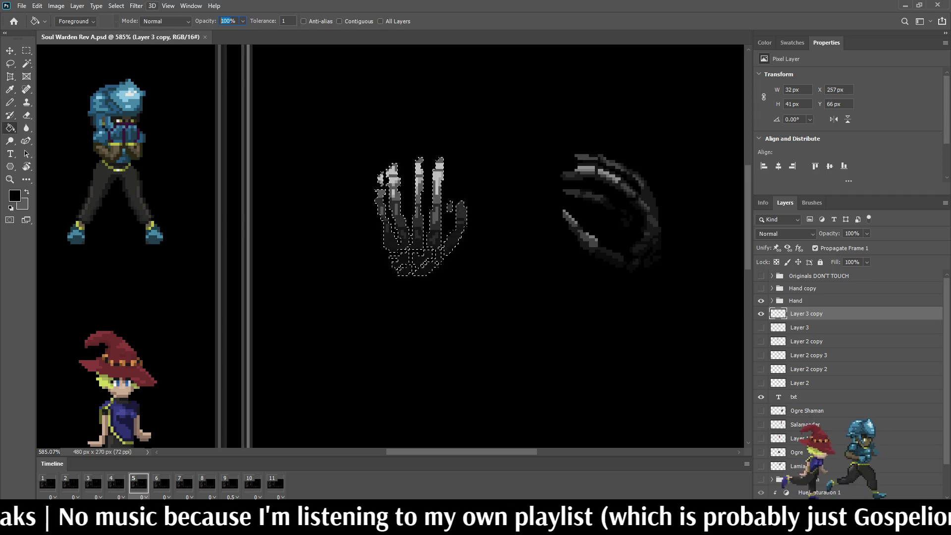
pyautogui.write('25')
pyautogui.press('Return')
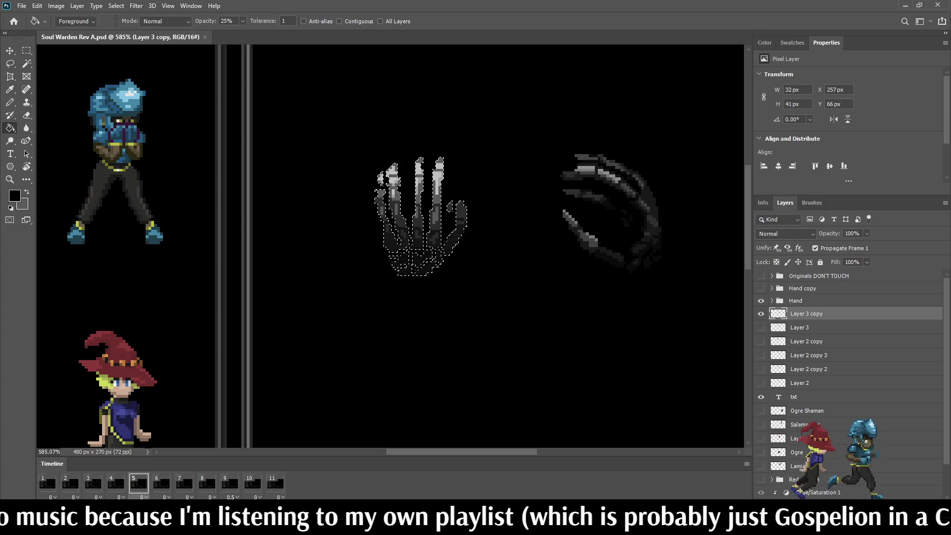
pyautogui.press('Return')
pyautogui.write('55')
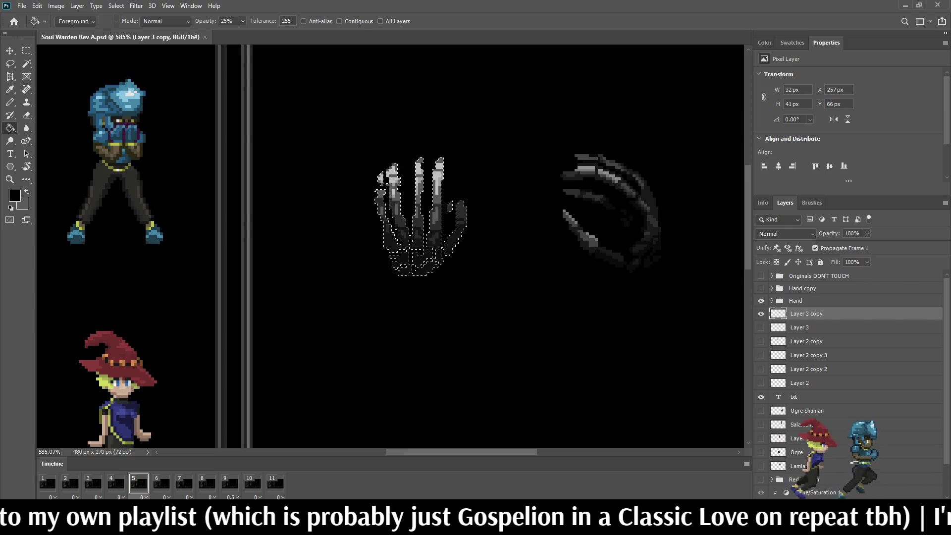
# Deselect, then paint the two stray grey pixels on the hand black with the Pencil
pyautogui.scroll(3, 441, 226)
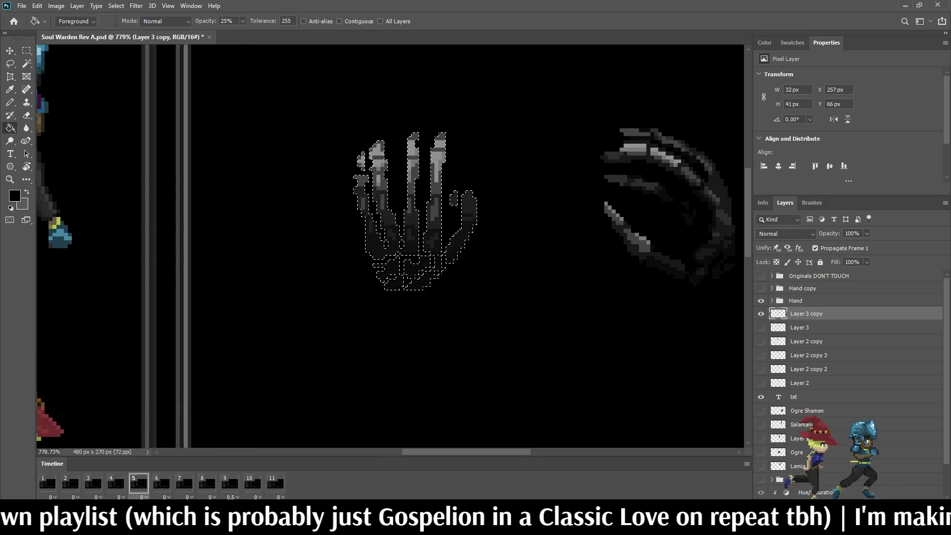
pyautogui.hotkey('ctrl', 'd')
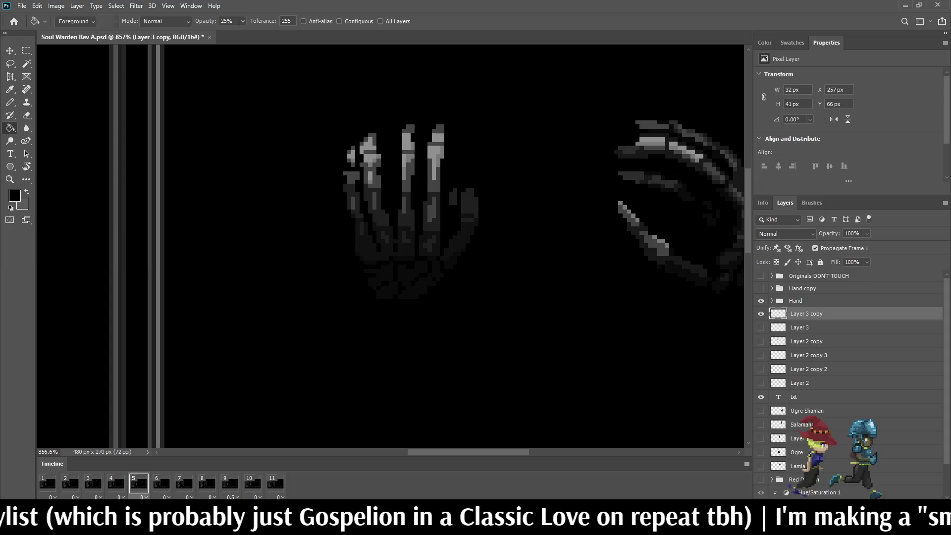
pyautogui.scroll(-2, 479, 210)
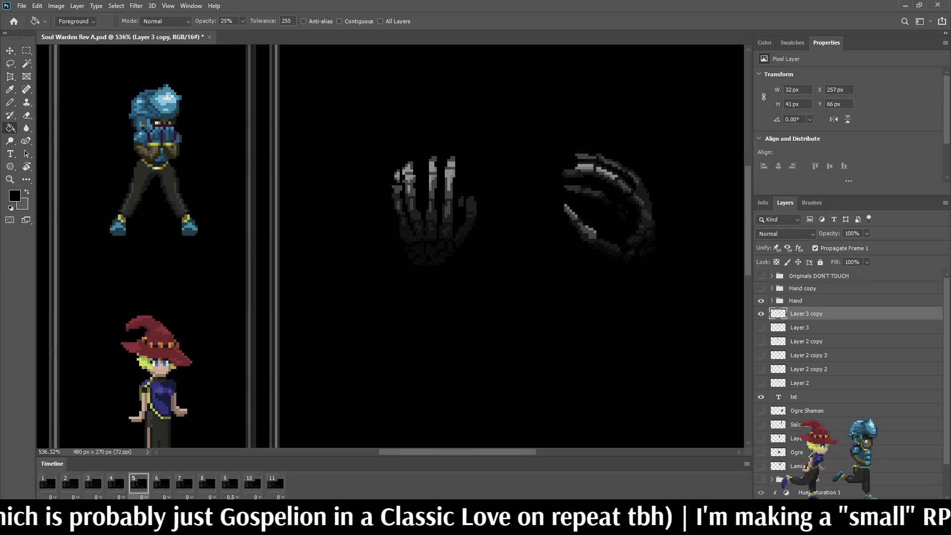
pyautogui.scroll(1, 527, 203)
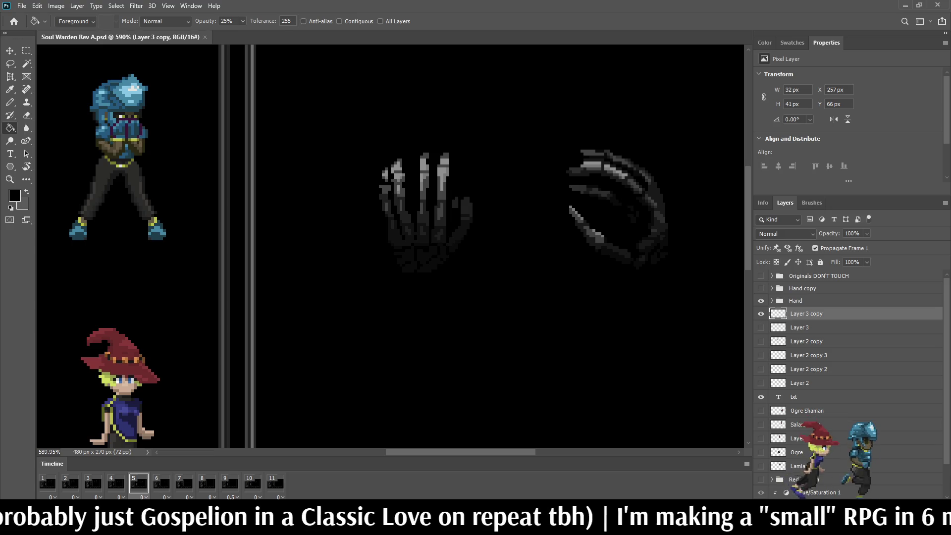
pyautogui.scroll(2, 476, 201)
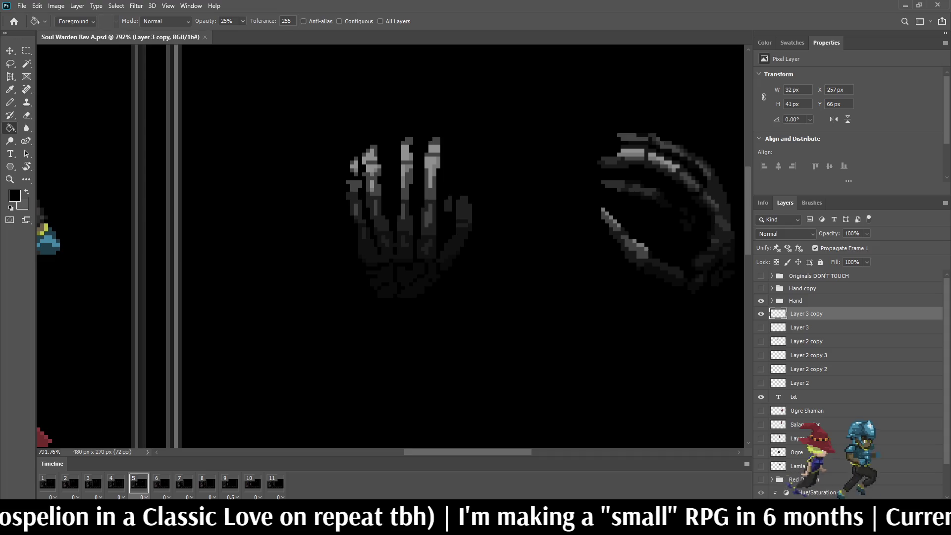
pyautogui.scroll(4, 450, 221)
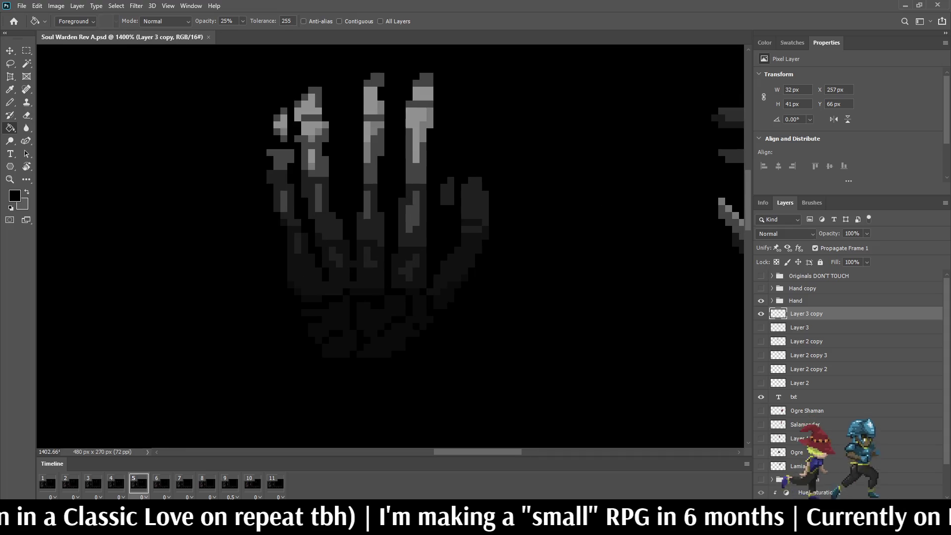
pyautogui.press('i')
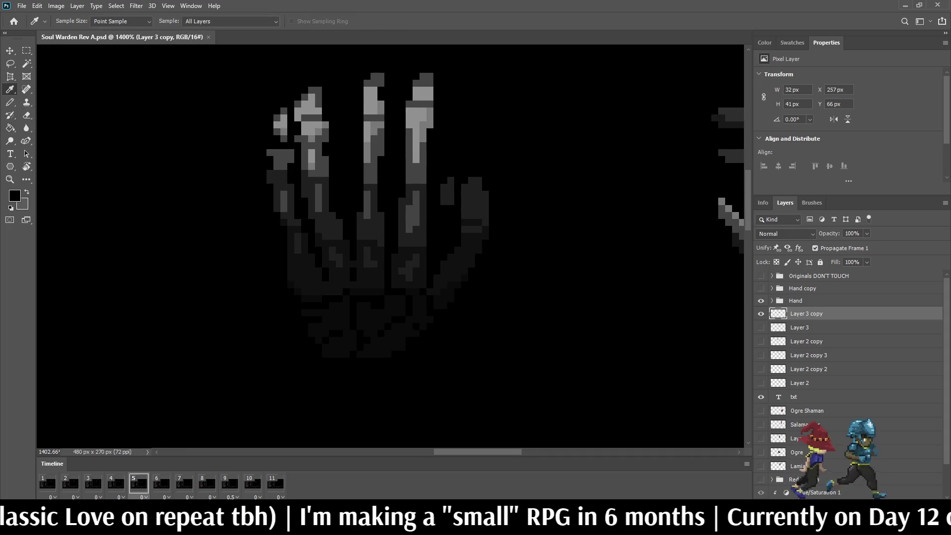
pyautogui.press('b')
pyautogui.scroll(3, 448, 188)
pyautogui.click(441, 206)
pyautogui.click(441, 189)
# Switch to animation frame 6 in the Timeline
pyautogui.scroll(-3, 529, 217)
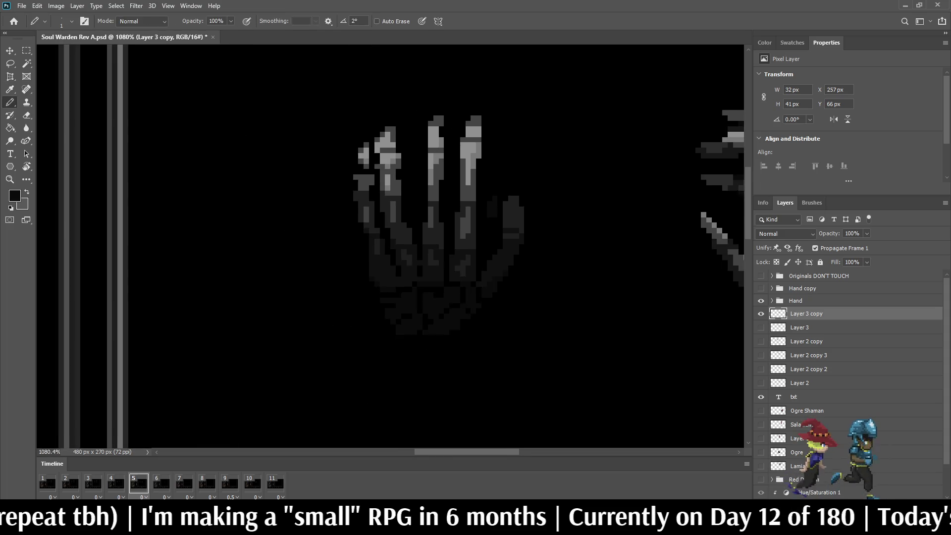
pyautogui.scroll(-3, 553, 236)
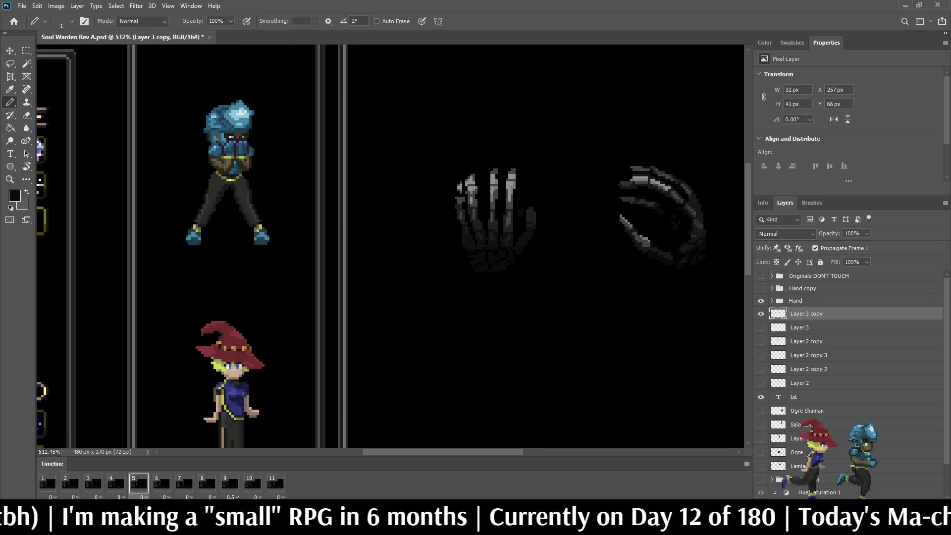
pyautogui.click(161, 484)
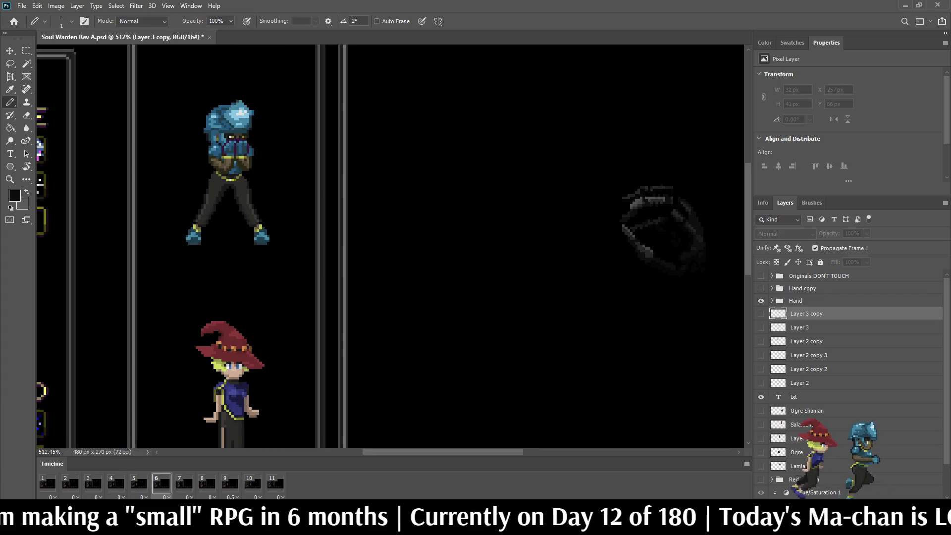
# Duplicate the hand layer for frame 6, show it, and lower the hand 5 px
pyautogui.hotkey('ctrl', 'j')
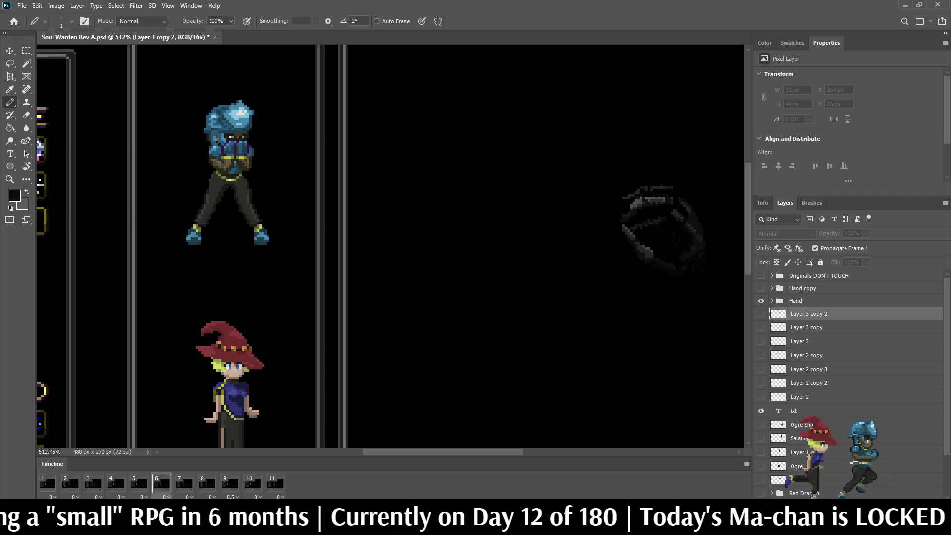
pyautogui.hotkey('ctrl', ',')
pyautogui.hotkey('ctrl', 't')
pyautogui.press('Down')
pyautogui.press('Down')
pyautogui.press('Down')
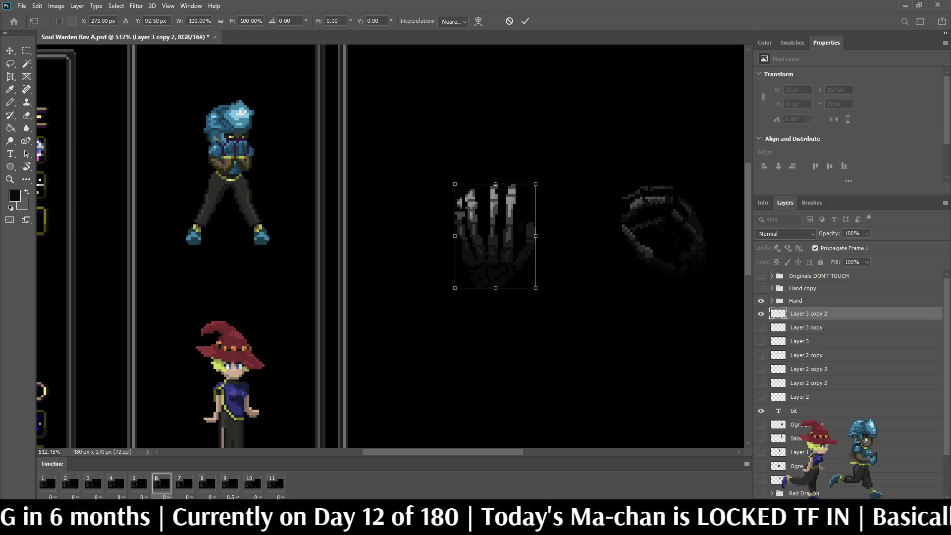
pyautogui.press('Return')
# Lasso the hand's fingertips and begin a free transform on them
pyautogui.press('b')
pyautogui.press('l')
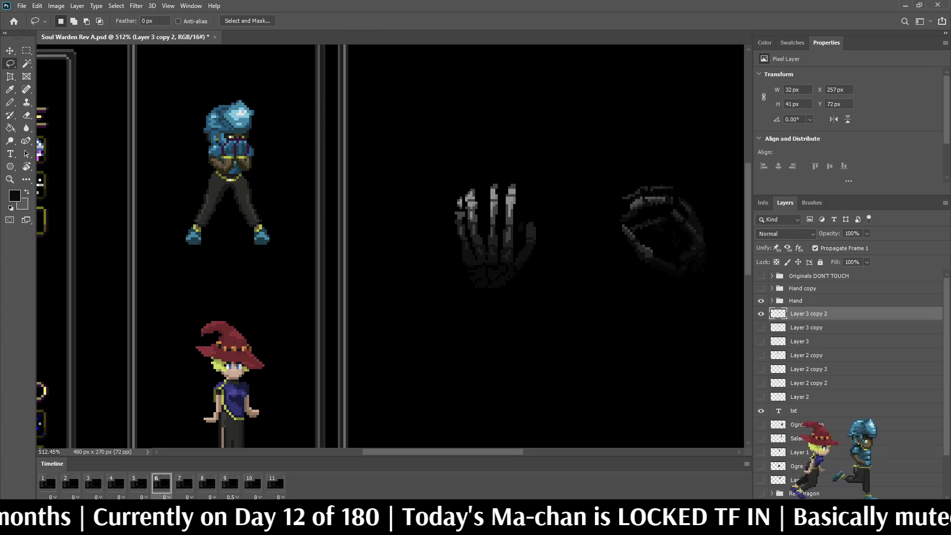
pyautogui.keyDown('alt'); pyautogui.scroll(2, 426, 201); pyautogui.keyUp('alt')
pyautogui.moveTo(435, 183)
pyautogui.mouseDown()
pyautogui.moveTo(463, 162)
pyautogui.moveTo(551, 158)
pyautogui.moveTo(576, 199)
pyautogui.moveTo(550, 215)
pyautogui.mouseUp()
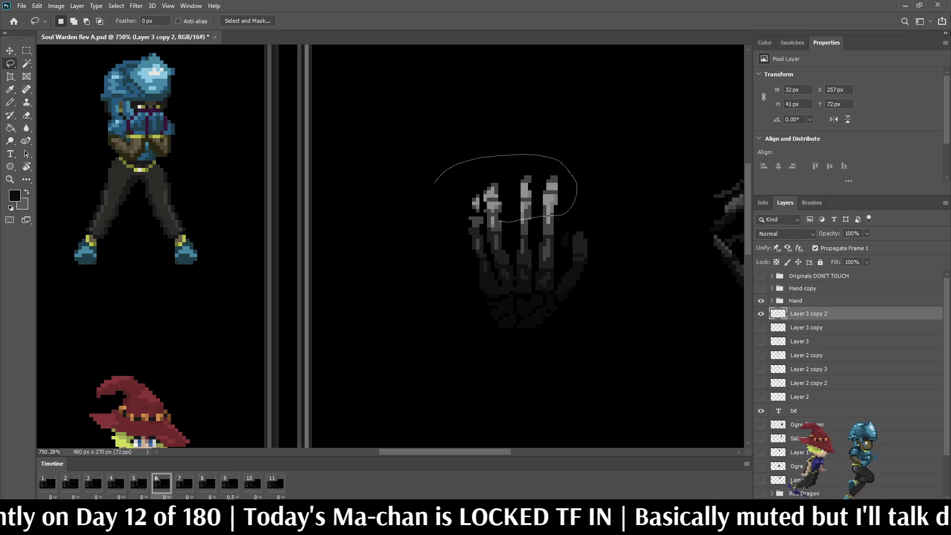
pyautogui.moveTo(480, 223); pyautogui.dragTo(435, 182)
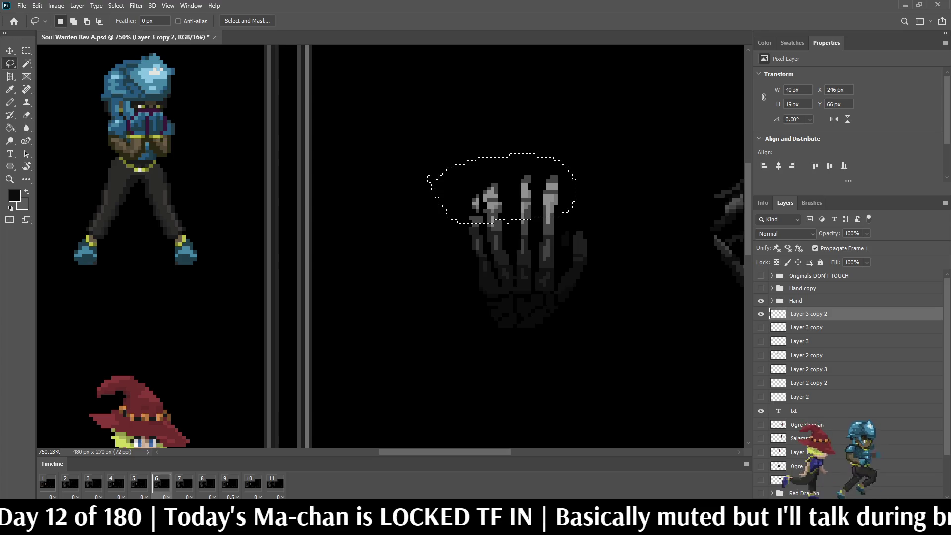
pyautogui.hotkey('ctrl', 't')
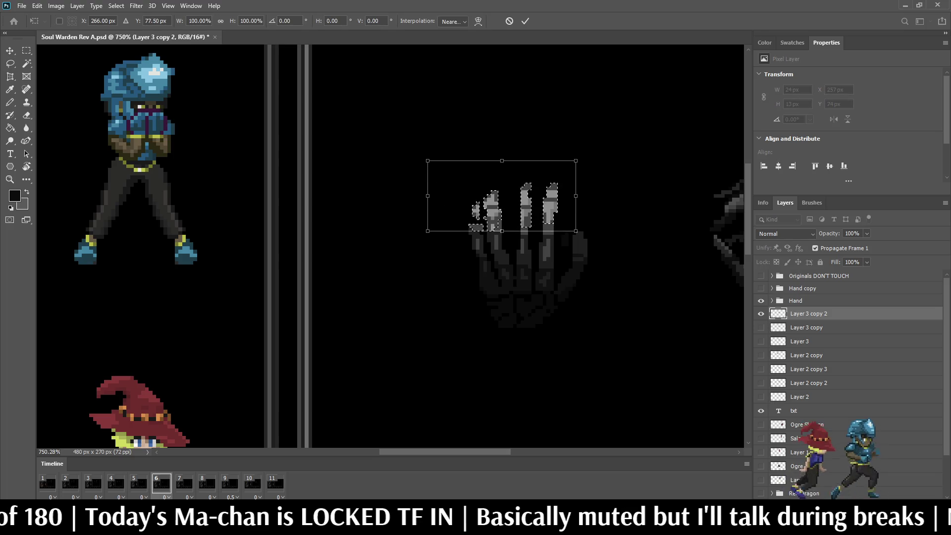
# Apply the fingertip transform and clear a stray selection beside the finger
pyautogui.press('Return')
pyautogui.scroll(-3, 420, 176)
pyautogui.scroll(-2, 572, 205)
pyautogui.scroll(5, 572, 205)
pyautogui.scroll(3, 430, 202)
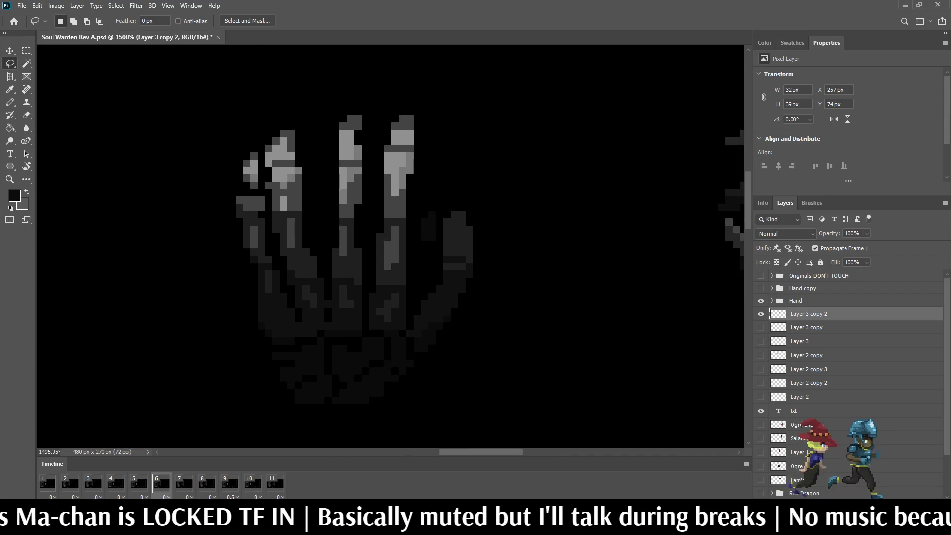
pyautogui.moveTo(439, 225)
pyautogui.mouseDown()
pyautogui.moveTo(413, 257)
pyautogui.moveTo(422, 199)
pyautogui.mouseUp()
pyautogui.hotkey('ctrl', 'd')
# Select the thumb, nudge it two steps left, and deselect
pyautogui.scroll(-3, 420, 254)
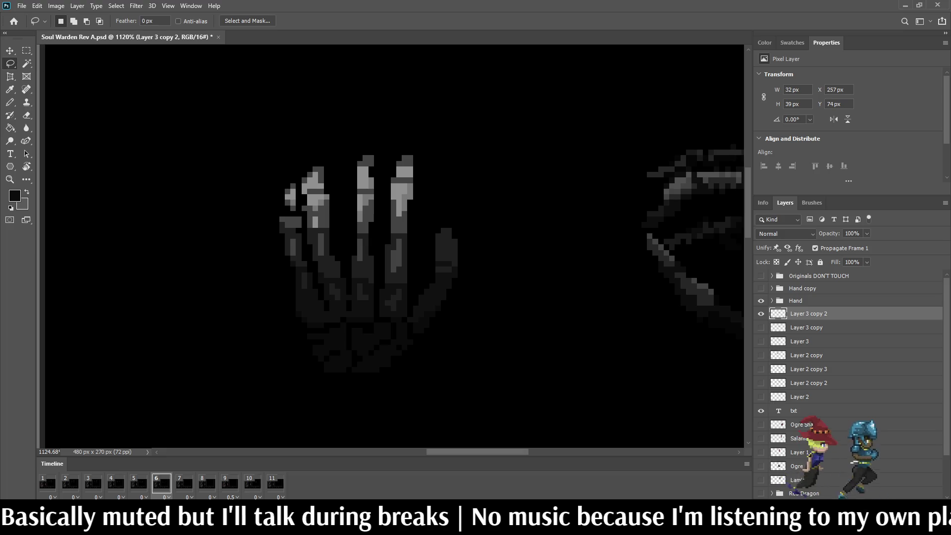
pyautogui.moveTo(442, 299)
pyautogui.mouseDown()
pyautogui.moveTo(435, 251)
pyautogui.moveTo(463, 223)
pyautogui.moveTo(473, 310)
pyautogui.moveTo(446, 310)
pyautogui.mouseUp()
pyautogui.hotkey('ctrl', 't')
pyautogui.press('Left')
pyautogui.press('Left')
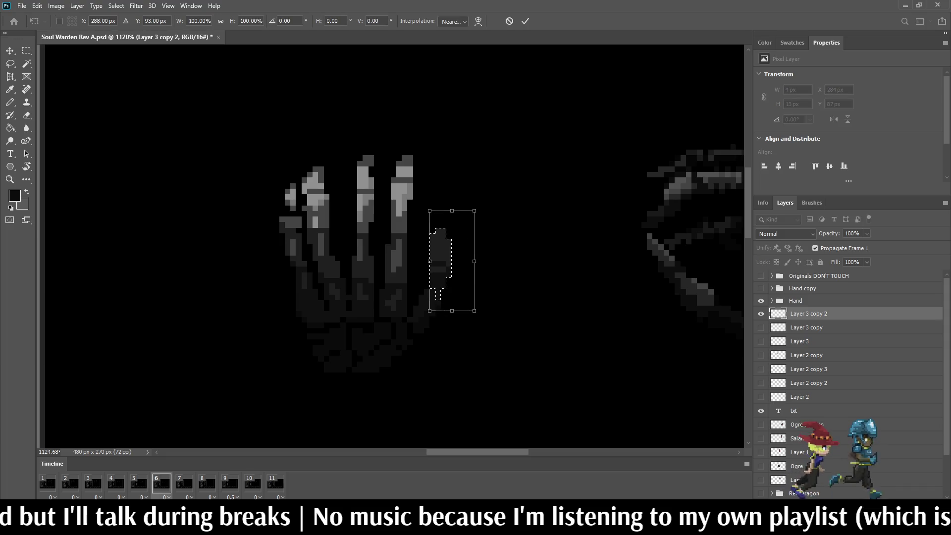
pyautogui.press('Left')
pyautogui.press('Left')
pyautogui.press('Return')
pyautogui.hotkey('ctrl', 'd')
# Erase stray pixels off the right and left finger edges with the hard-edged Eraser
pyautogui.scroll(-3, 391, 247)
pyautogui.scroll(4, 391, 247)
pyautogui.press('e')
pyautogui.moveTo(459, 308); pyautogui.dragTo(459, 272)
pyautogui.click(459, 313)
pyautogui.scroll(-1, 459, 313)
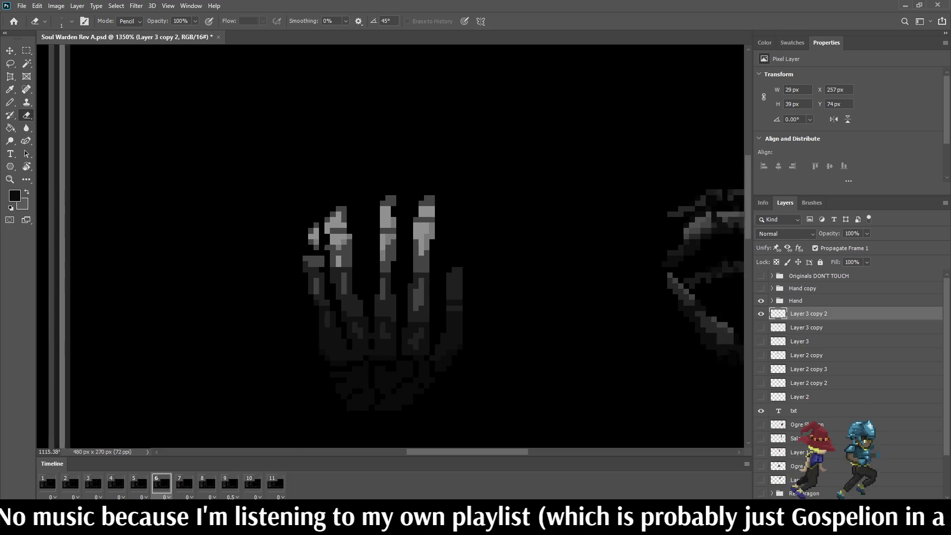
pyautogui.scroll(-3, 495, 258)
pyautogui.scroll(3, 460, 237)
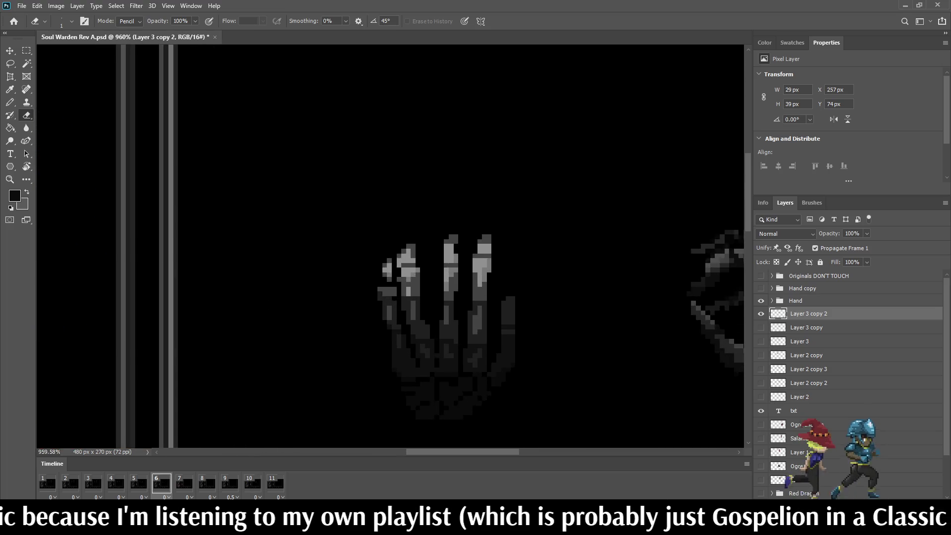
pyautogui.scroll(1, 372, 291)
pyautogui.click(381, 289)
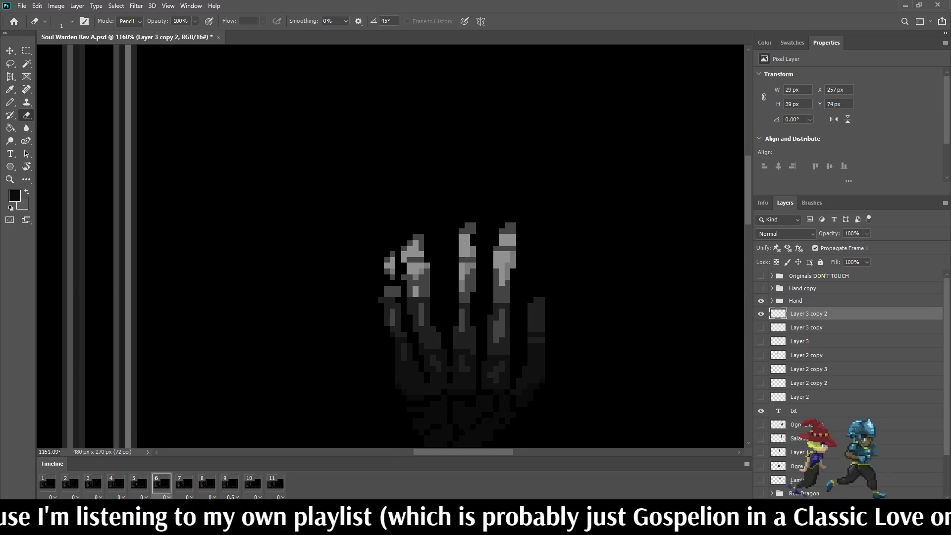
# Save the document and load the frame-6 hand's pixels as a selection
pyautogui.scroll(-3, 406, 314)
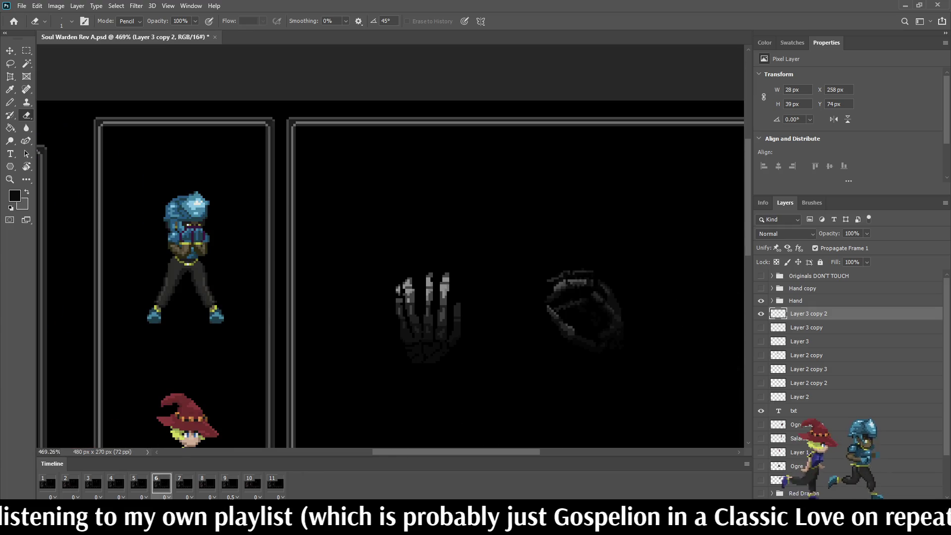
pyautogui.hotkey('ctrl', 's')
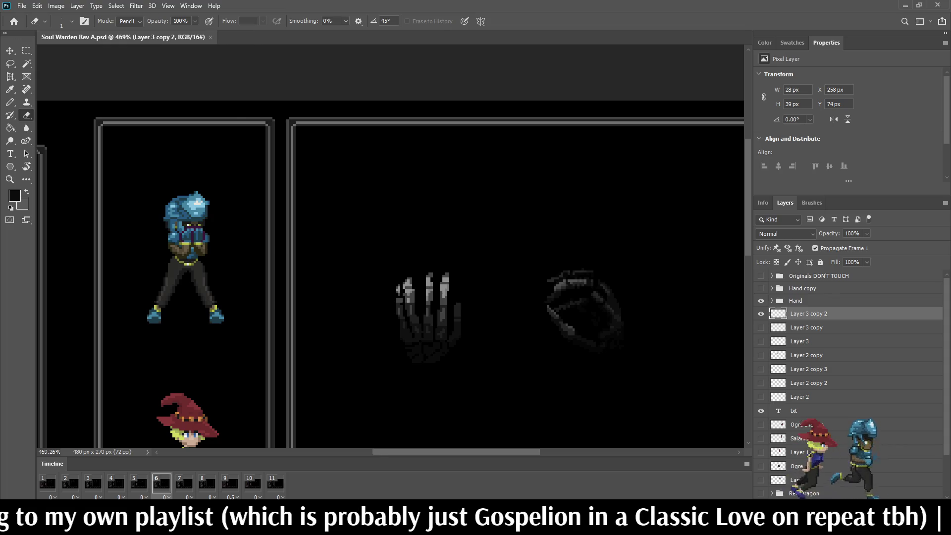
pyautogui.keyDown('ctrl'); pyautogui.click(777, 314); pyautogui.keyUp('ctrl')
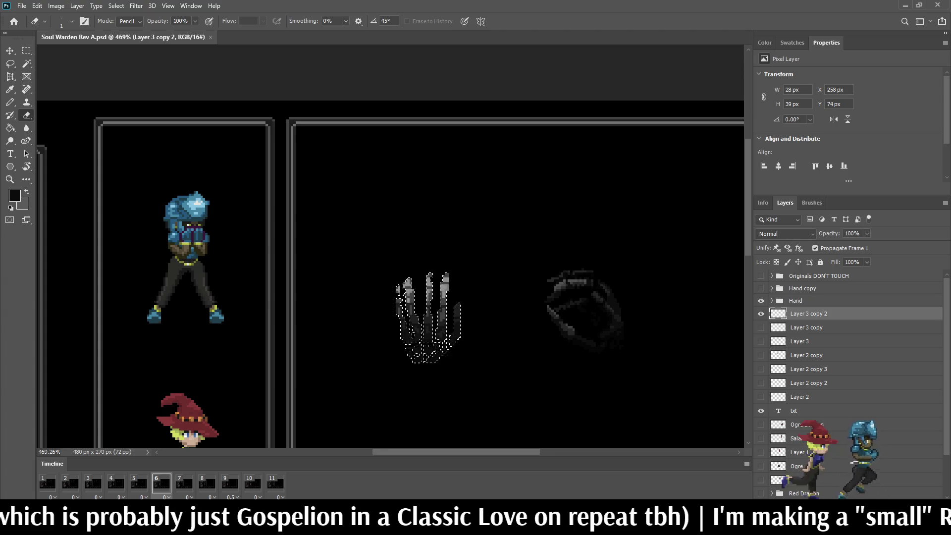
# Tint the selected frame-6 hand with a 25% Paint Bucket fill and check it in the mockup
pyautogui.press('g')
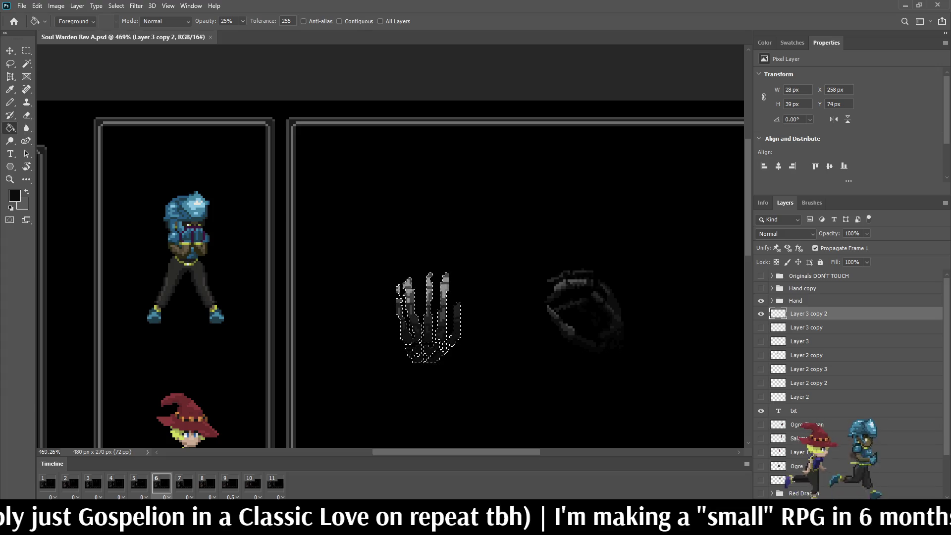
pyautogui.scroll(5, 430, 321)
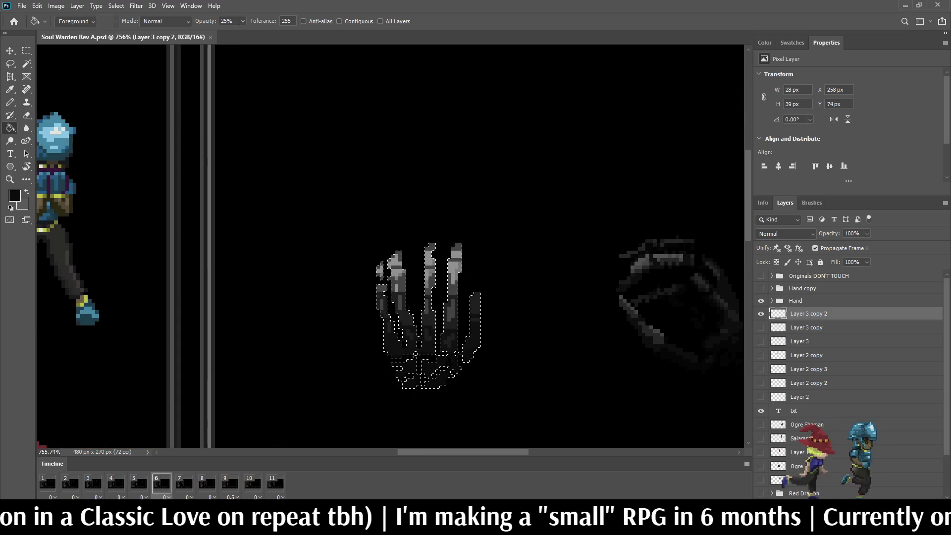
pyautogui.scroll(3, 425, 321)
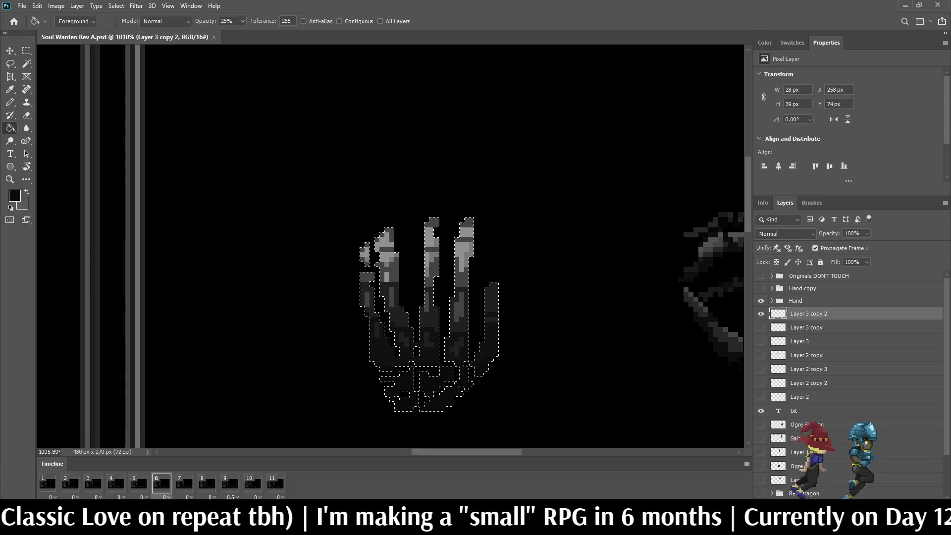
pyautogui.scroll(-2, 430, 326)
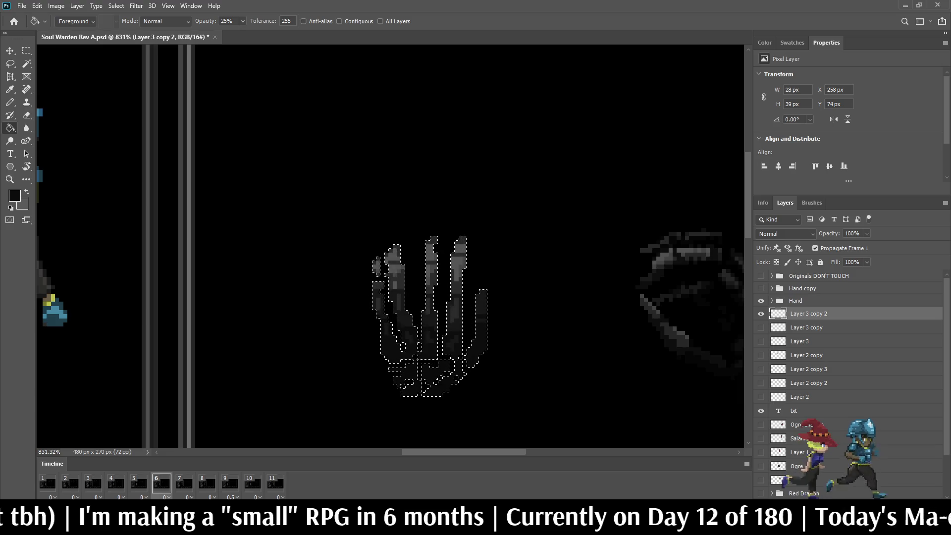
pyautogui.scroll(-5, 532, 286)
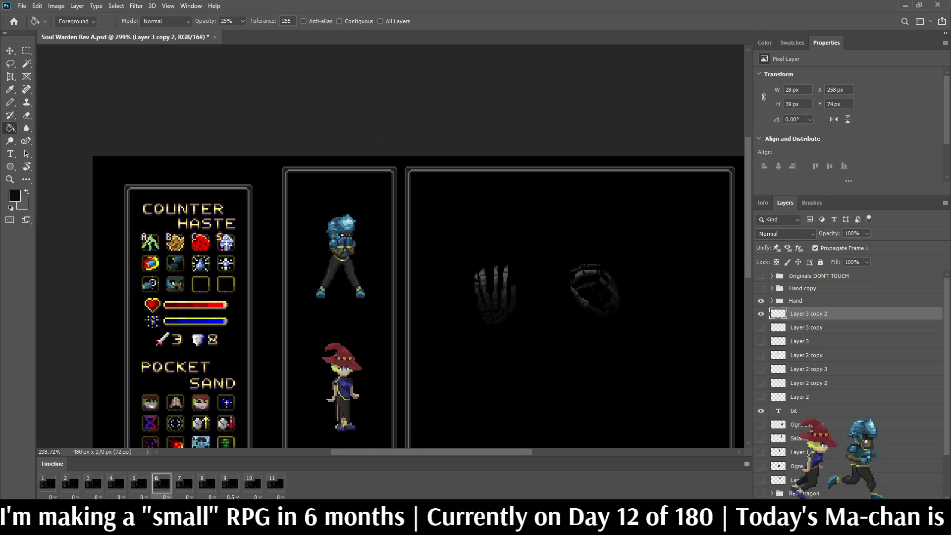
# Inspect the mockup at actual size, then fit and zoom the whole document
pyautogui.scroll(2, 544, 231)
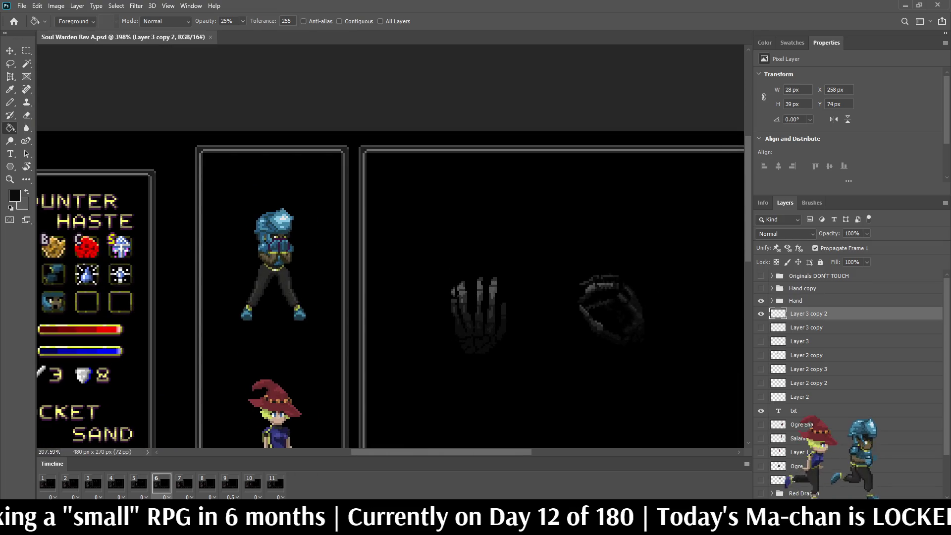
pyautogui.hotkey('ctrl', '1')
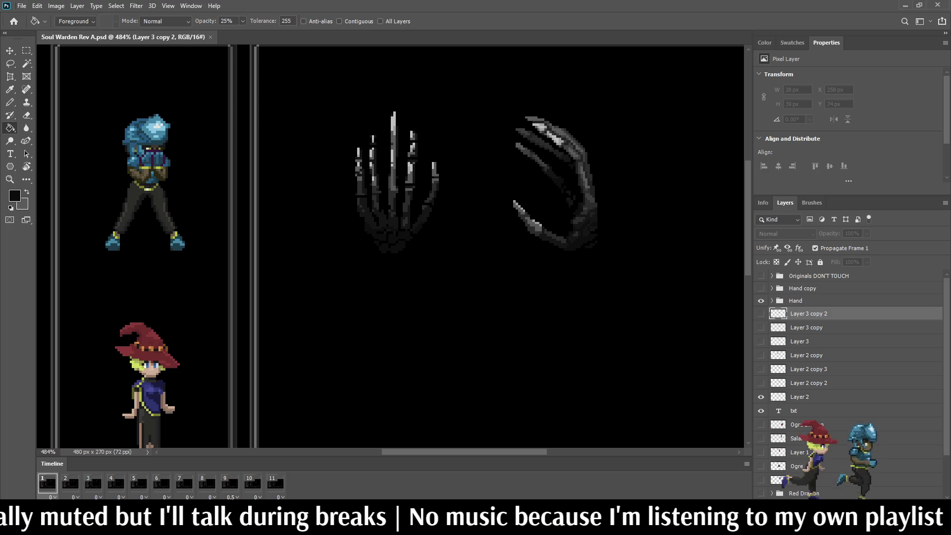
pyautogui.hotkey('ctrl', '0')
pyautogui.hotkey('ctrl', '+')
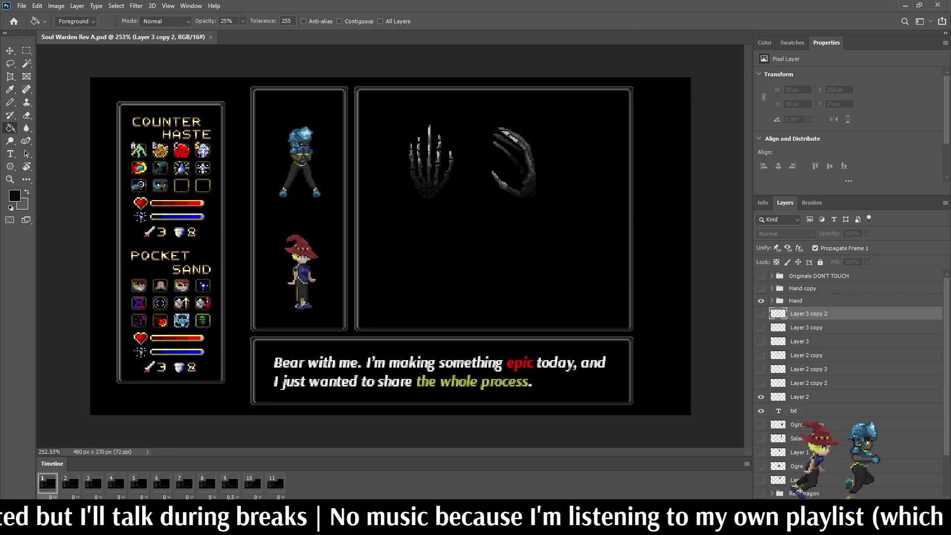
pyautogui.scroll(4, 190, 203)
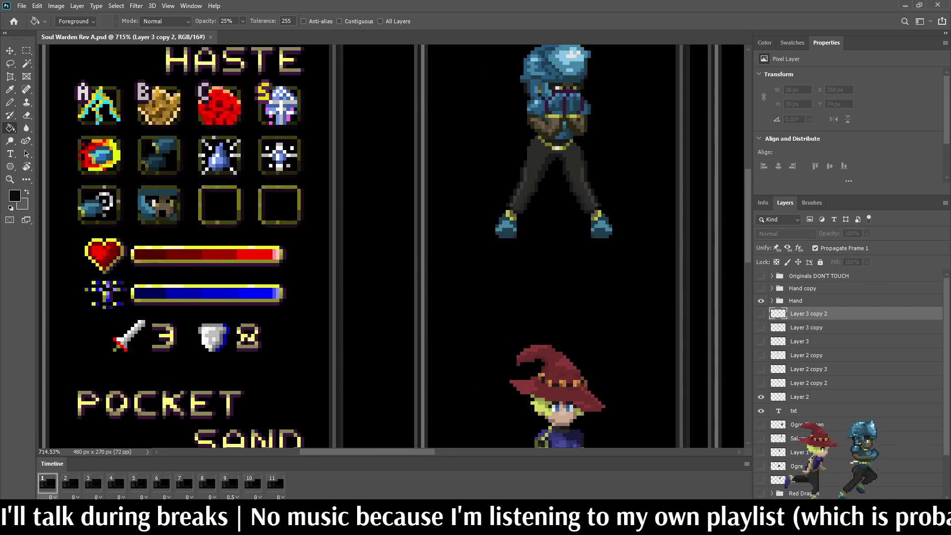
pyautogui.hotkey('ctrl', '0')
pyautogui.scroll(4, 391, 247)
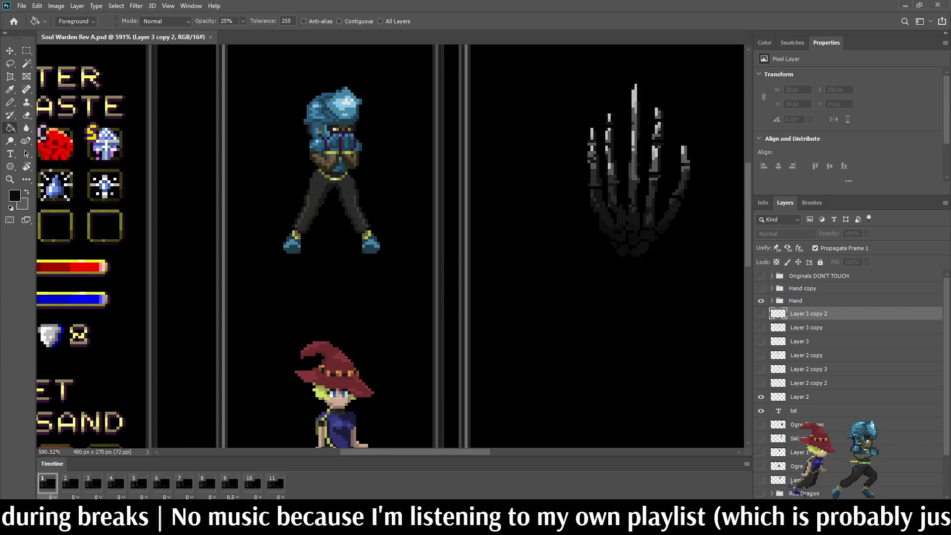
pyautogui.scroll(-3, 390, 246)
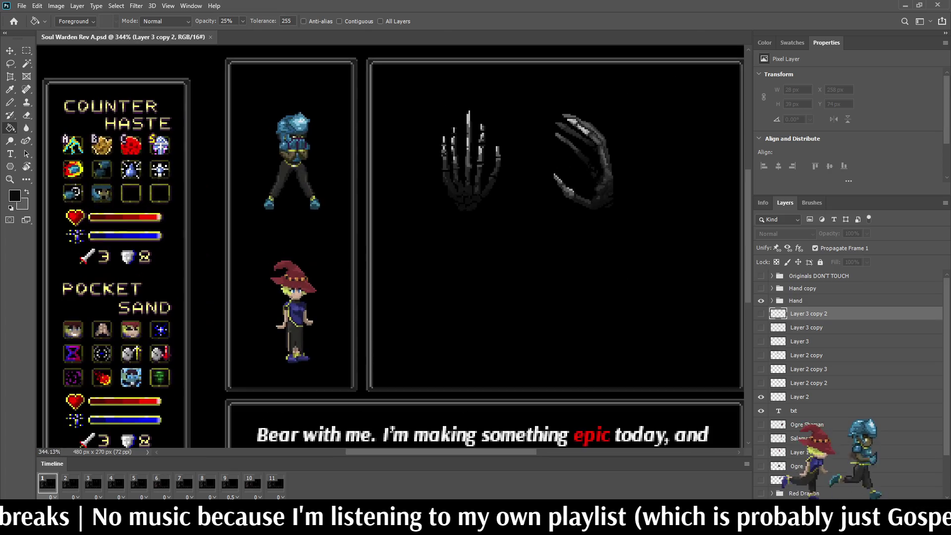
pyautogui.scroll(4, 389, 246)
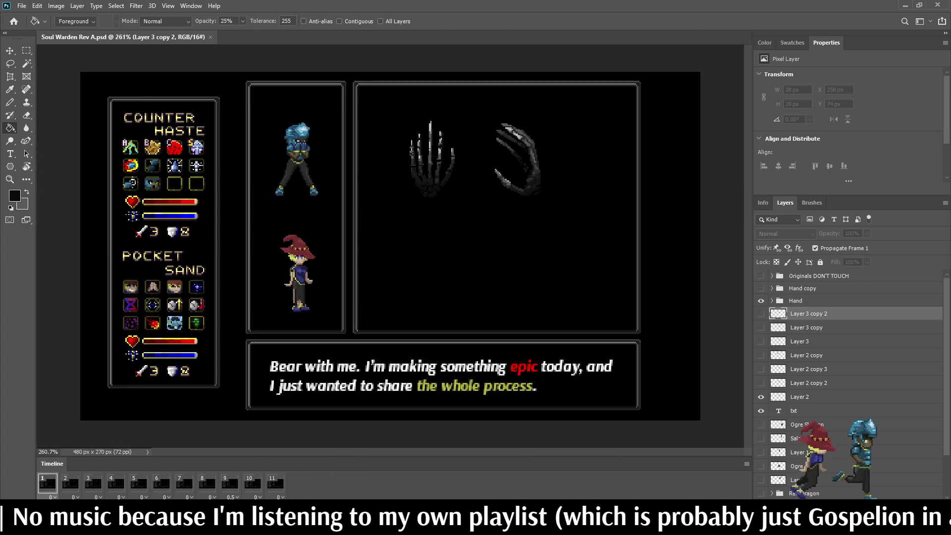
# Play the hand animation, rewind to frame 1, and save Soul Warden Rev A
pyautogui.press('space')
pyautogui.press('space')
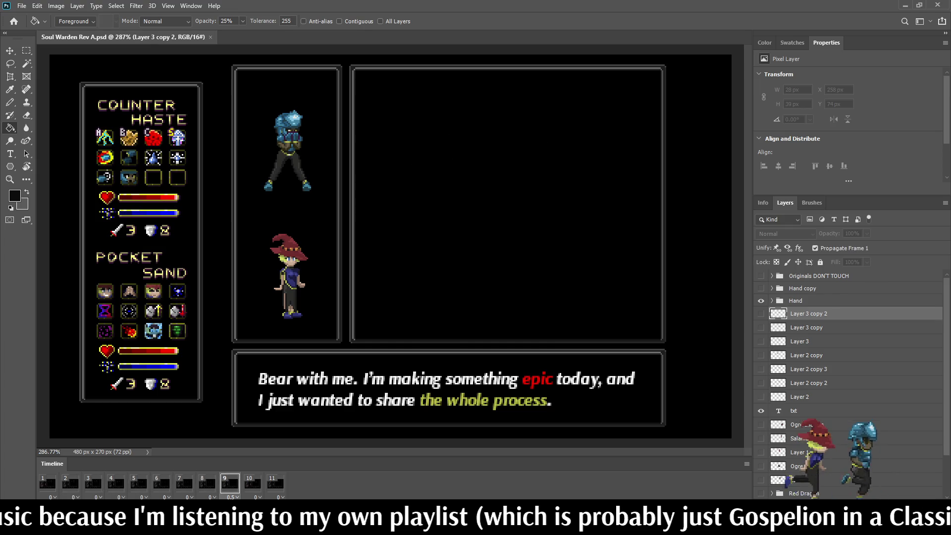
pyautogui.click(48, 484)
pyautogui.hotkey('ctrl', 's')
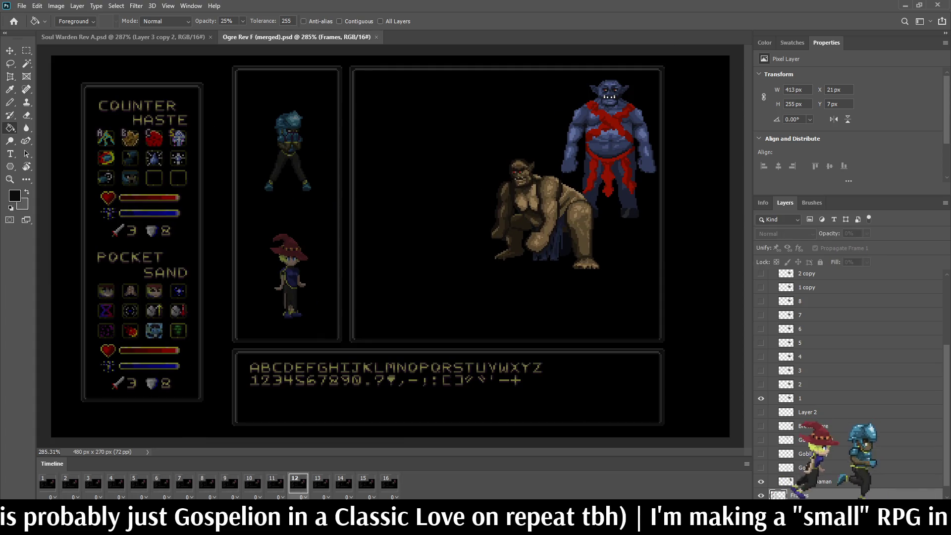
# Close Ogre Rev F, then play and close the Undine reference animation
pyautogui.click(376, 37)
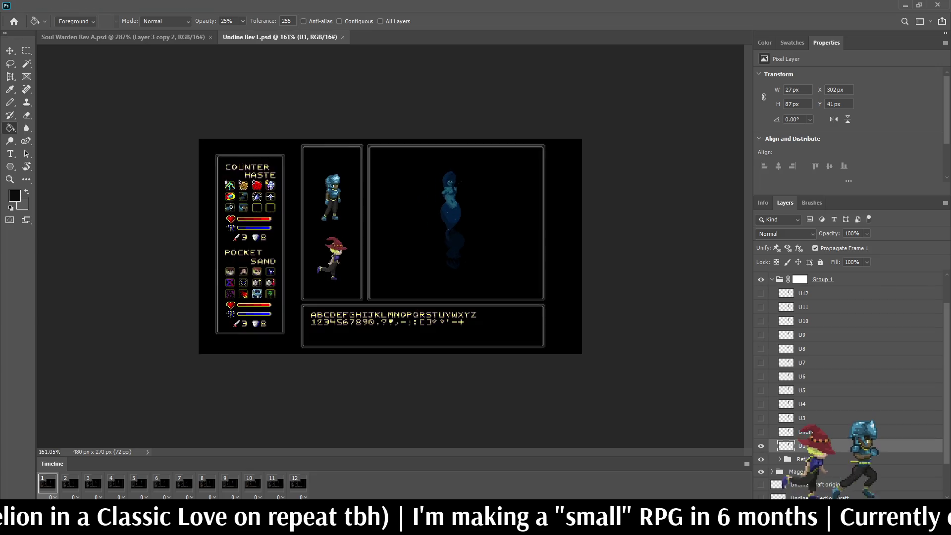
pyautogui.press('space')
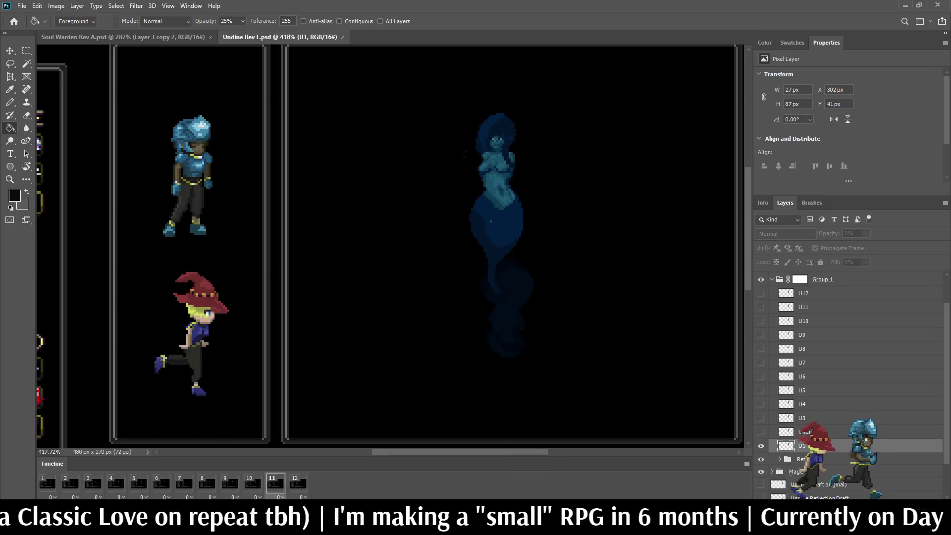
pyautogui.scroll(2, 555, 248)
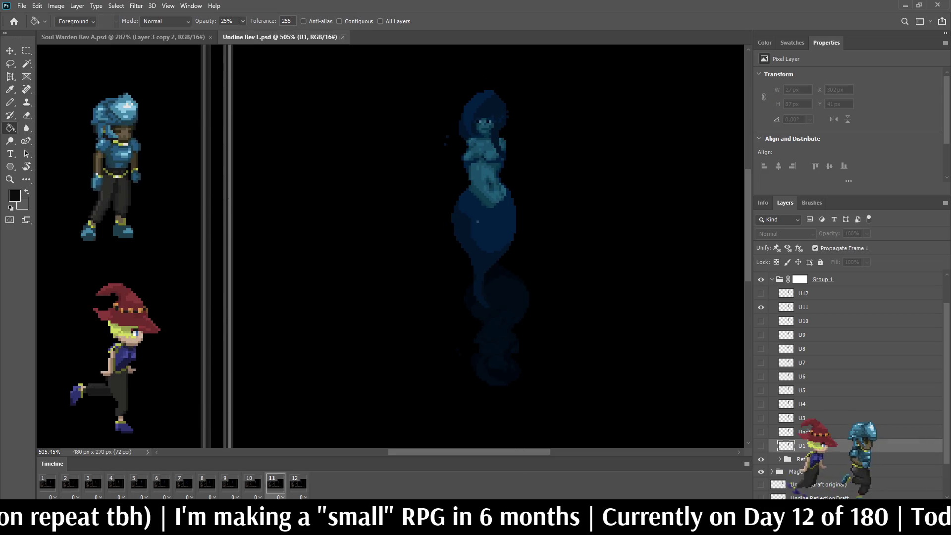
pyautogui.click(342, 37)
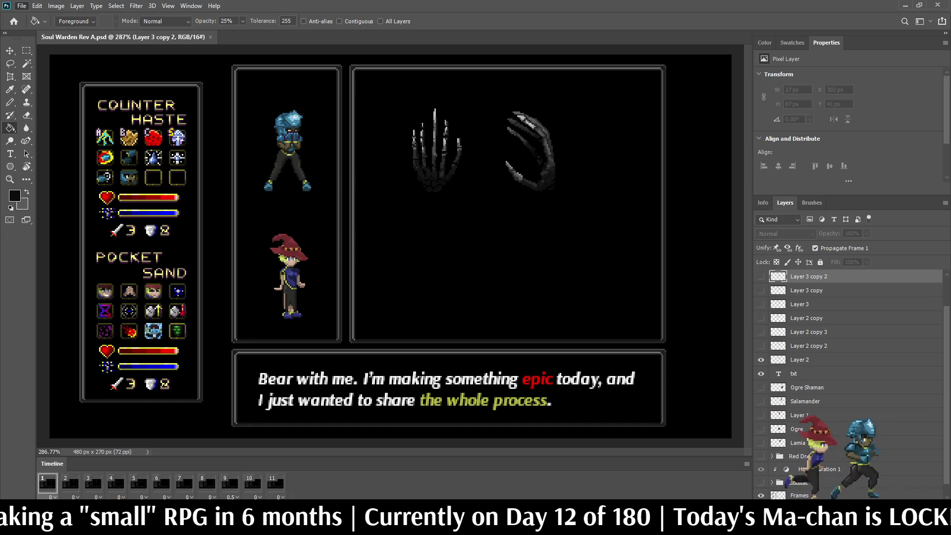
# Look over the Ankle Biter reference animation, then close it
pyautogui.scroll(3, 446, 223)
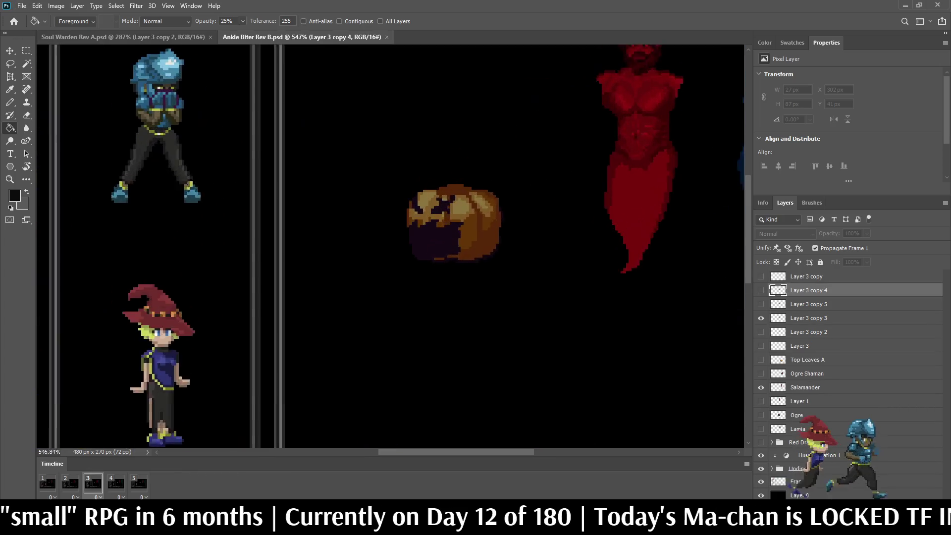
pyautogui.scroll(-2, 421, 317)
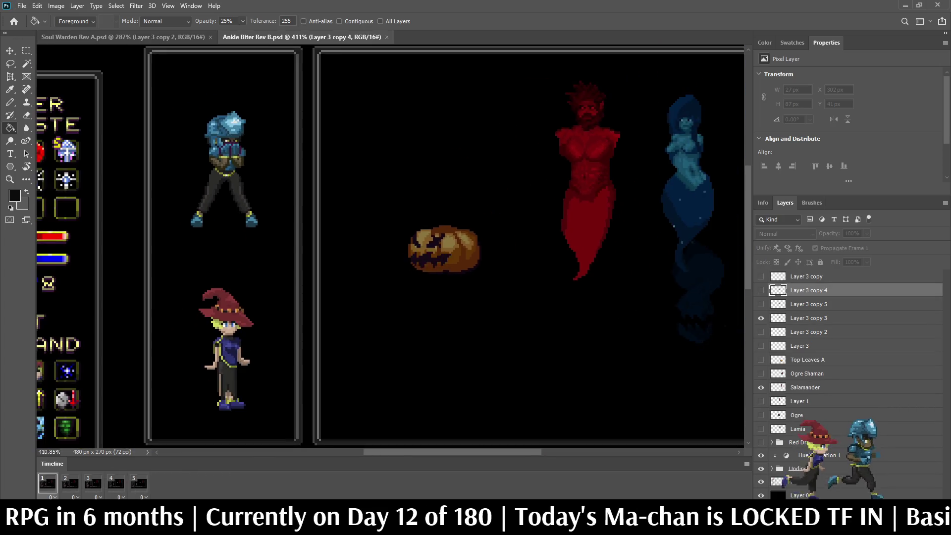
pyautogui.scroll(-2, 496, 223)
pyautogui.scroll(4, 583, 144)
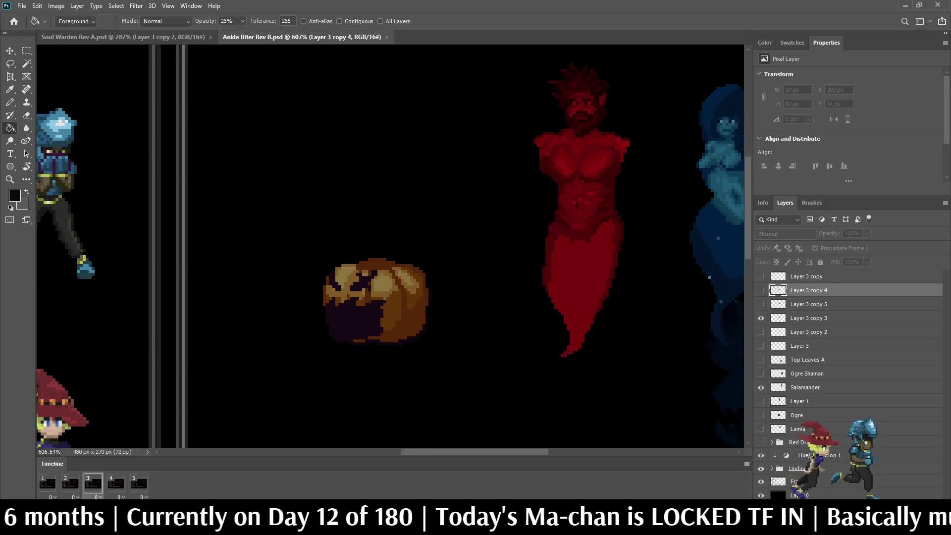
pyautogui.scroll(-2, 391, 247)
pyautogui.scroll(3, 391, 248)
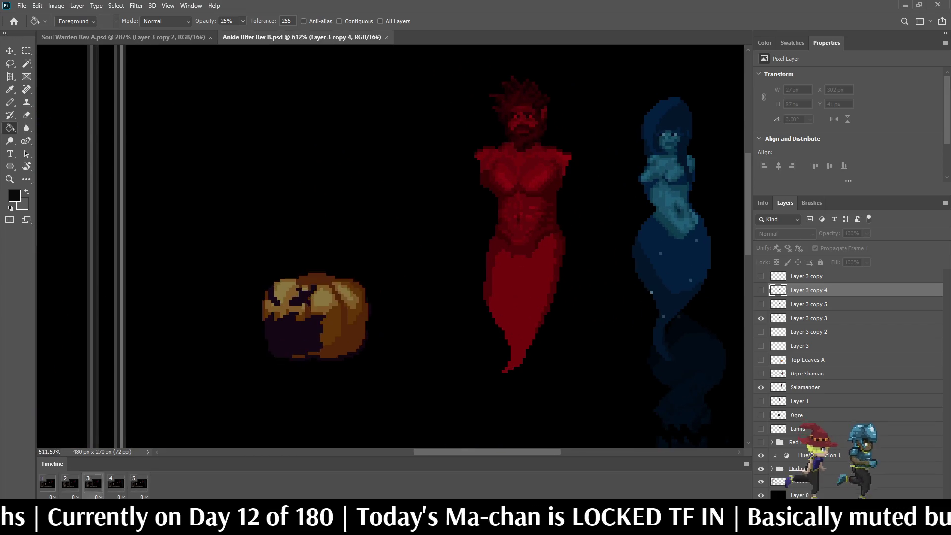
pyautogui.scroll(-5, 465, 188)
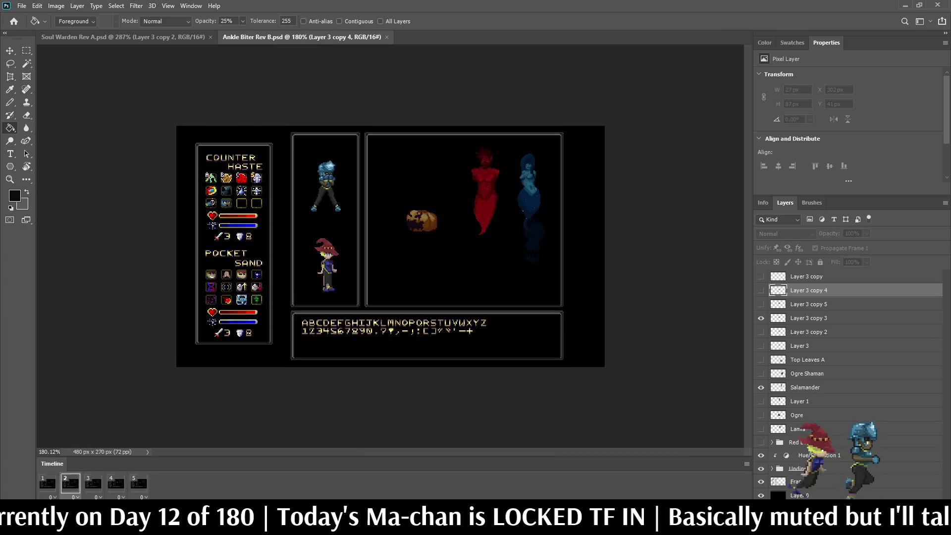
pyautogui.scroll(3, 390, 245)
pyautogui.click(386, 37)
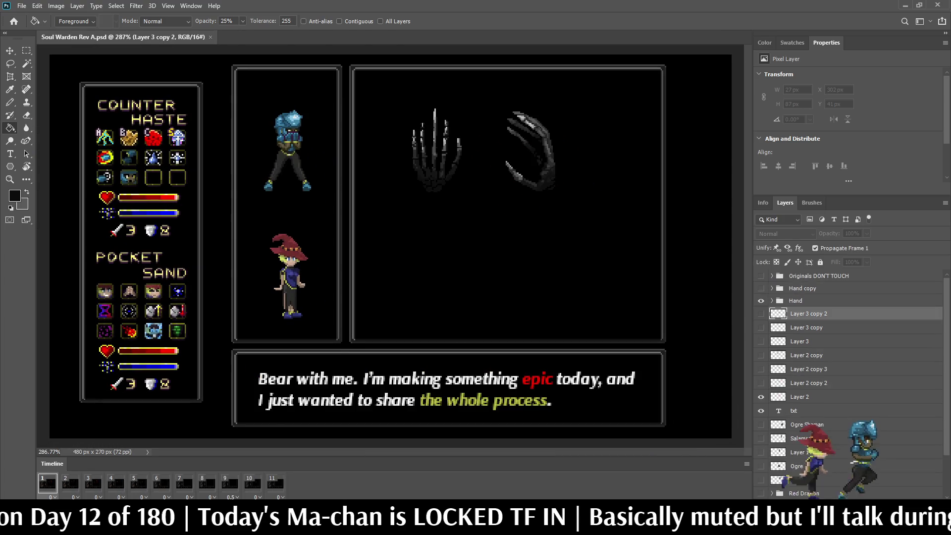
# Rewind Red Dragon to frame 1, hide its UI frames, and preview the dragon full screen, zoomed in
pyautogui.scroll(-2, 390, 247)
pyautogui.scroll(1, 391, 246)
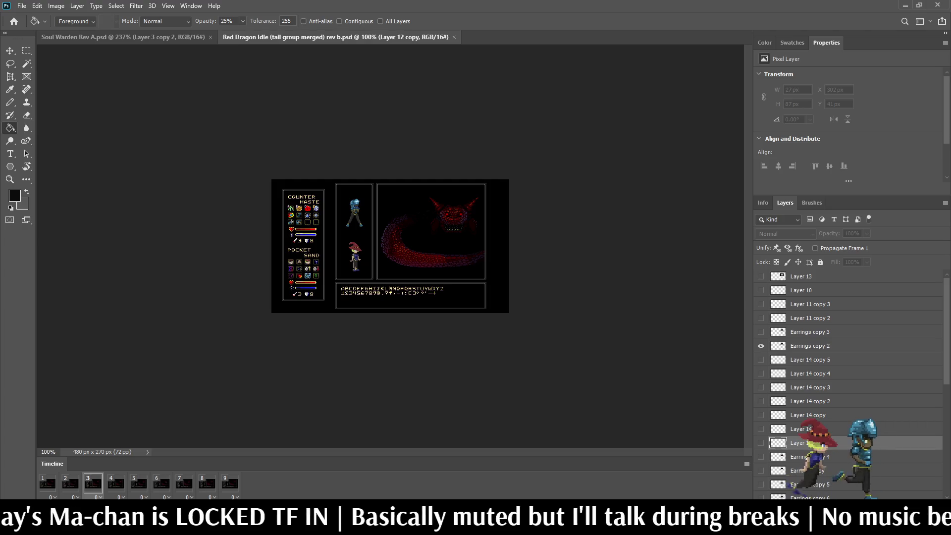
pyautogui.click(48, 483)
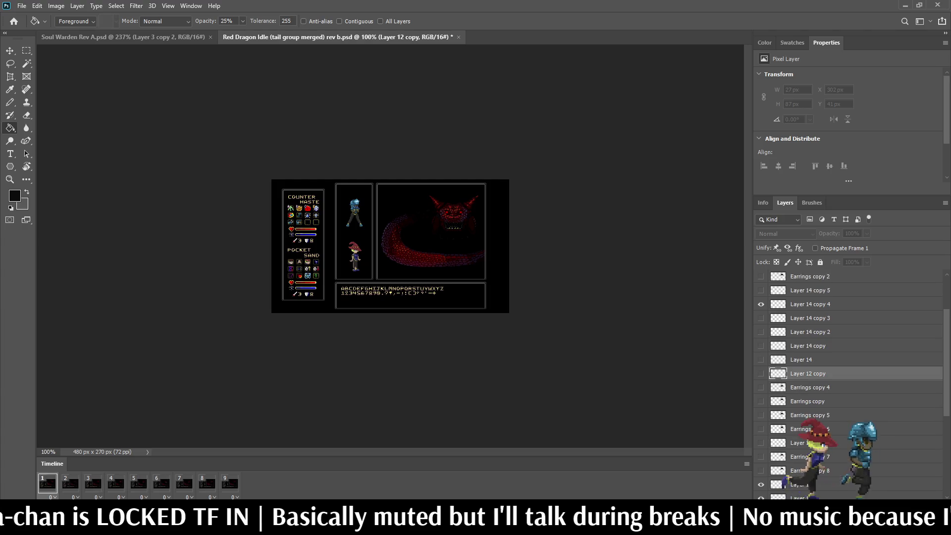
pyautogui.scroll(-5, 847, 386)
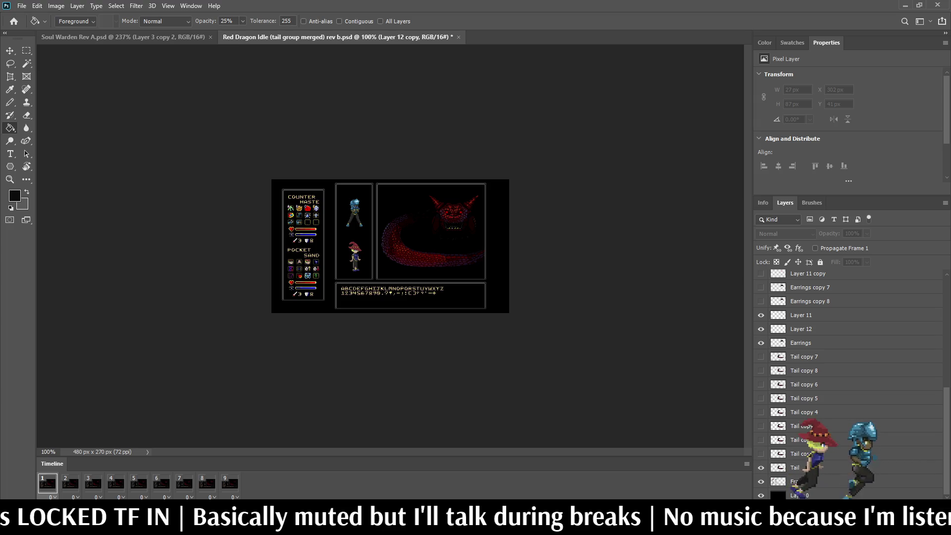
pyautogui.click(761, 482)
pyautogui.press('f')
pyautogui.press('f')
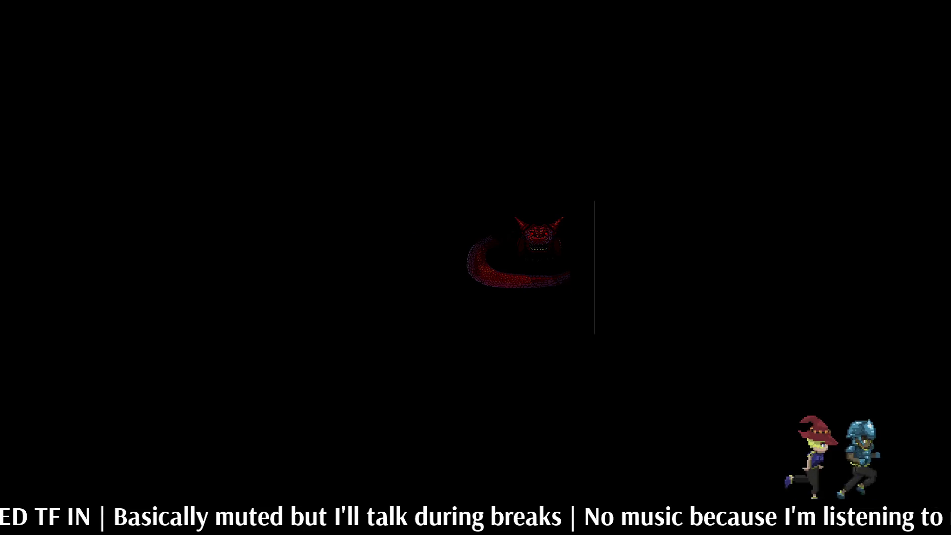
pyautogui.hotkey('ctrl', '+')
pyautogui.hotkey('ctrl', '+')
pyautogui.hotkey('ctrl', '+')
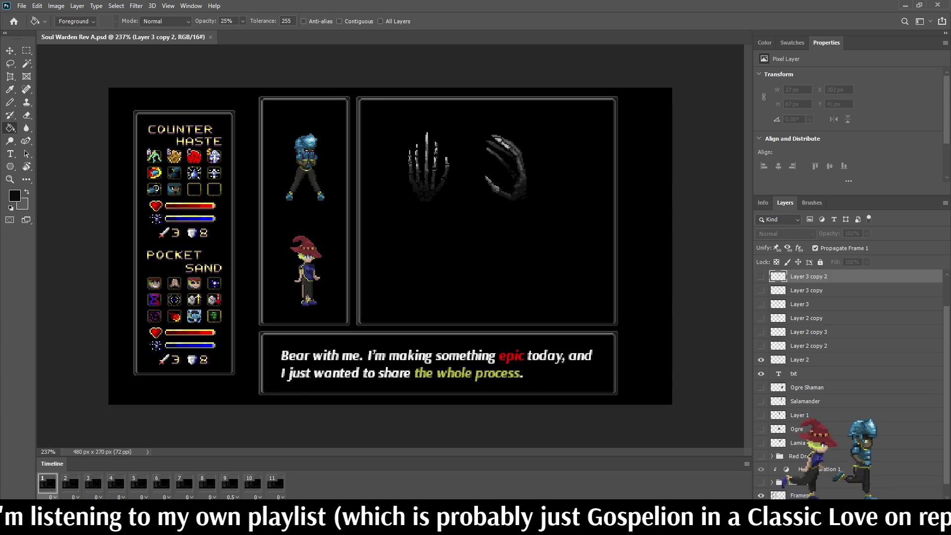
# Zoom in to examine the claw hand, then fit the whole layout back in view
pyautogui.hotkey('ctrl', '+')
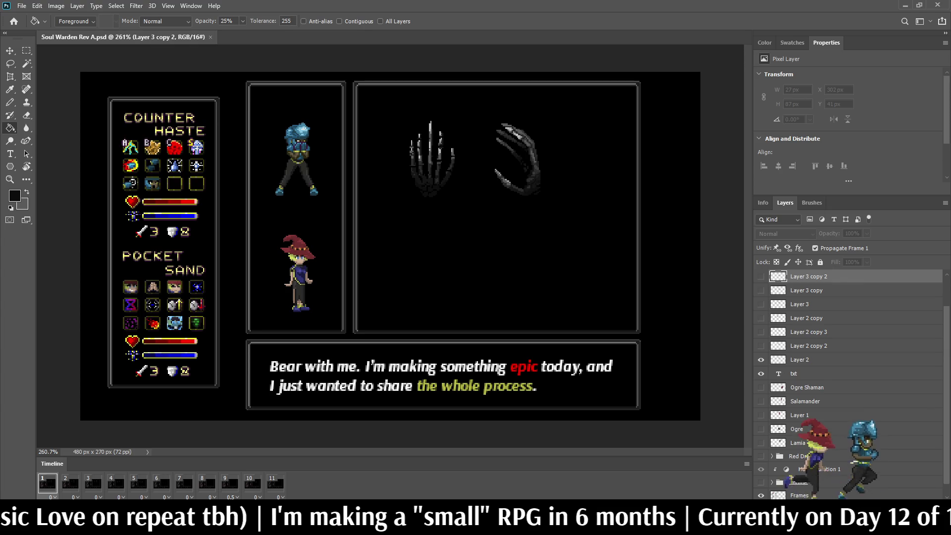
pyautogui.scroll(5, 284, 80)
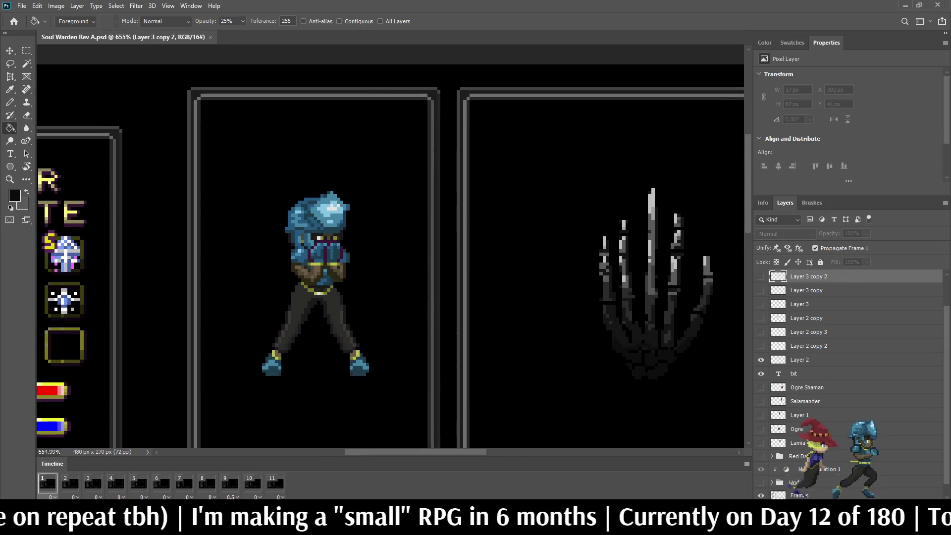
pyautogui.scroll(-5, 390, 246)
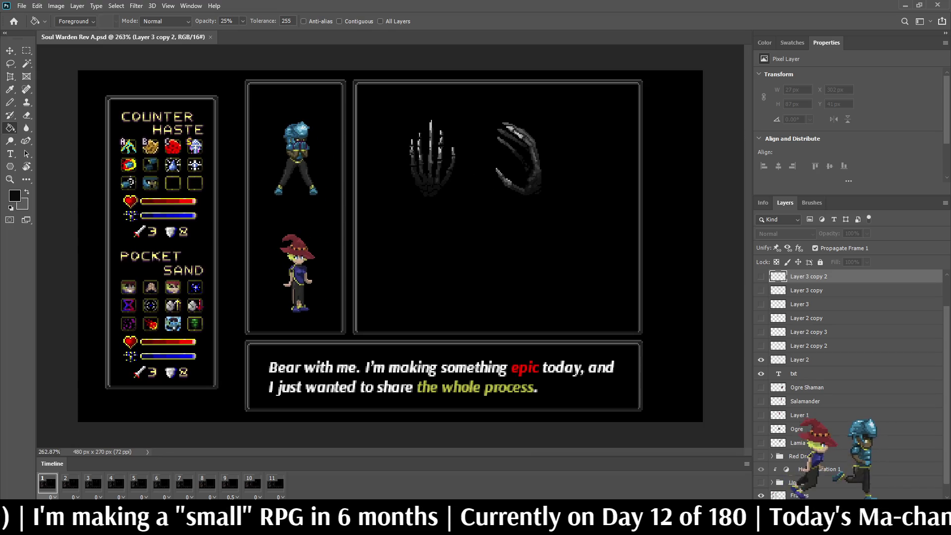
pyautogui.scroll(10, 534, 184)
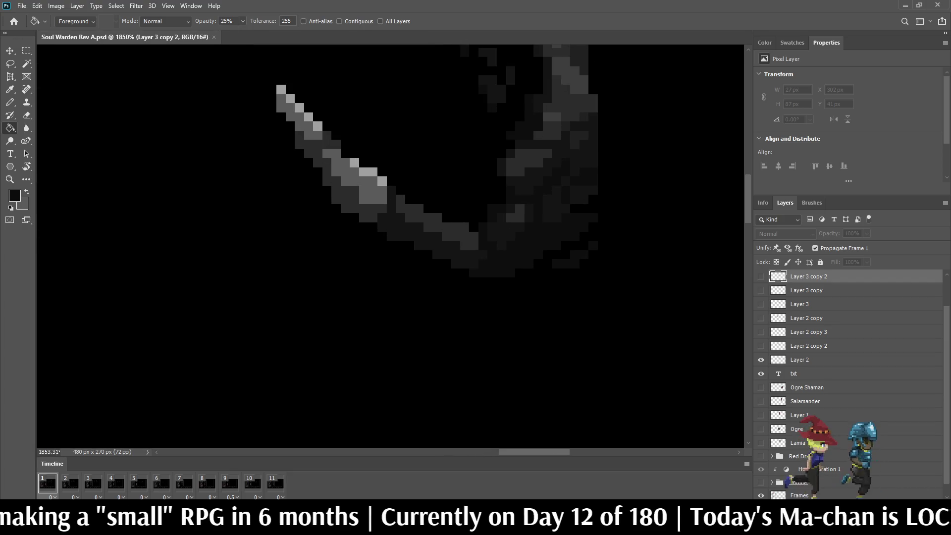
pyautogui.hotkey('ctrl', '0')
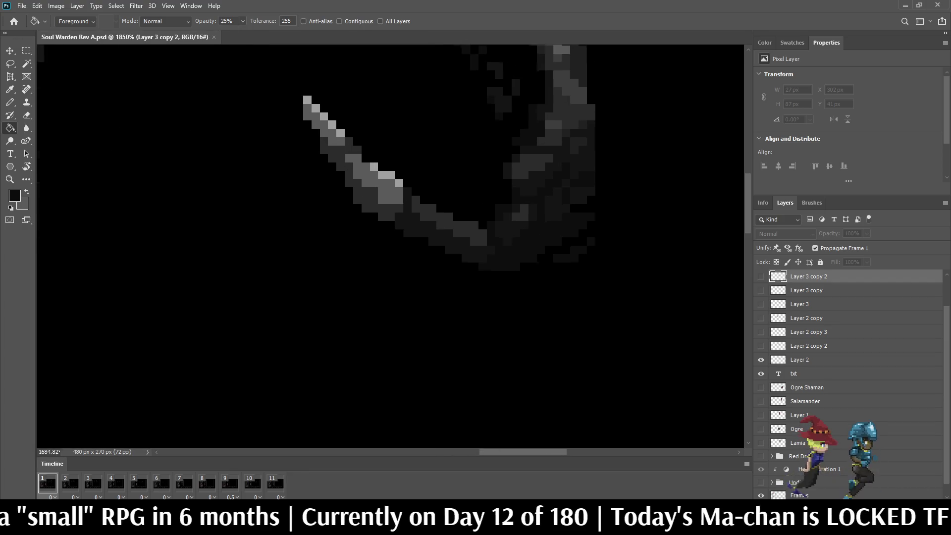
# Play the claw hand animation, save Soul Warden, and open the Fighter Run file
pyautogui.press('space')
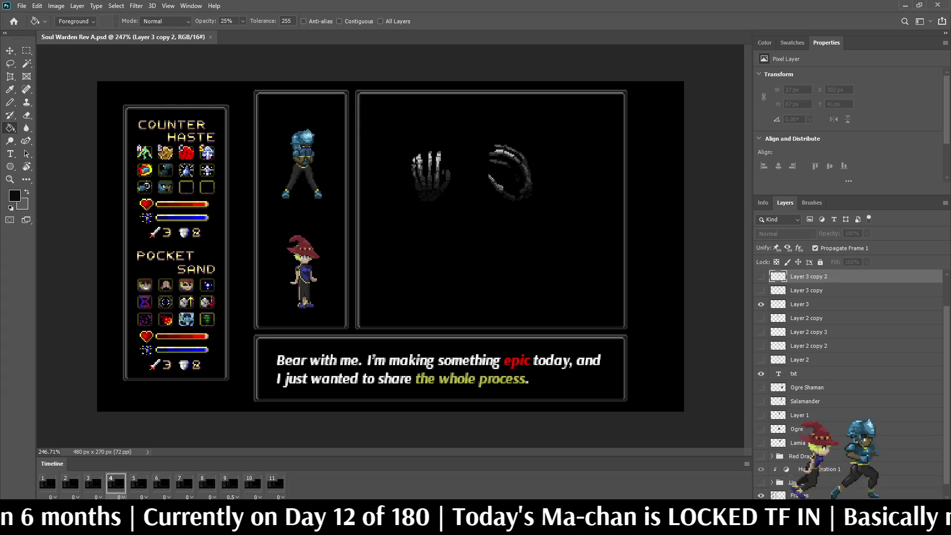
pyautogui.scroll(3, 446, 182)
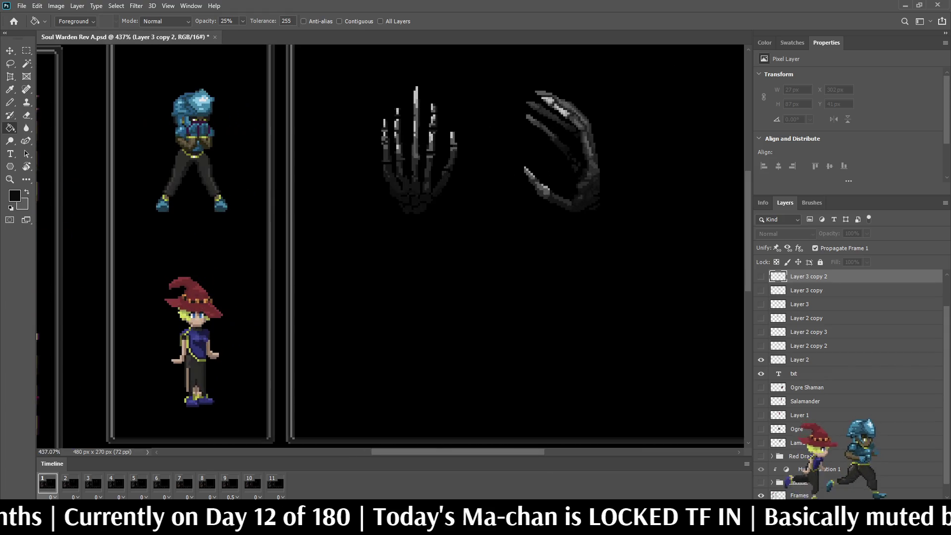
pyautogui.hotkey('ctrl', 's')
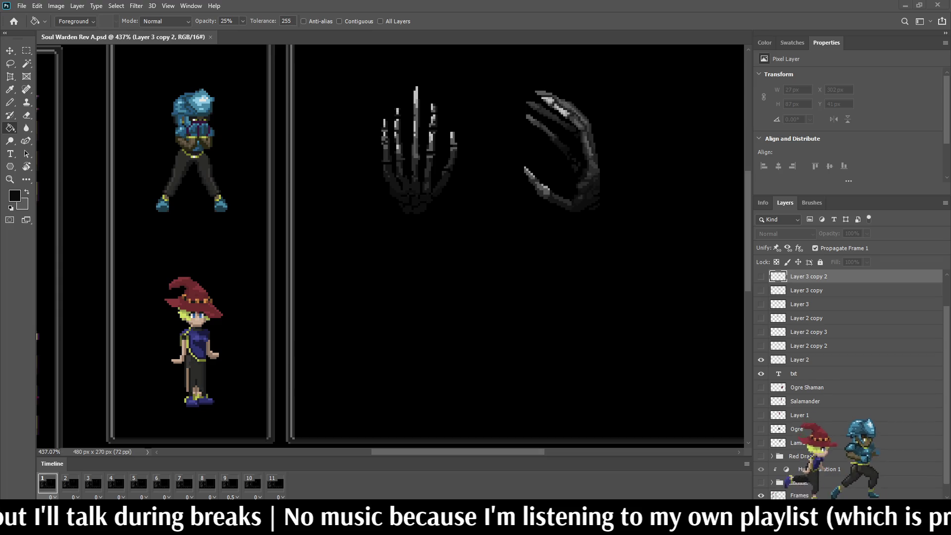
pyautogui.hotkey('ctrl', '0')
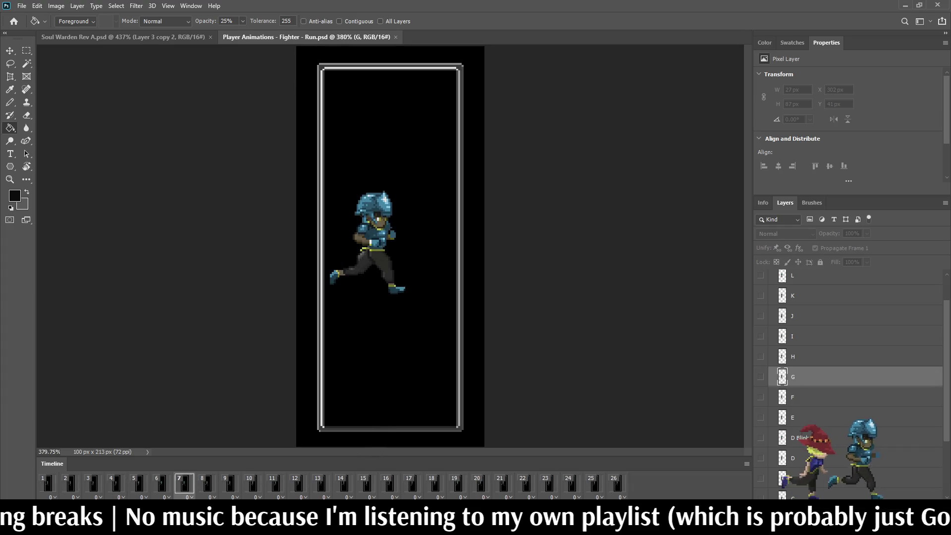
# Close Fighter Run, then play and close the Fighter Defend animation
pyautogui.click(395, 37)
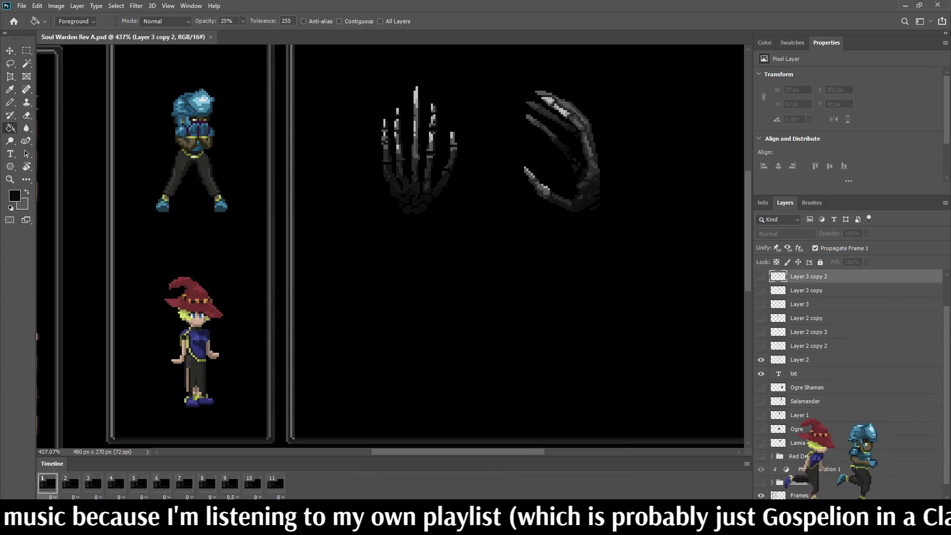
pyautogui.hotkey('ctrl', '0')
pyautogui.press('space')
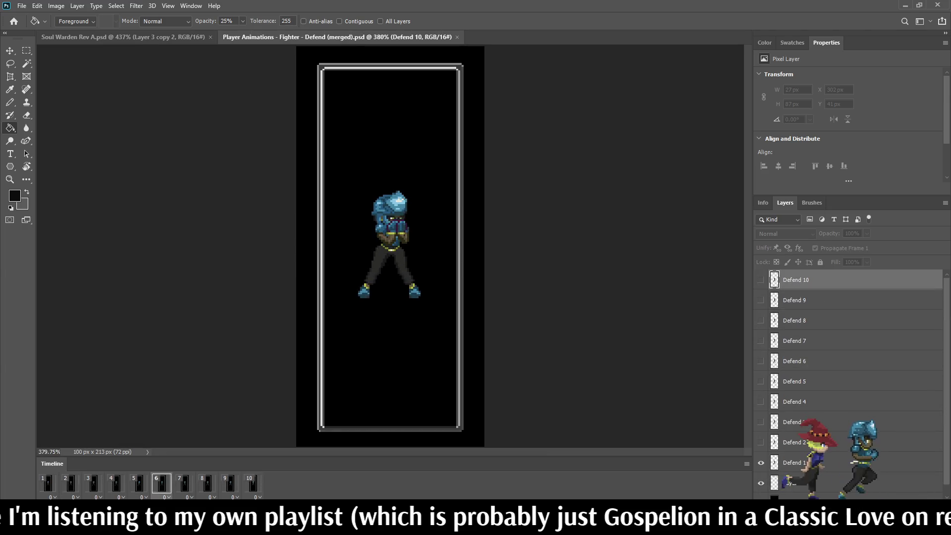
pyautogui.scroll(3, 437, 197)
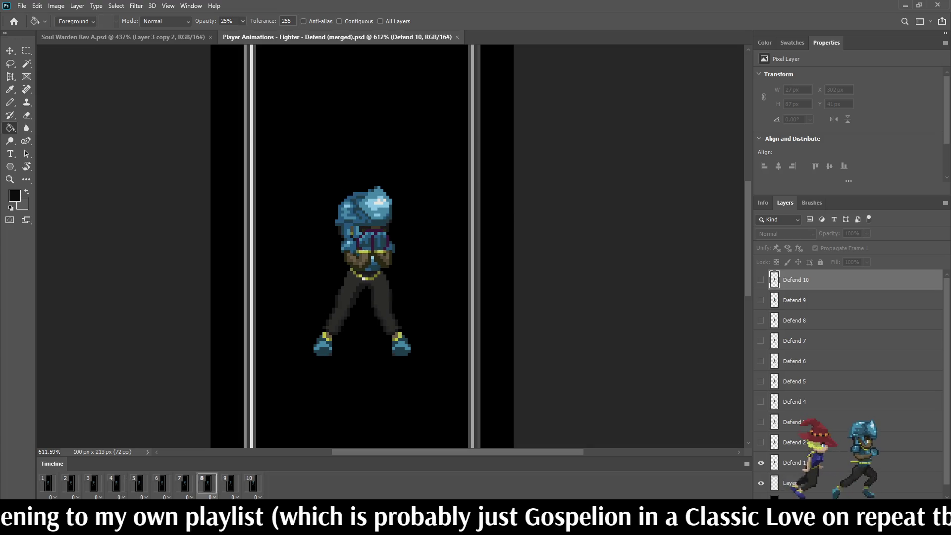
pyautogui.hotkey('ctrl', 'w')
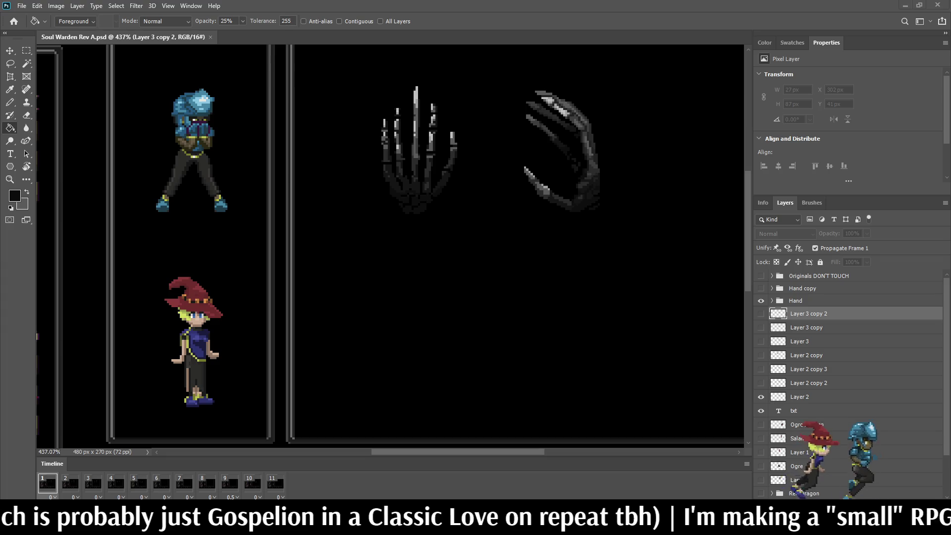
# Close Mage Cast, then play, zoom into and close the Mage Attack animation
pyautogui.scroll(5, 387, 248)
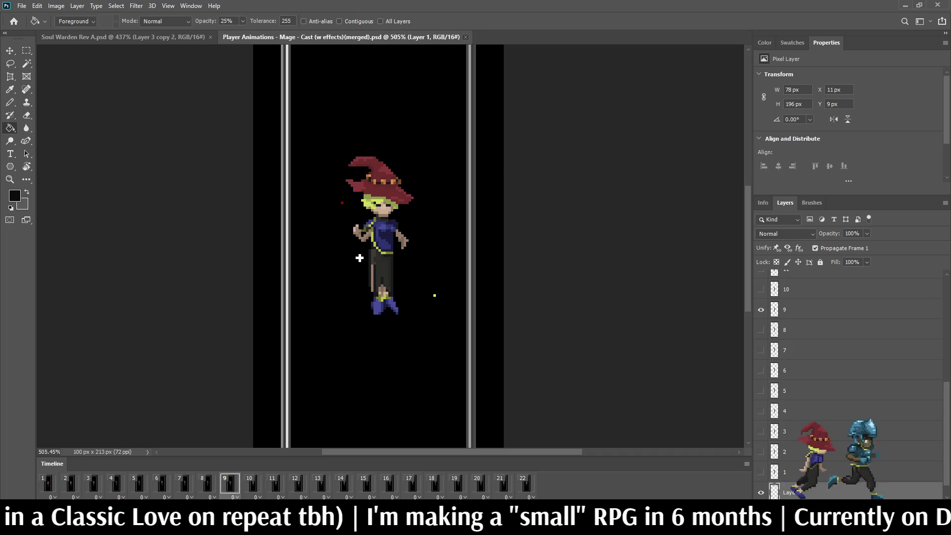
pyautogui.hotkey('ctrl', 'w')
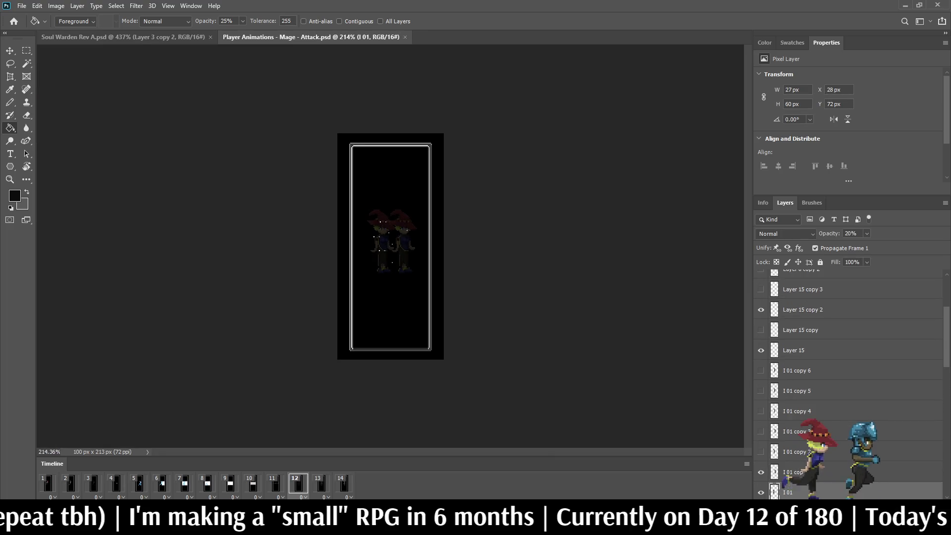
pyautogui.press('space')
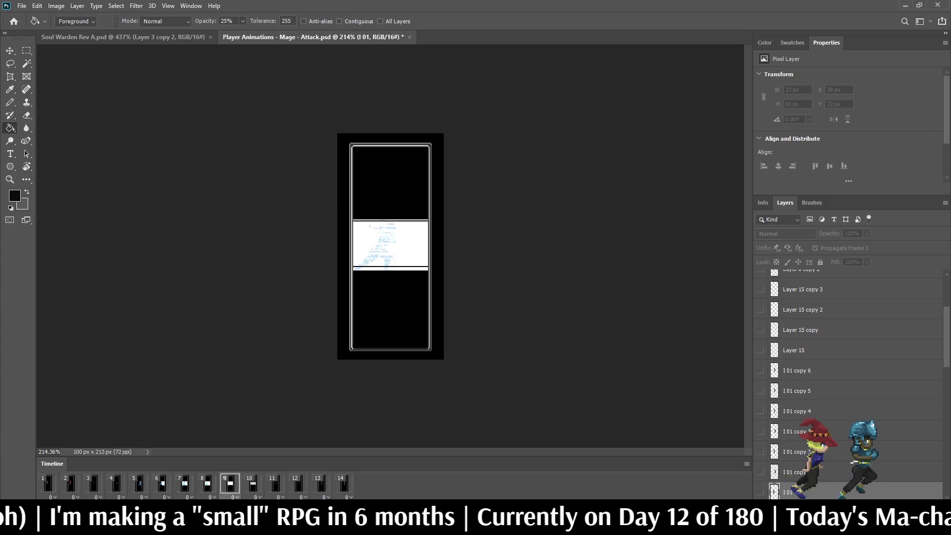
pyautogui.hotkey('ctrl', '+')
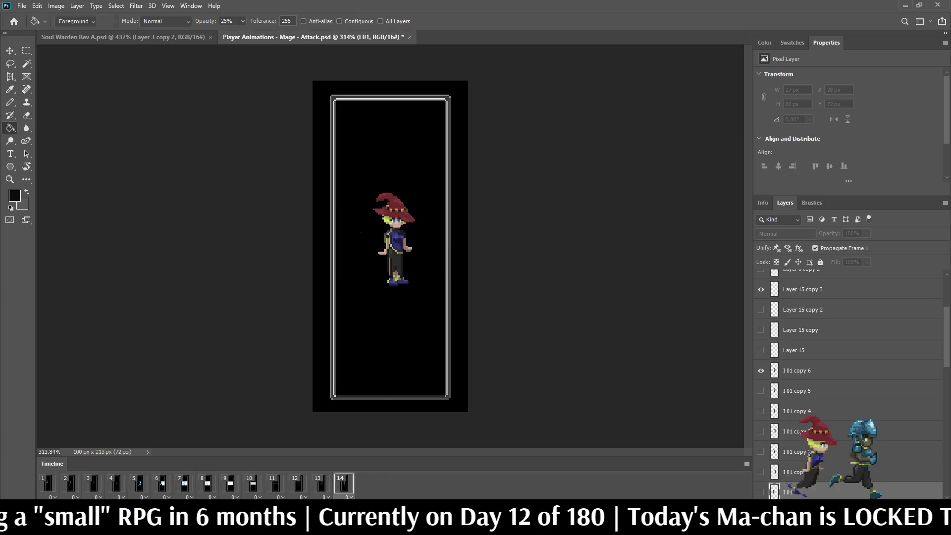
pyautogui.hotkey('ctrl', 'w')
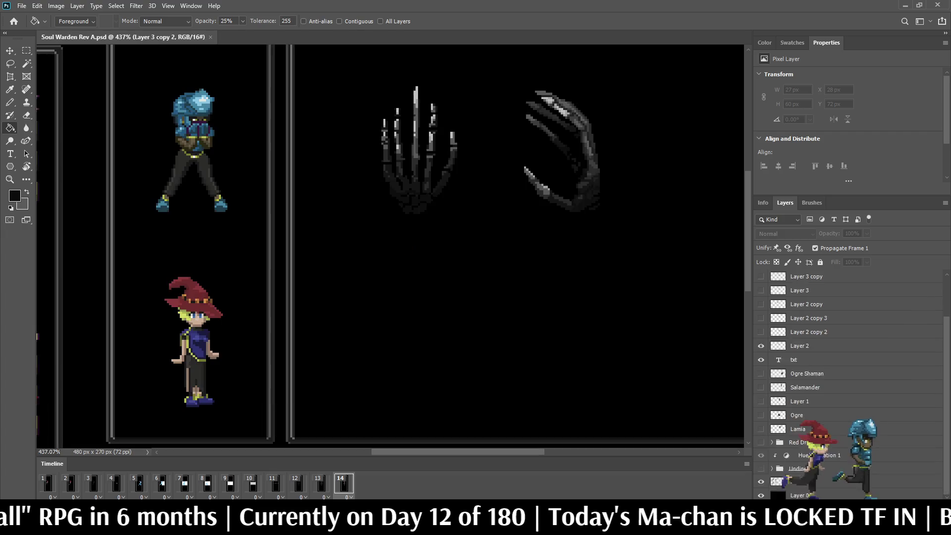
# Play the skeletal hand animation within the battle mockup
pyautogui.scroll(-2, 285, 100)
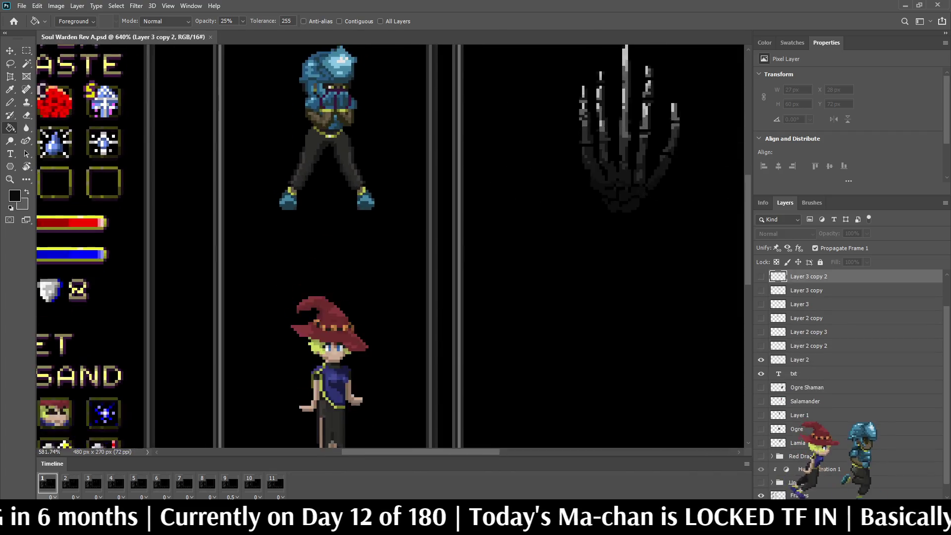
pyautogui.scroll(-5, 285, 100)
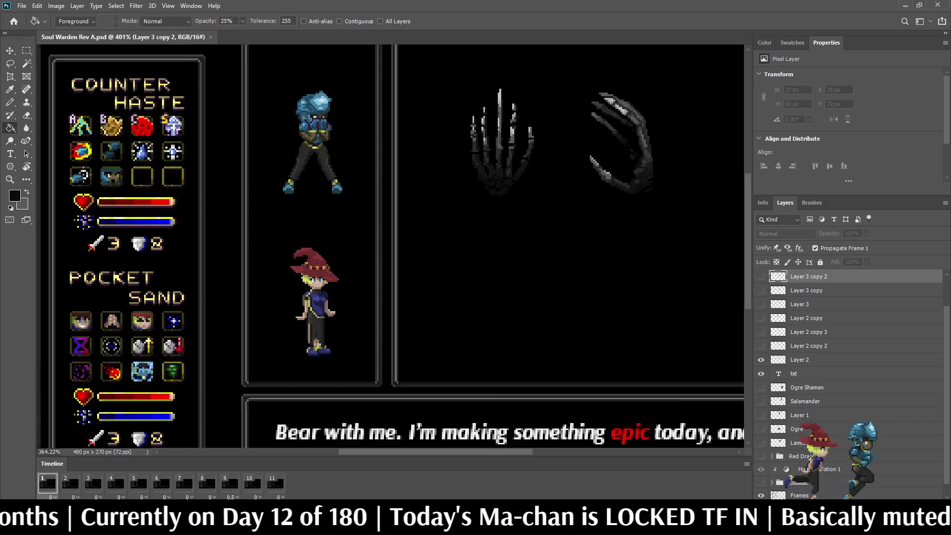
pyautogui.scroll(3, 415, 221)
pyautogui.press('space')
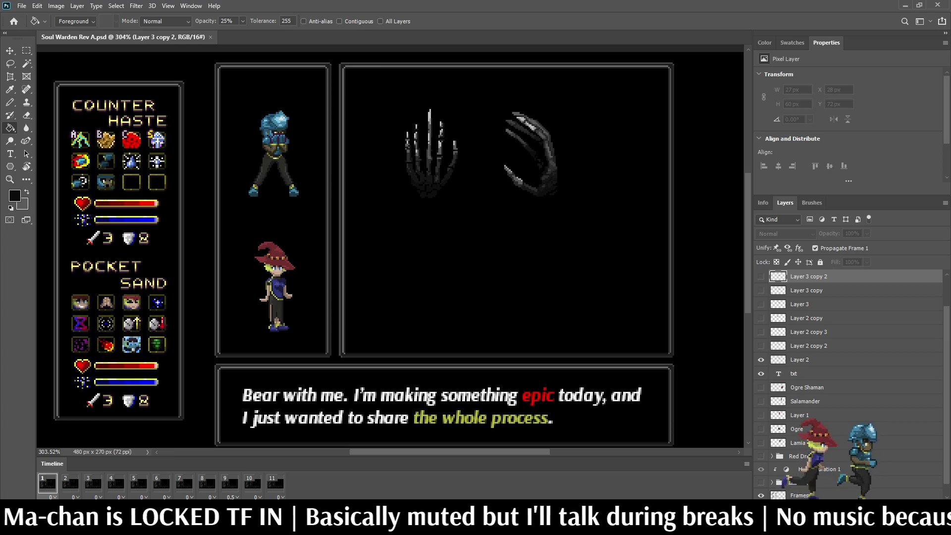
# Zoom the mockup to 300% and replay the animation from frame 6
pyautogui.hotkey('ctrl', '1')
pyautogui.hotkey('ctrl', '+')
pyautogui.hotkey('ctrl', '+')
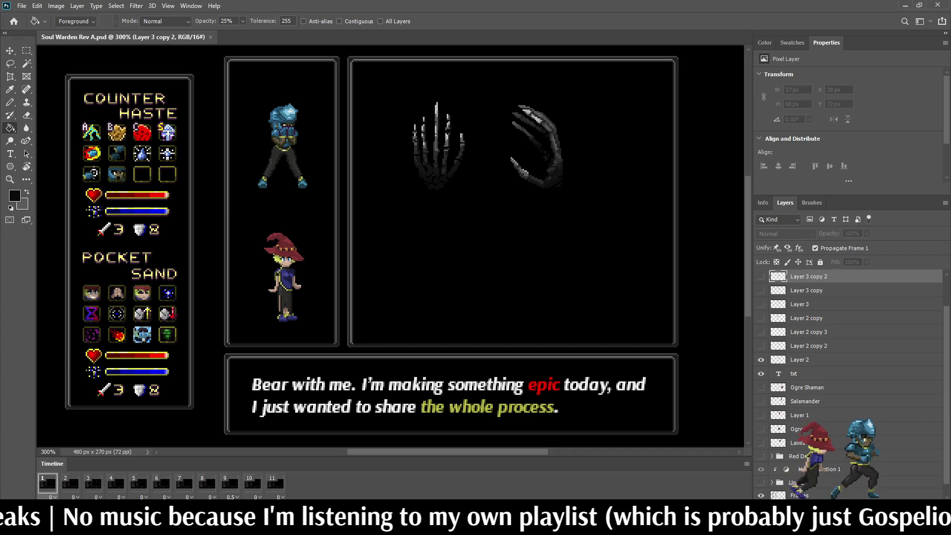
pyautogui.click(162, 483)
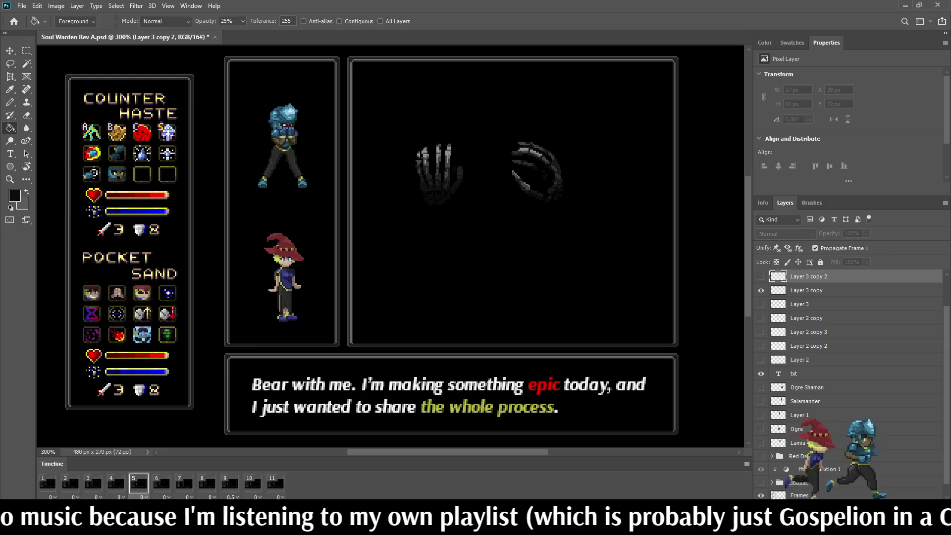
pyautogui.press('space')
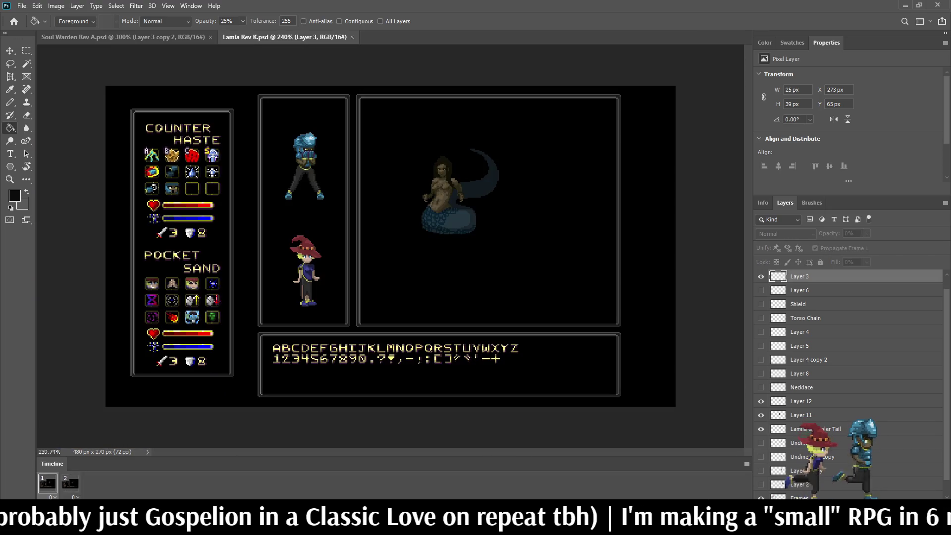
# Close Lamia Rev K, fit Salamander Rev B on screen, then close it too
pyautogui.hotkey('ctrl', 'w')
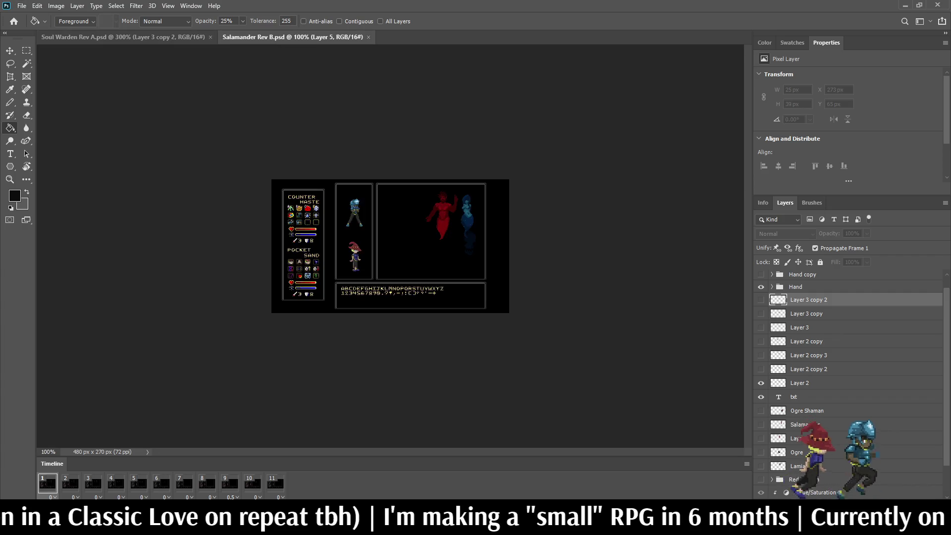
pyautogui.scroll(2, 574, 124)
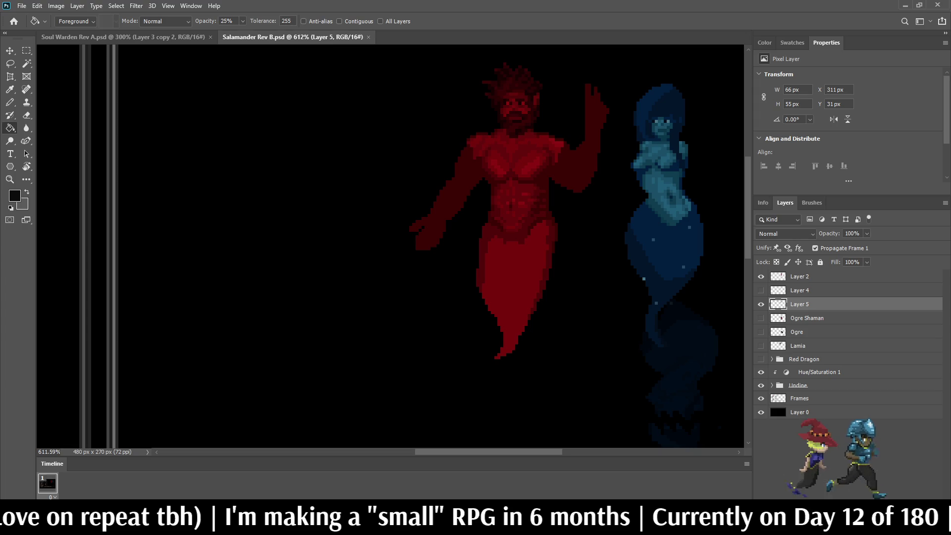
pyautogui.hotkey('ctrl', '0')
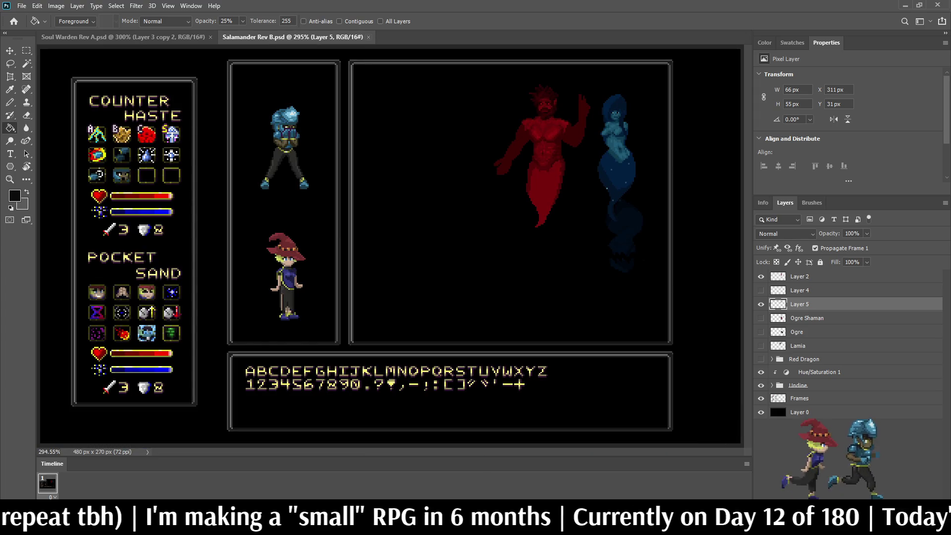
pyautogui.click(368, 37)
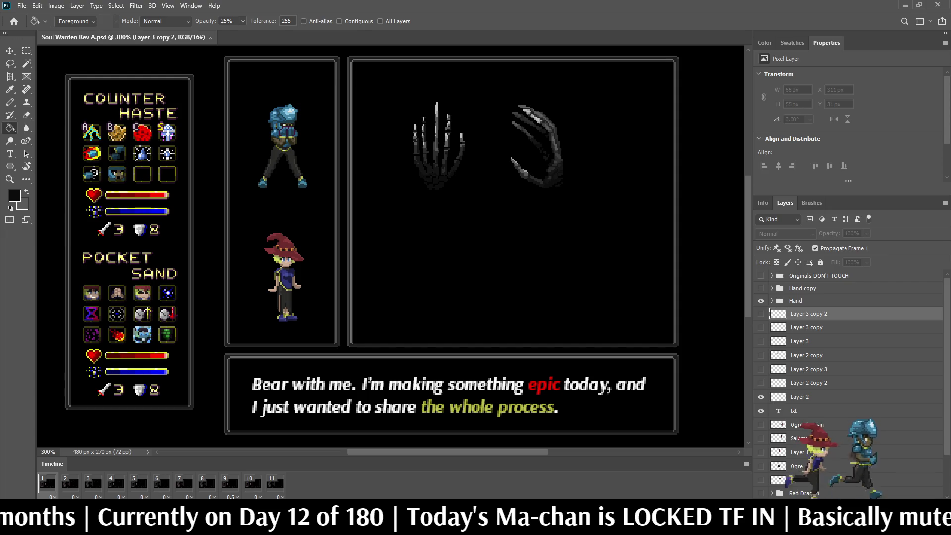
# On a later frame, duplicate the hand layer, show the copy, and lower it 5 px
pyautogui.hotkey('ctrl', '0')
pyautogui.press('b')
pyautogui.scroll(5, 425, 208)
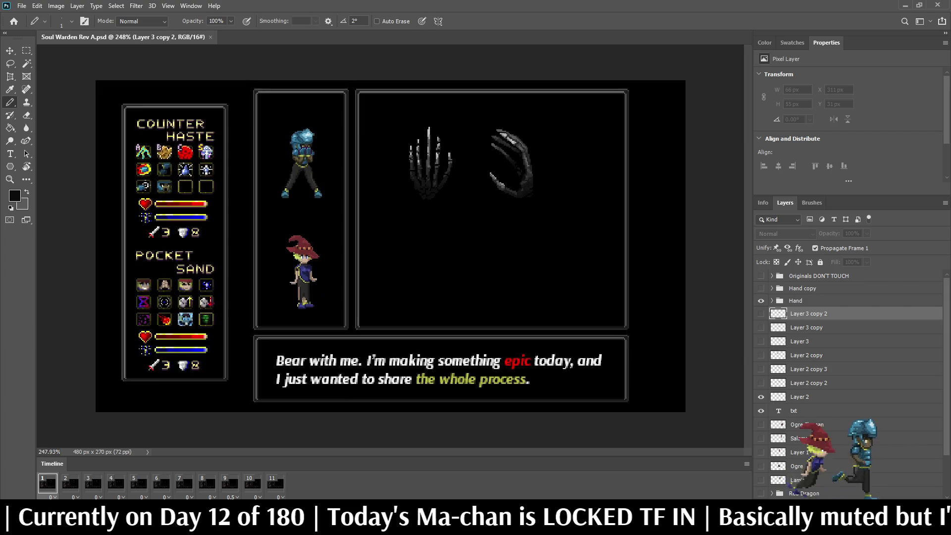
pyautogui.scroll(-5, 425, 208)
pyautogui.scroll(5, 424, 208)
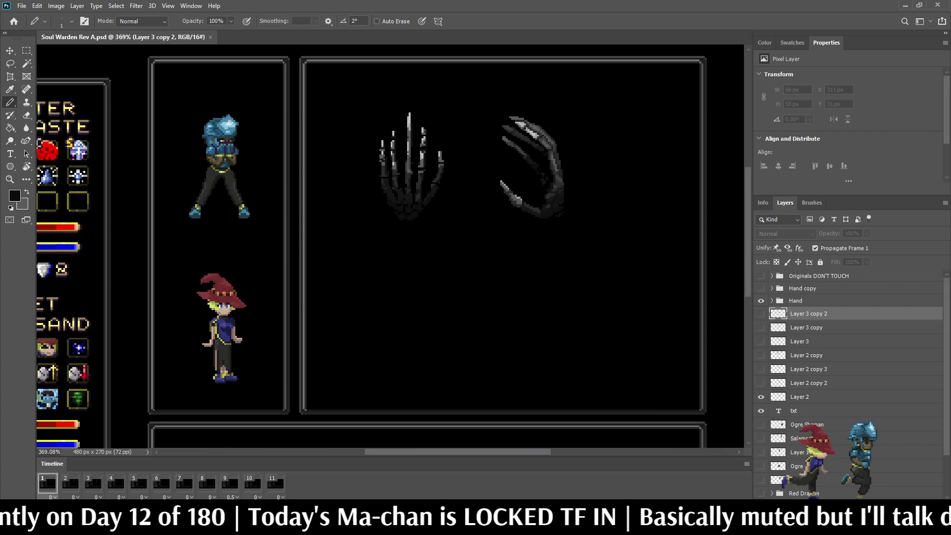
pyautogui.press('space')
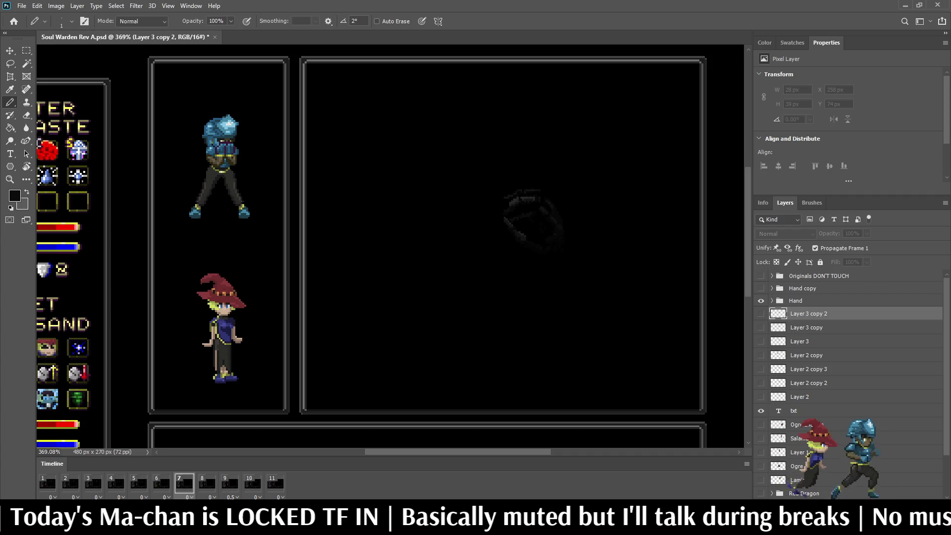
pyautogui.hotkey('ctrl', 'j')
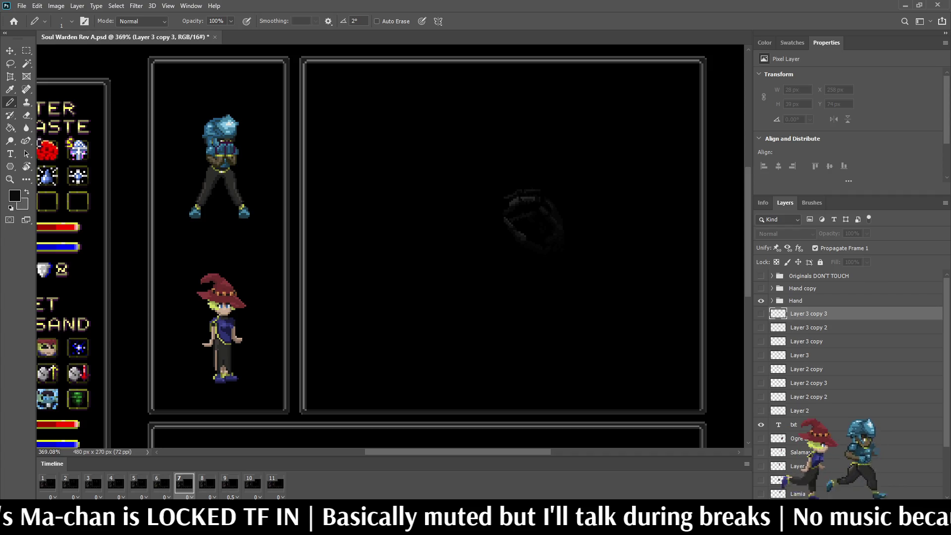
pyautogui.click(761, 314)
pyautogui.hotkey('ctrl', 't')
pyautogui.press('Down')
pyautogui.press('Down')
pyautogui.press('Down')
pyautogui.press('Down')
pyautogui.press('Down')
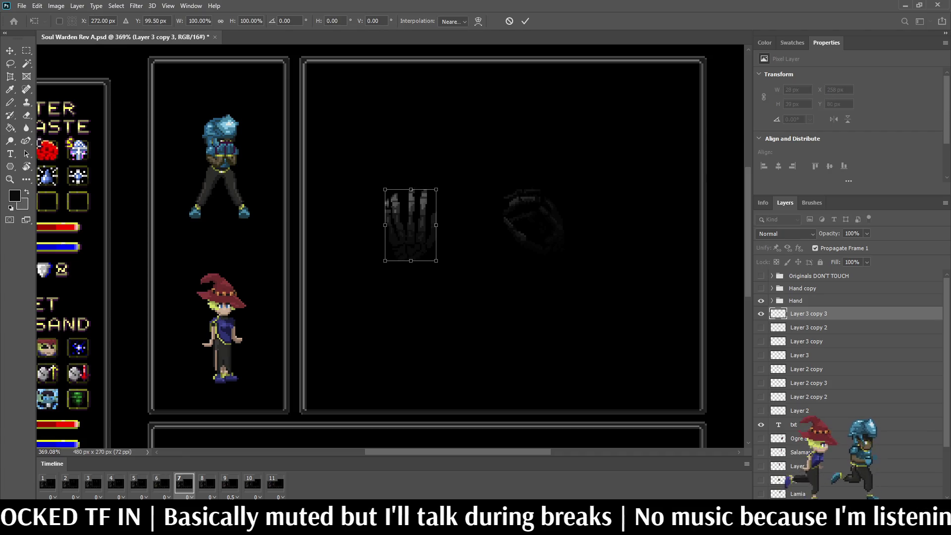
pyautogui.press('Return')
# Load the copied hand's pixels as a selection and save Soul Warden Rev A.psd
pyautogui.scroll(2, 502, 223)
pyautogui.scroll(2, 434, 228)
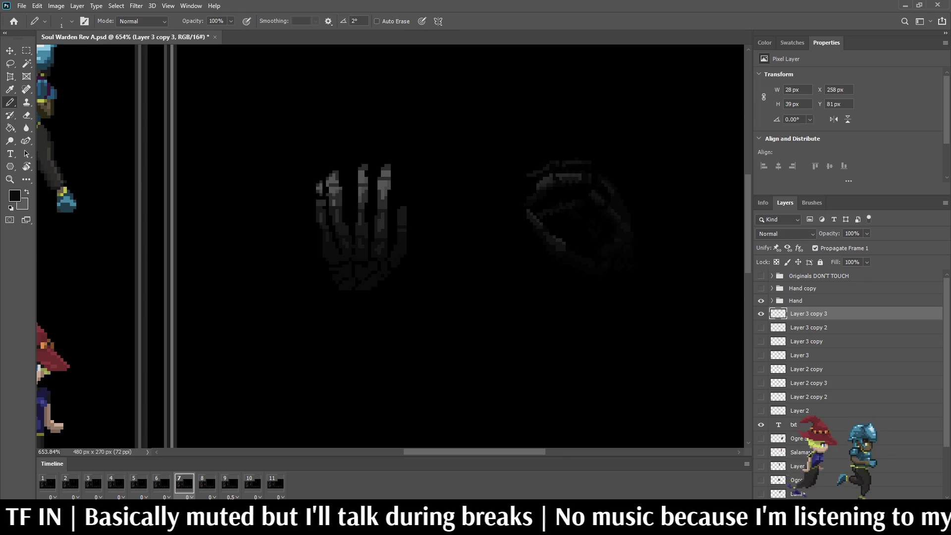
pyautogui.keyDown('ctrl'); pyautogui.click(778, 314); pyautogui.keyUp('ctrl')
pyautogui.scroll(3, 633, 269)
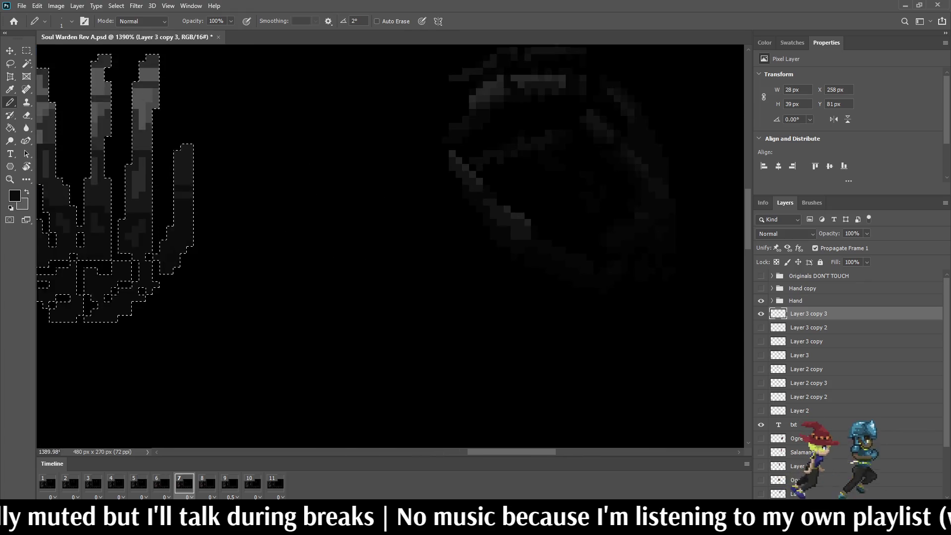
pyautogui.scroll(2, 645, 288)
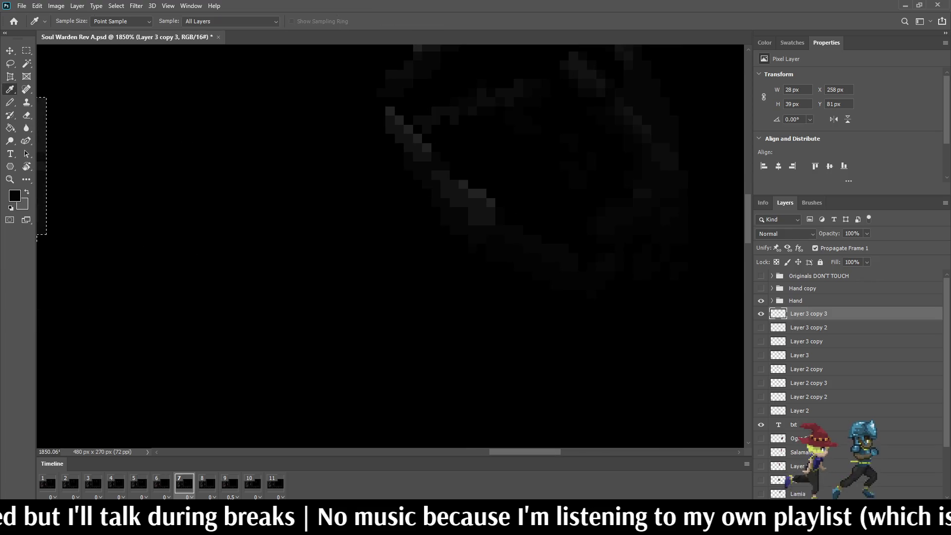
pyautogui.scroll(-3, 495, 223)
pyautogui.scroll(2, 303, 297)
pyautogui.scroll(3, 336, 249)
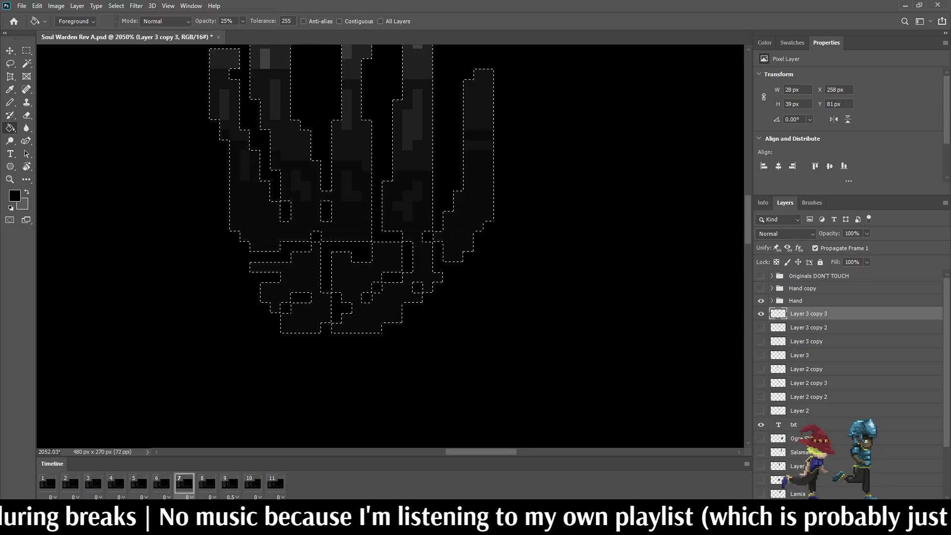
pyautogui.scroll(-3, 351, 269)
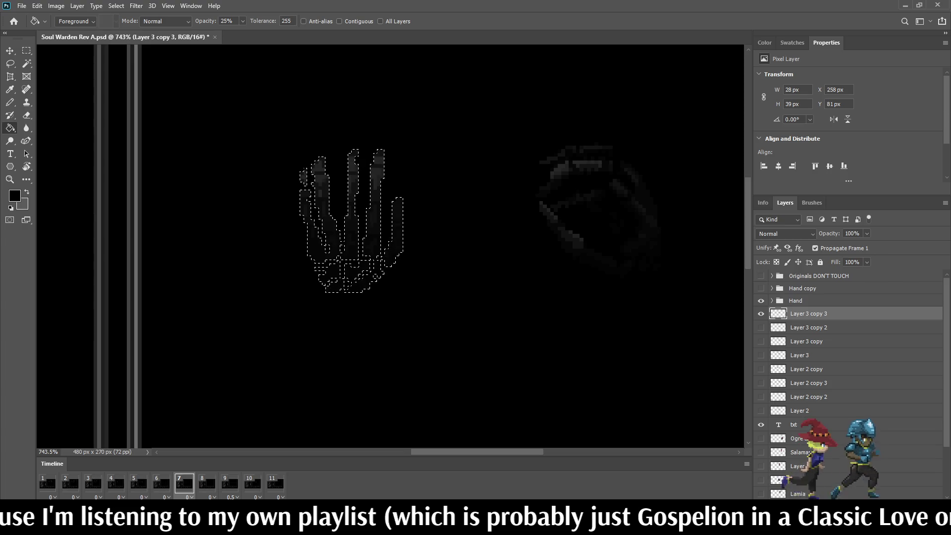
pyautogui.scroll(-4, 480, 250)
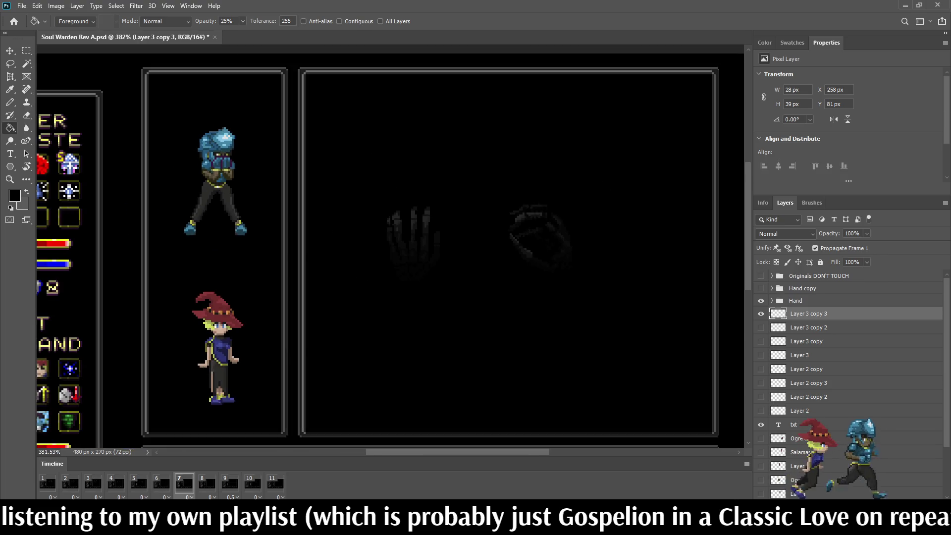
pyautogui.scroll(3, 490, 221)
pyautogui.hotkey('ctrl', 's')
# On frame 8, duplicate the hand layer and move the copy down about 8 px
pyautogui.click(207, 483)
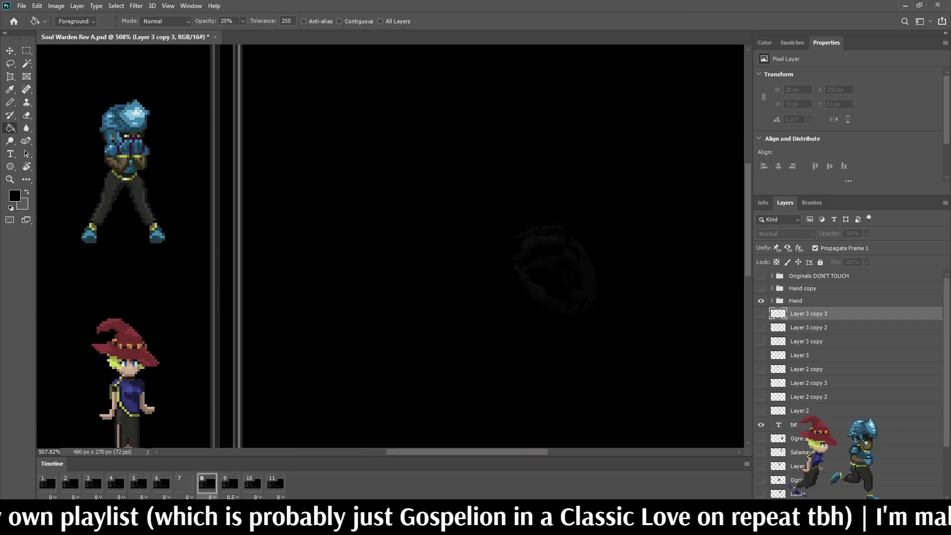
pyautogui.hotkey('ctrl', 'j')
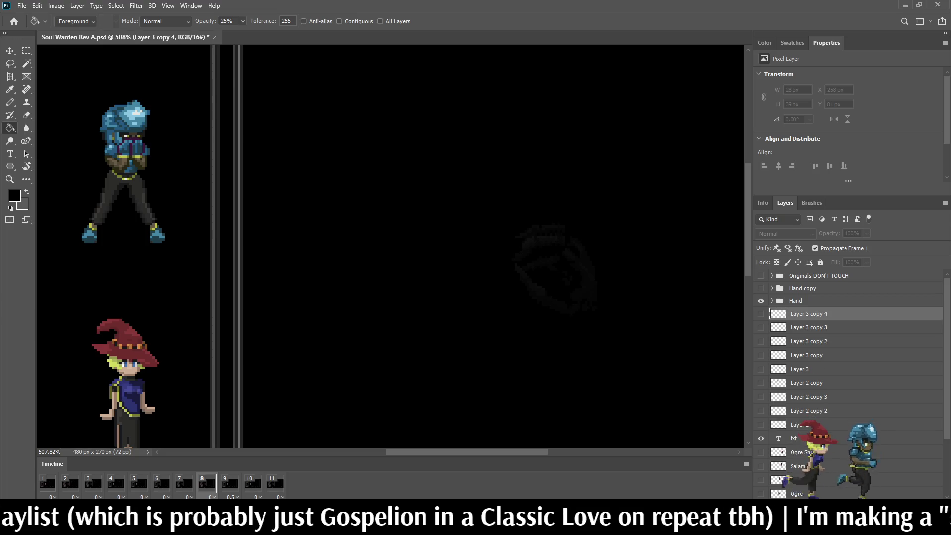
pyautogui.hotkey('ctrl', 't')
pyautogui.press('Down')
pyautogui.press('Down')
pyautogui.press('Down')
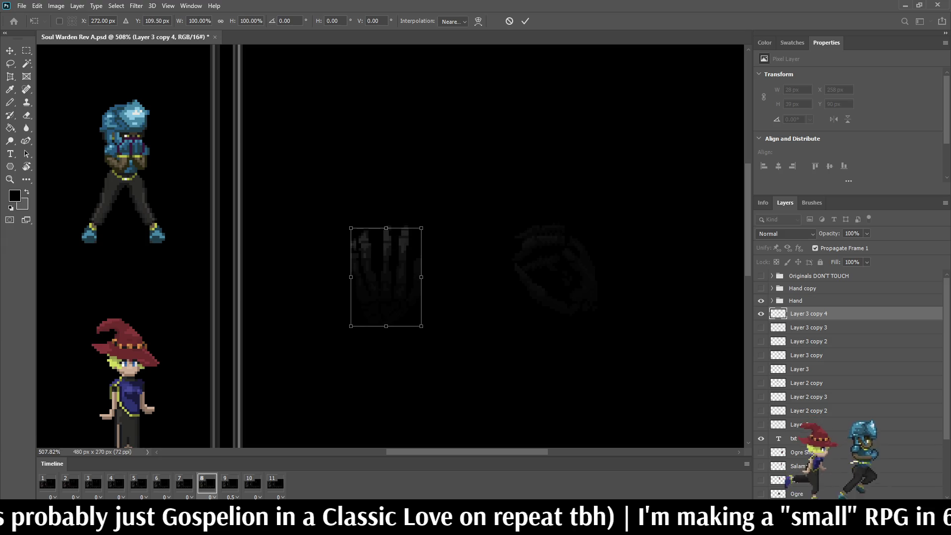
pyautogui.press('Up')
pyautogui.press('Return')
# Load the frame-8 hand's pixels as a selection, then deselect and zoom out
pyautogui.press('g')
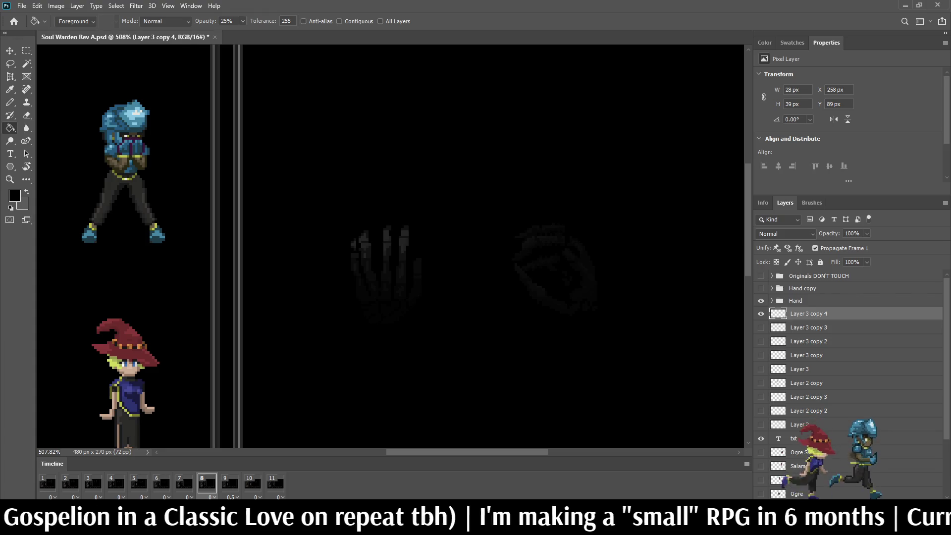
pyautogui.keyDown('ctrl'); pyautogui.click(777, 313); pyautogui.keyUp('ctrl')
pyautogui.scroll(5, 389, 271)
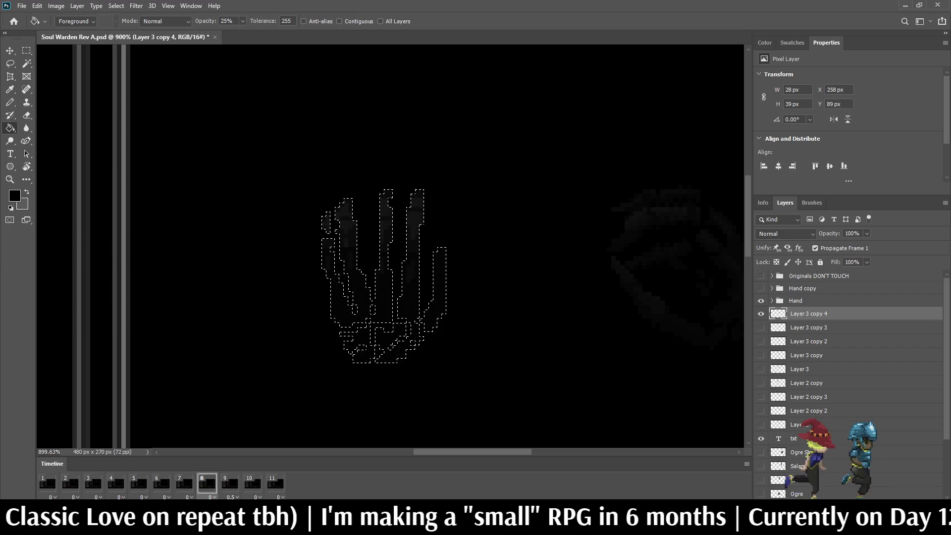
pyautogui.hotkey('ctrl', 'd')
pyautogui.scroll(-4, 429, 255)
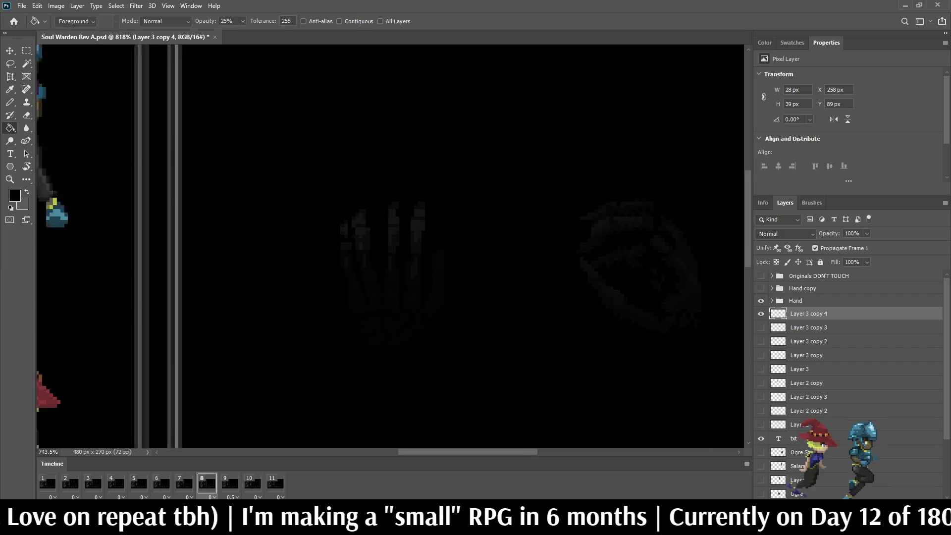
pyautogui.scroll(3, 429, 255)
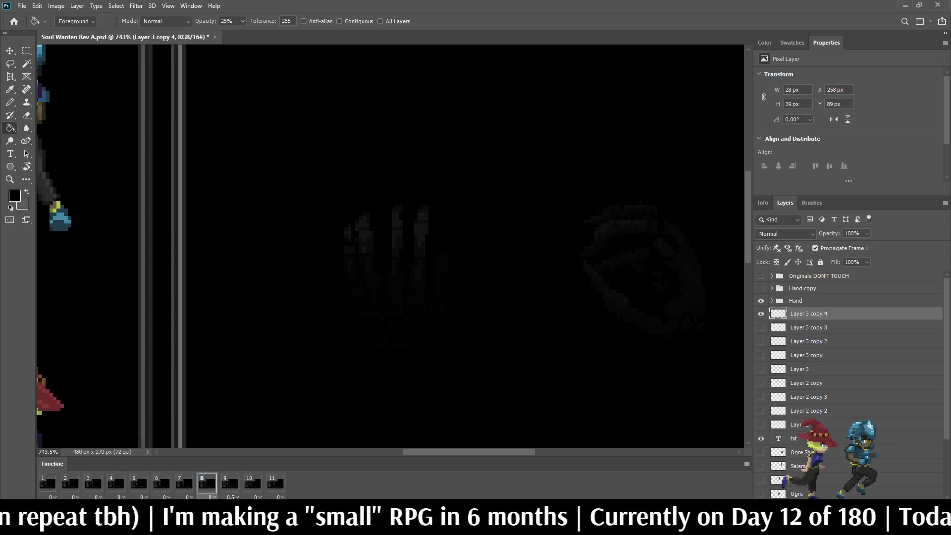
pyautogui.scroll(-2, 416, 247)
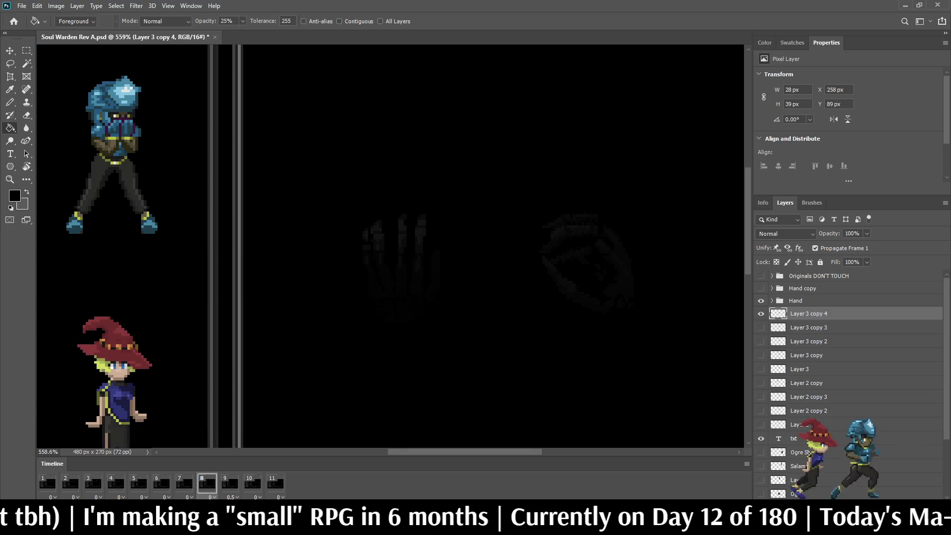
pyautogui.scroll(-2, 416, 247)
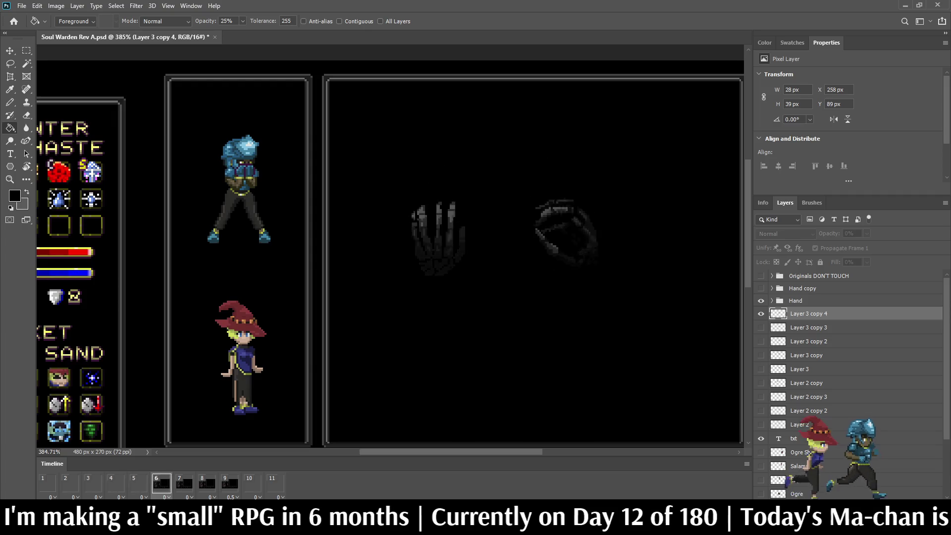
pyautogui.scroll(-2, 416, 247)
pyautogui.scroll(2, 416, 247)
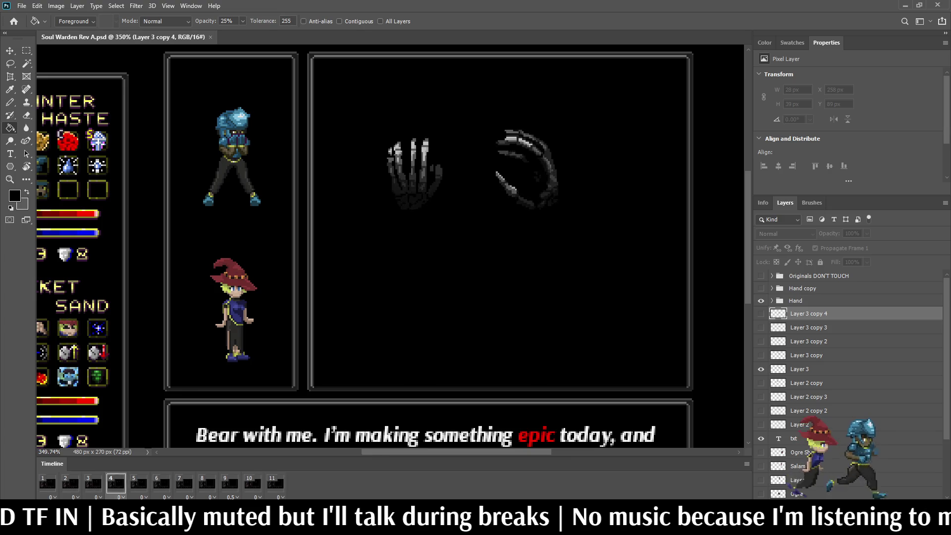
pyautogui.hotkey('ctrl', '1')
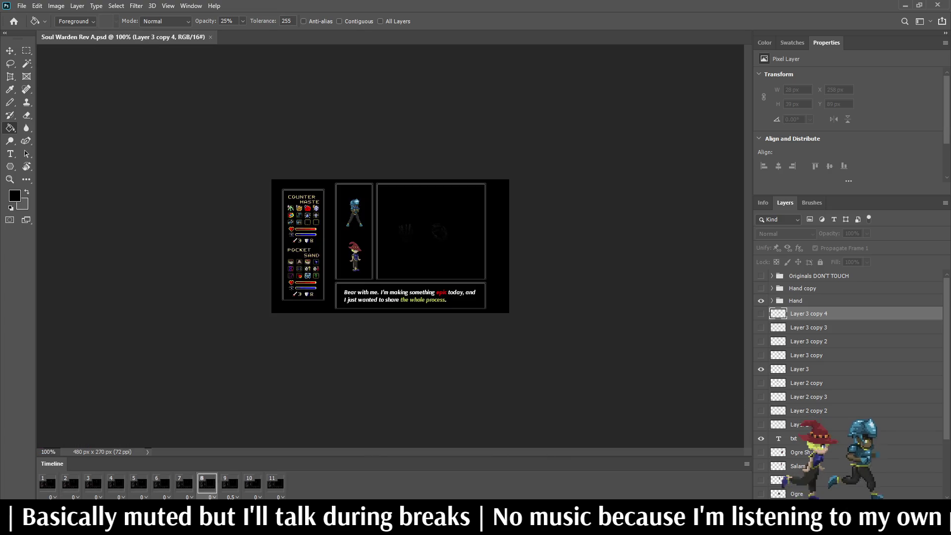
pyautogui.hotkey('ctrl', '+')
pyautogui.hotkey('ctrl', '+')
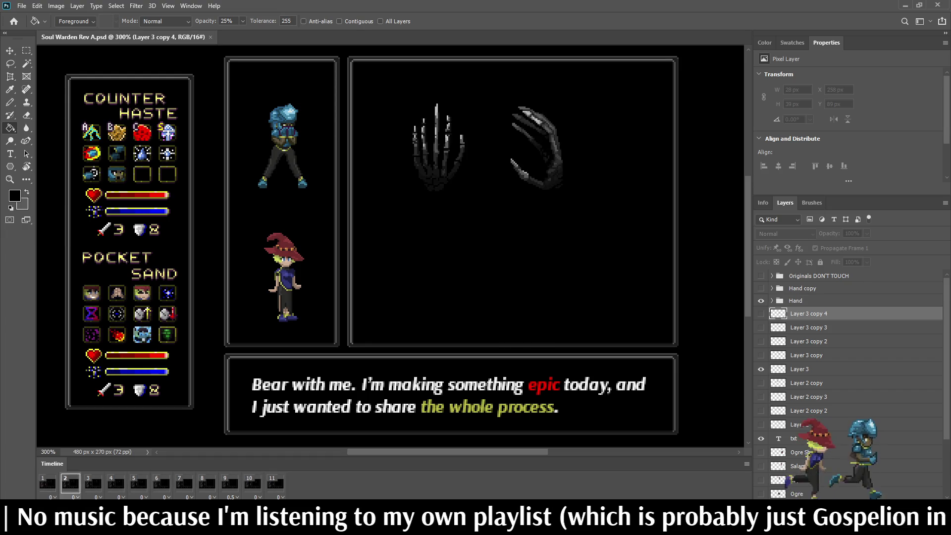
pyautogui.scroll(3, 145, 119)
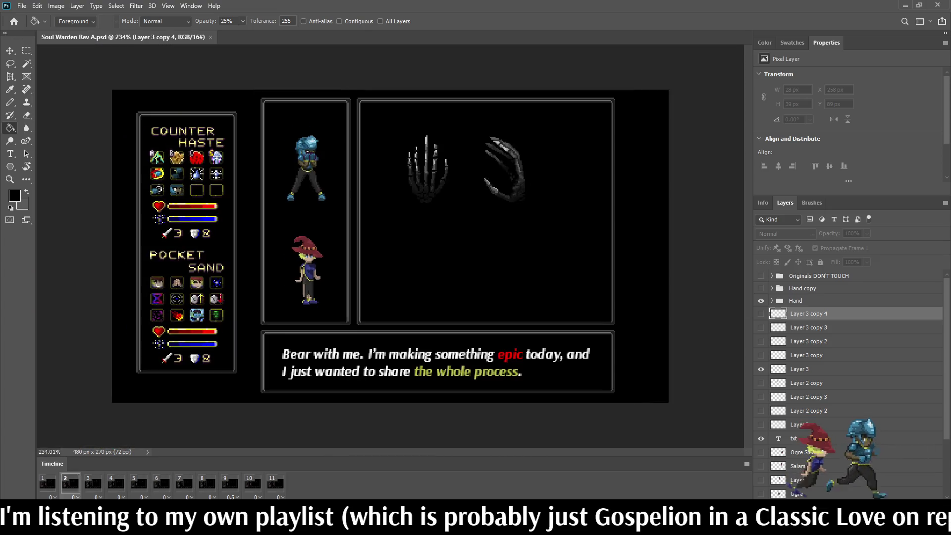
pyautogui.scroll(2, 403, 221)
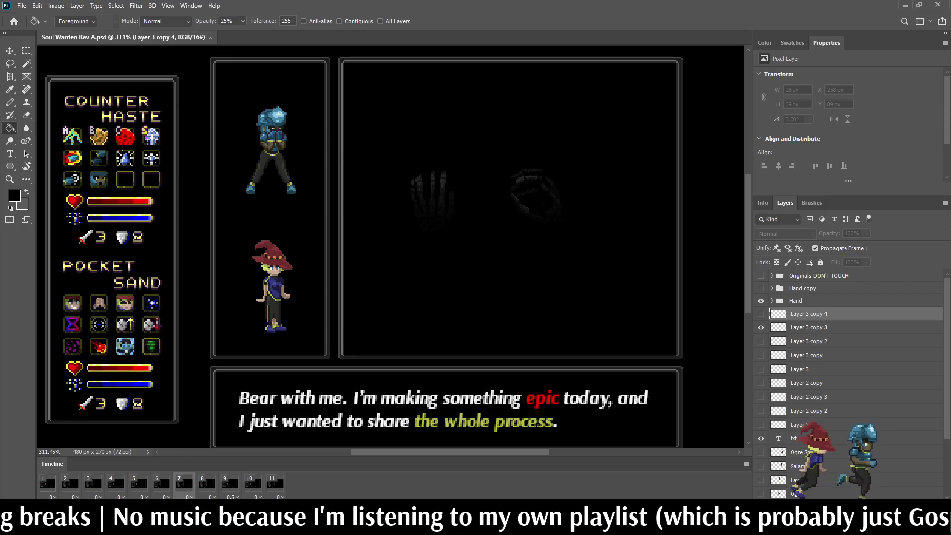
# Lasso the hand's outer finger and trial a transform, cancelling it without changes
pyautogui.scroll(5, 471, 163)
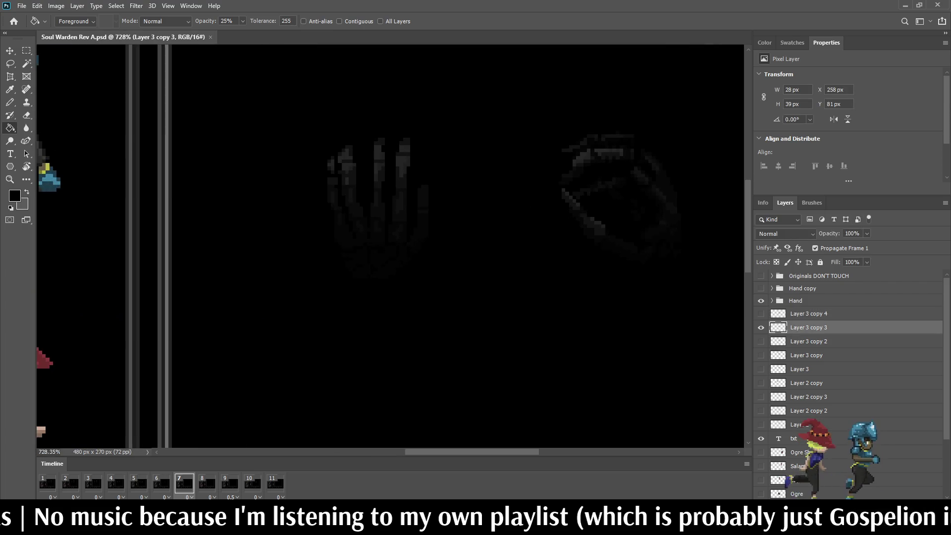
pyautogui.scroll(3, 445, 268)
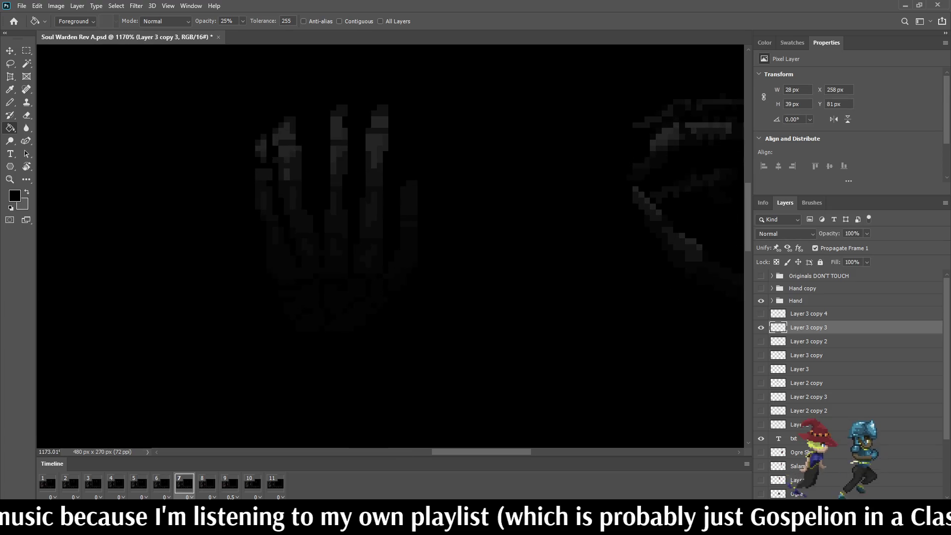
pyautogui.press('l')
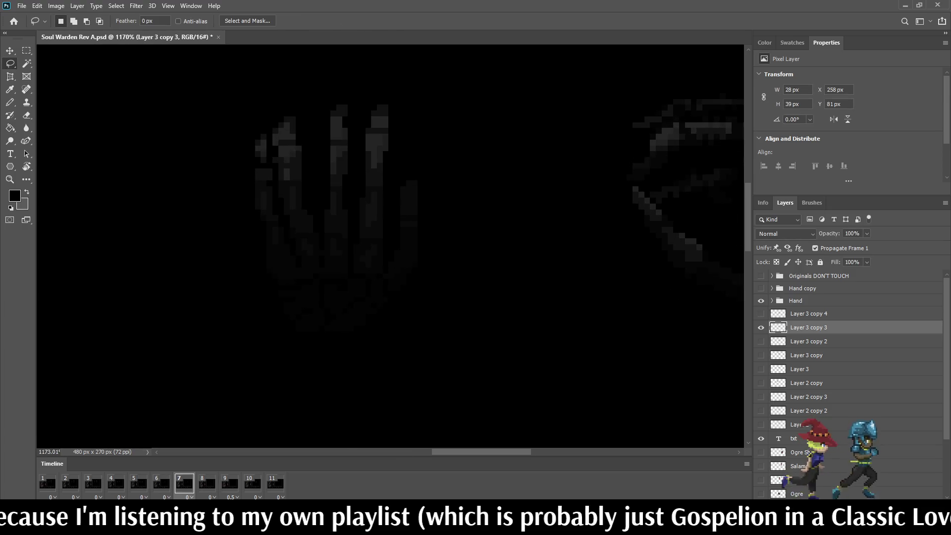
pyautogui.moveTo(401, 164); pyautogui.dragTo(461, 244)
pyautogui.moveTo(387, 211); pyautogui.dragTo(388, 221)
pyautogui.hotkey('ctrl', 't')
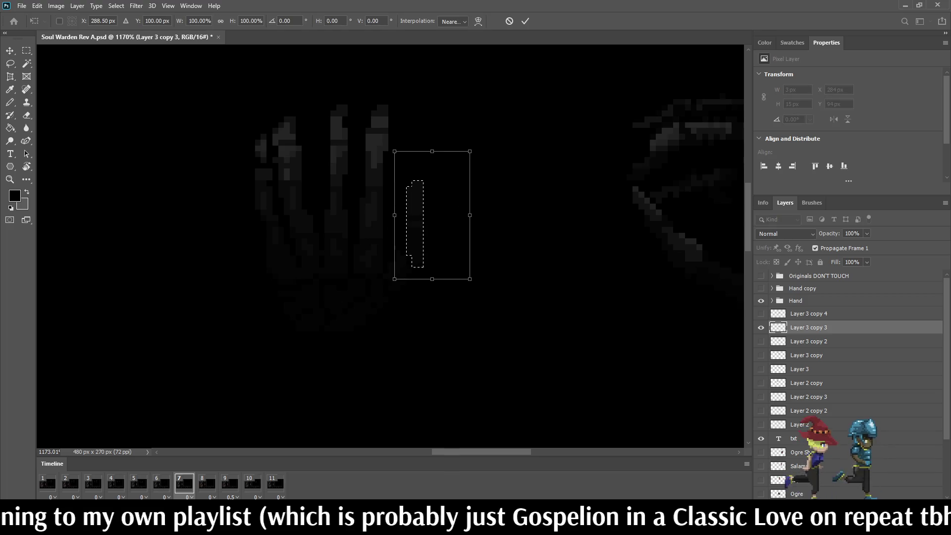
pyautogui.press('Escape')
pyautogui.hotkey('ctrl', 'd')
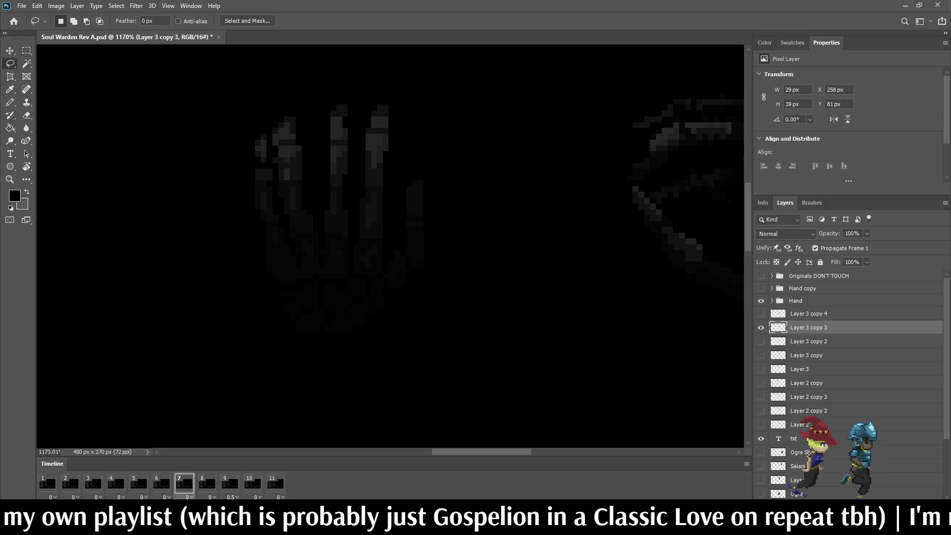
pyautogui.moveTo(407, 213); pyautogui.dragTo(400, 190)
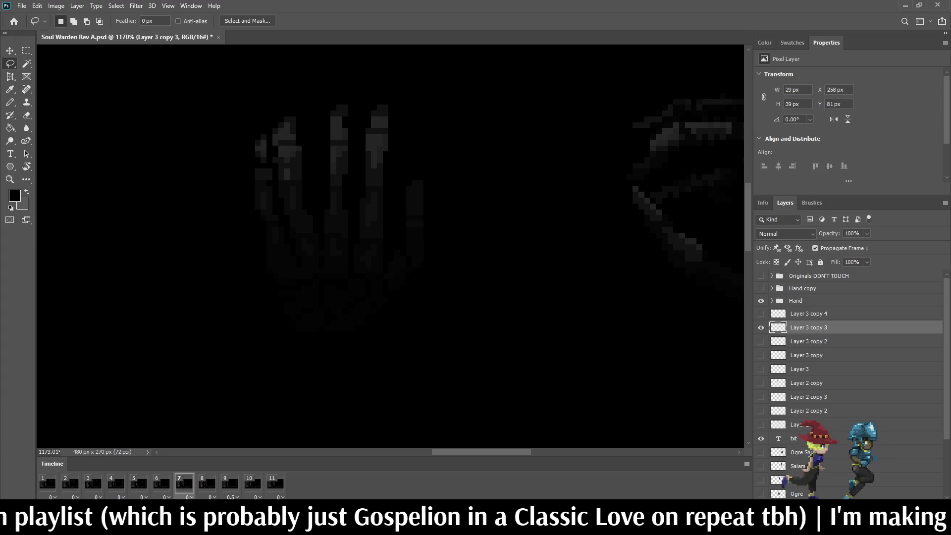
pyautogui.hotkey('ctrl', 't')
pyautogui.press('Escape')
pyautogui.hotkey('ctrl', 'd')
# Flip between frames 6 and 7, then play and stop the hand animation
pyautogui.click(162, 482)
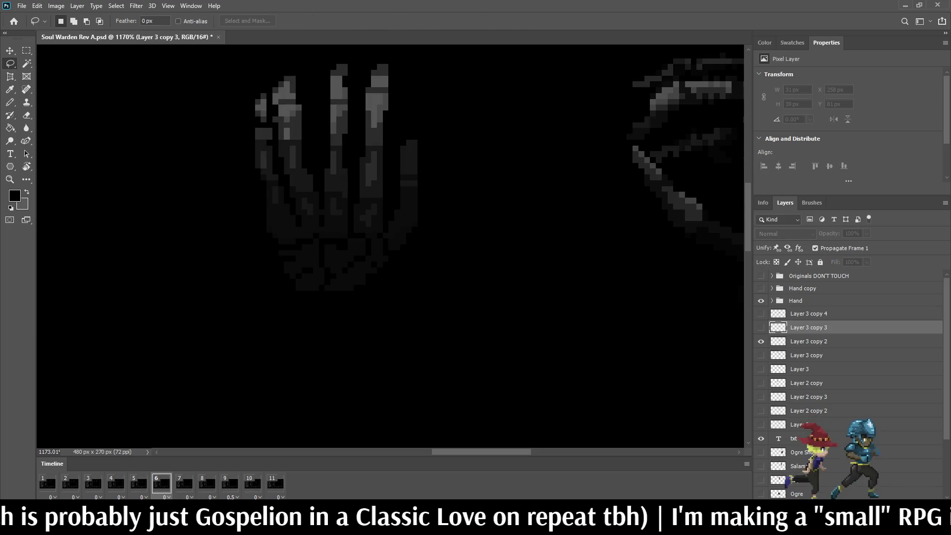
pyautogui.click(184, 482)
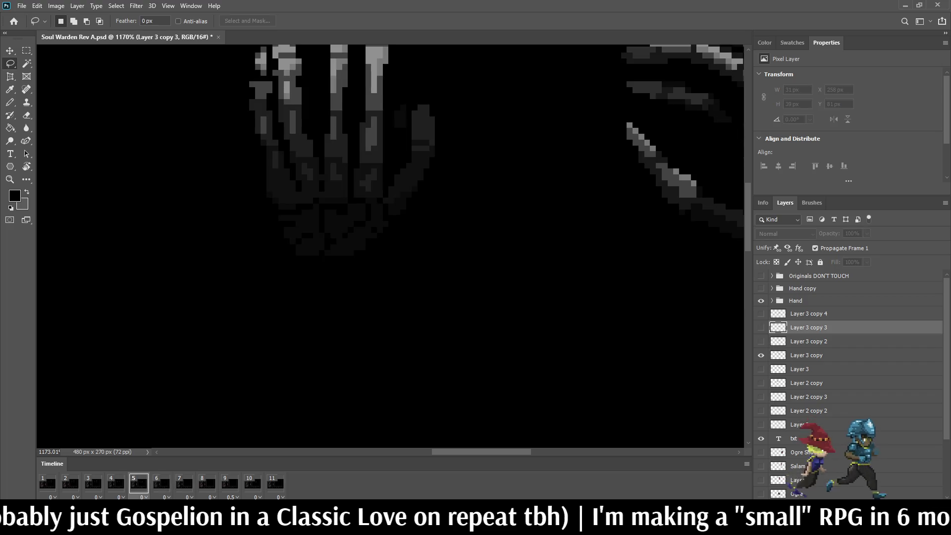
pyautogui.press('space')
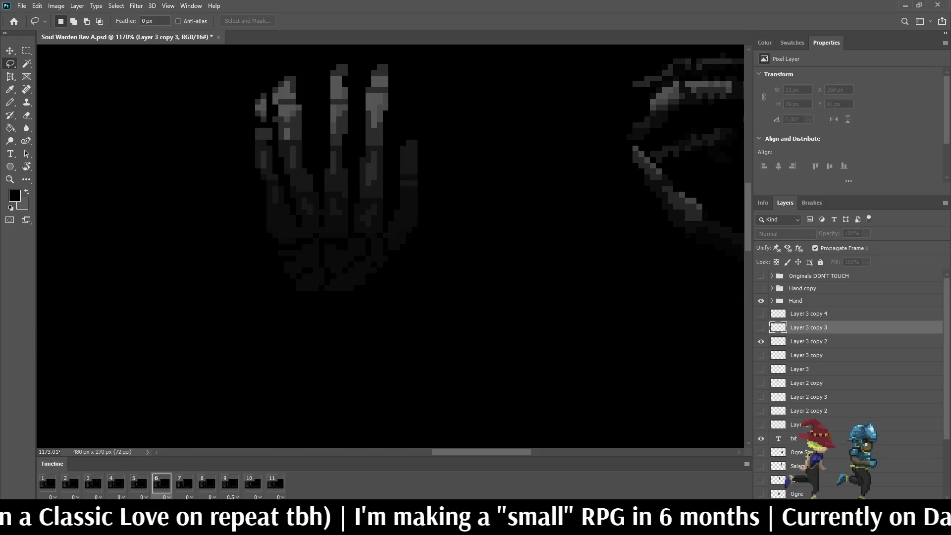
pyautogui.press('space')
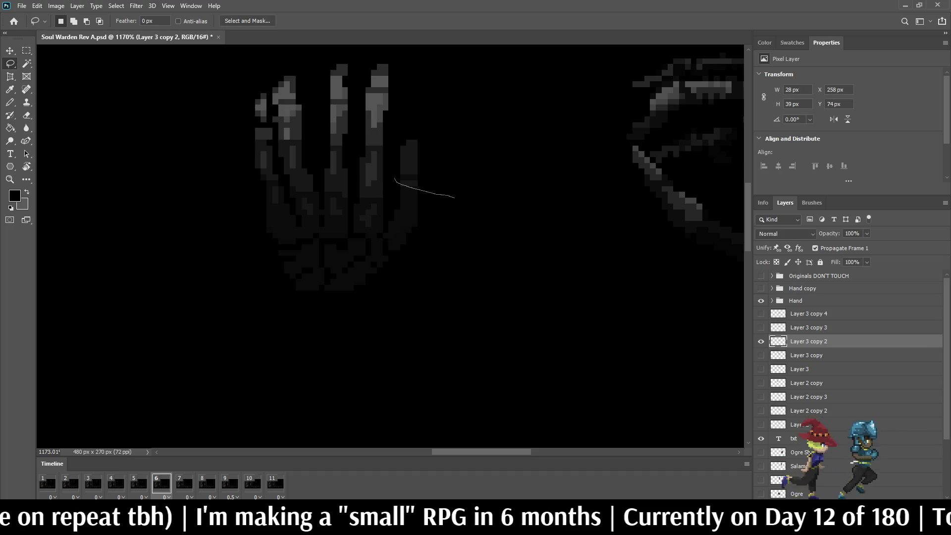
# Nudge the outer finger's lower pixels up 1 px, then replay from frame 5 to check
pyautogui.moveTo(454, 197); pyautogui.dragTo(463, 132)
pyautogui.hotkey('ctrl', 't')
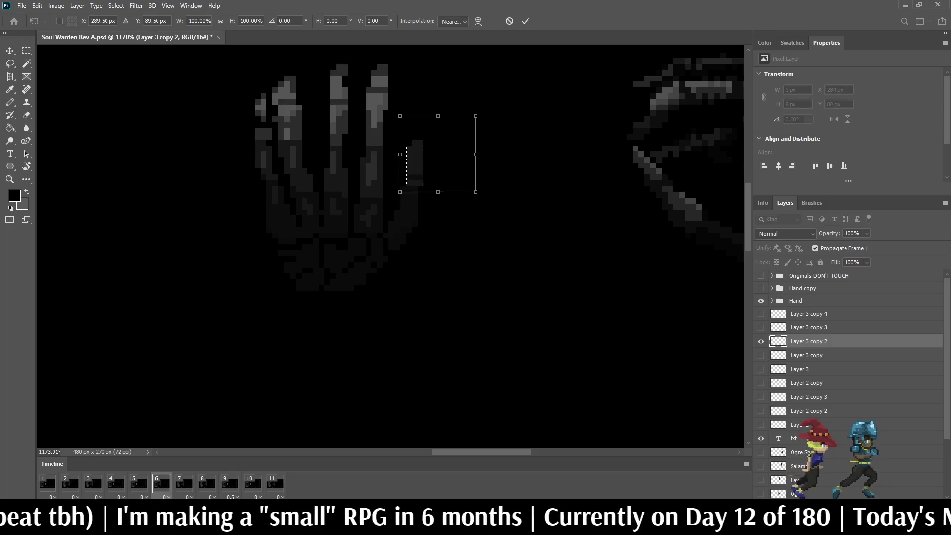
pyautogui.press('Return')
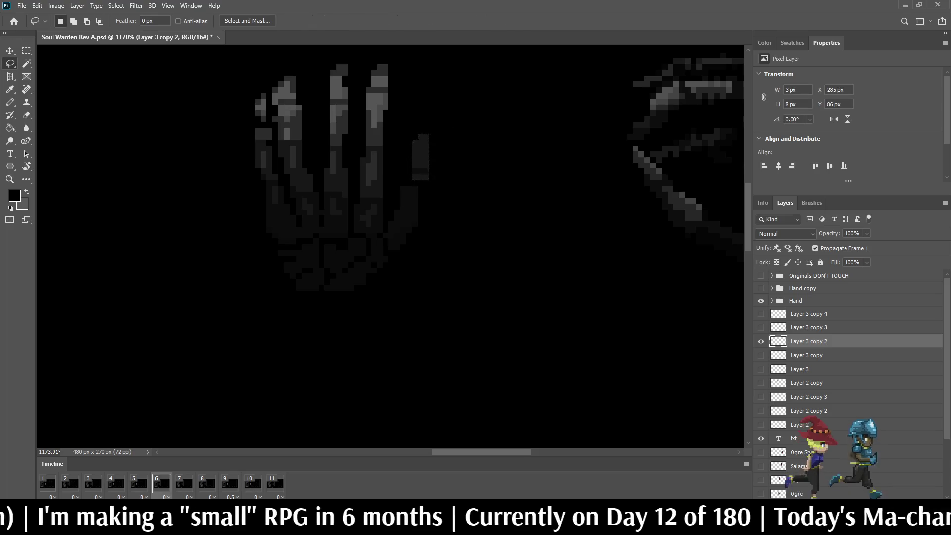
pyautogui.scroll(3, 458, 230)
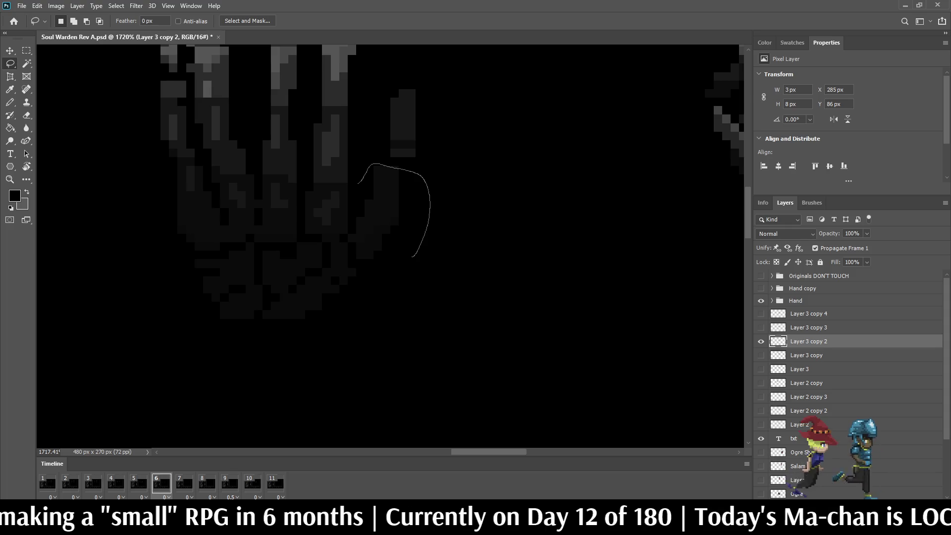
pyautogui.moveTo(359, 191); pyautogui.dragTo(361, 176)
pyautogui.hotkey('ctrl', 't')
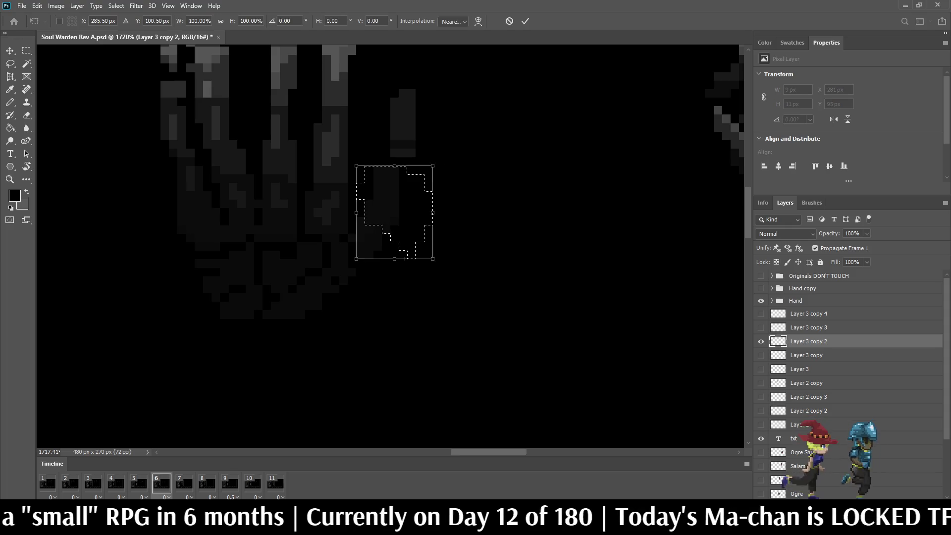
pyautogui.press('Up')
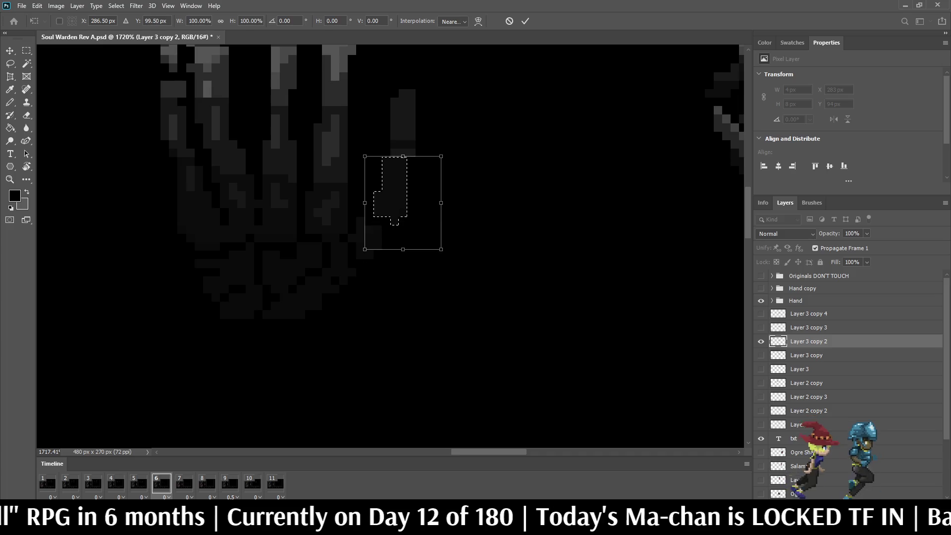
pyautogui.press('Return')
pyautogui.scroll(-3, 391, 246)
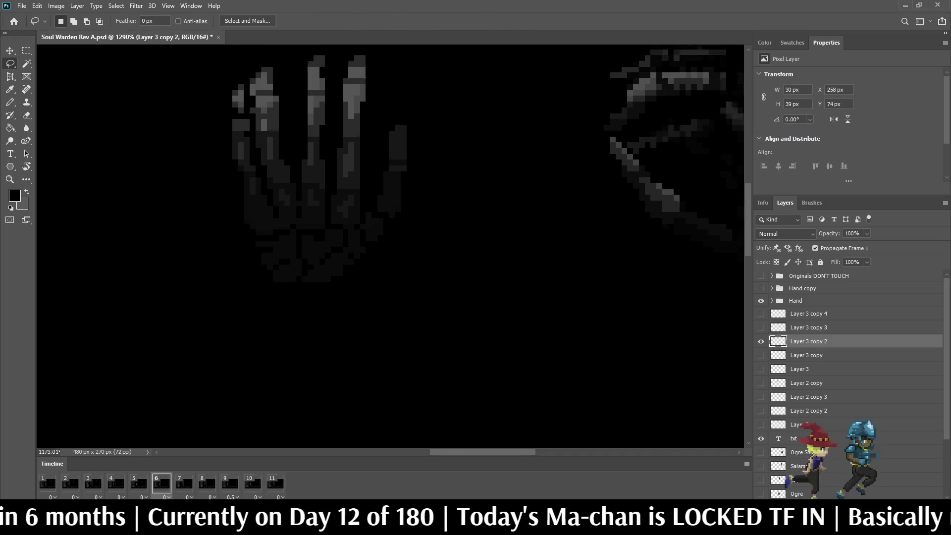
pyautogui.click(138, 483)
pyautogui.press('space')
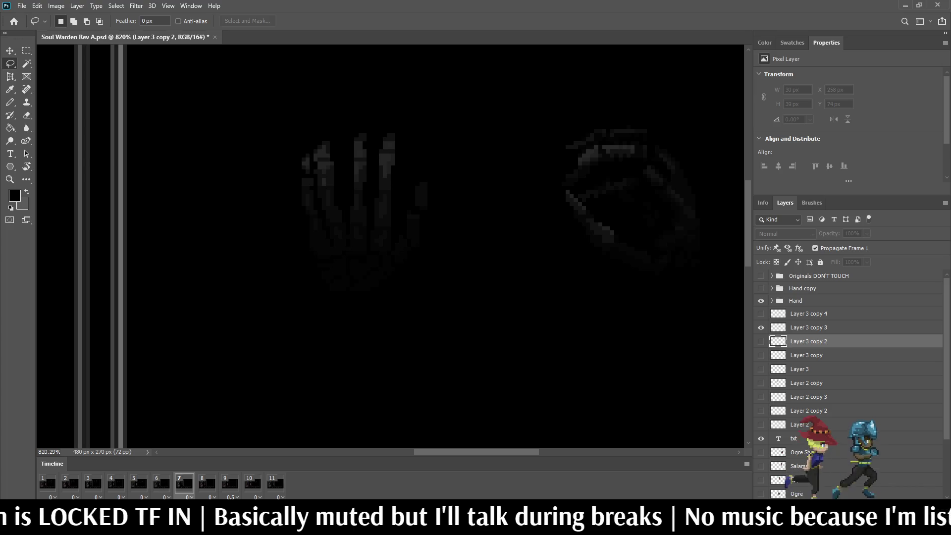
pyautogui.press('space')
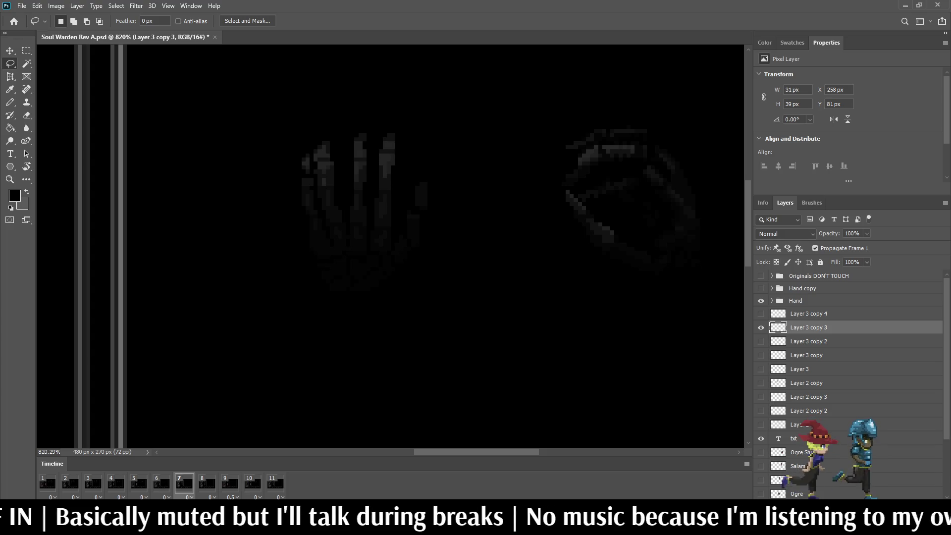
# Move the small pixel block beside the hand one pixel to the right
pyautogui.scroll(5, 436, 174)
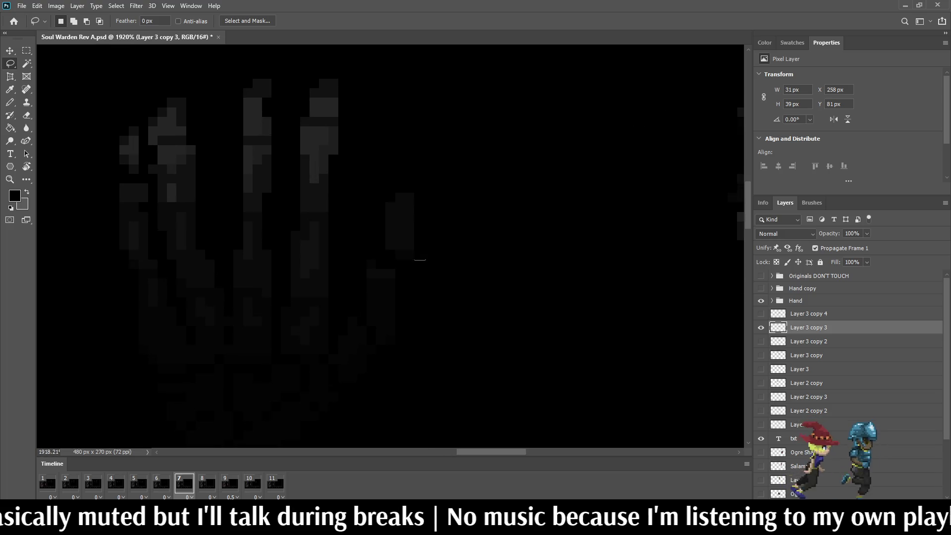
pyautogui.moveTo(425, 259)
pyautogui.mouseDown()
pyautogui.moveTo(371, 198)
pyautogui.moveTo(367, 212)
pyautogui.mouseUp()
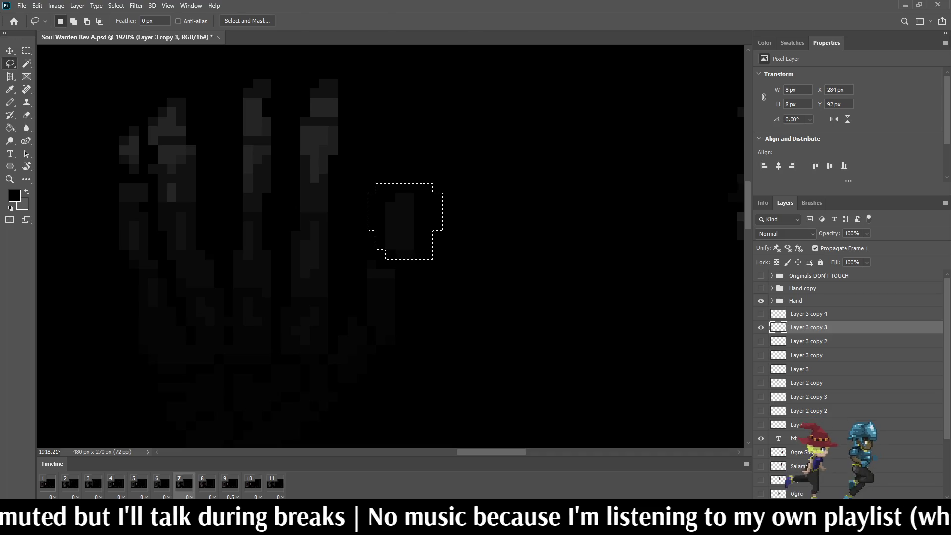
pyautogui.hotkey('ctrl', 't')
pyautogui.press('Right')
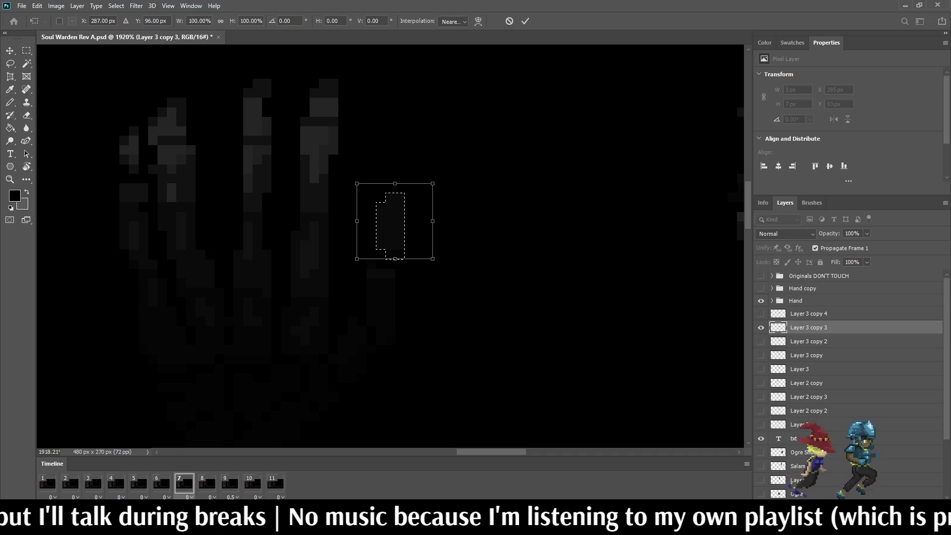
pyautogui.press('Return')
pyautogui.hotkey('ctrl', 'd')
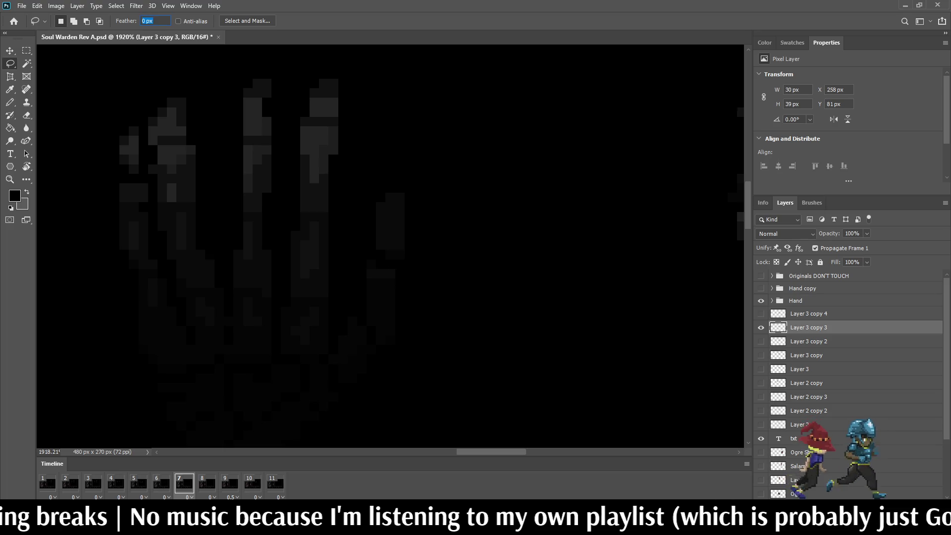
# Step through frames 6 and 7 and play the animation with the whole image in view
pyautogui.click(161, 483)
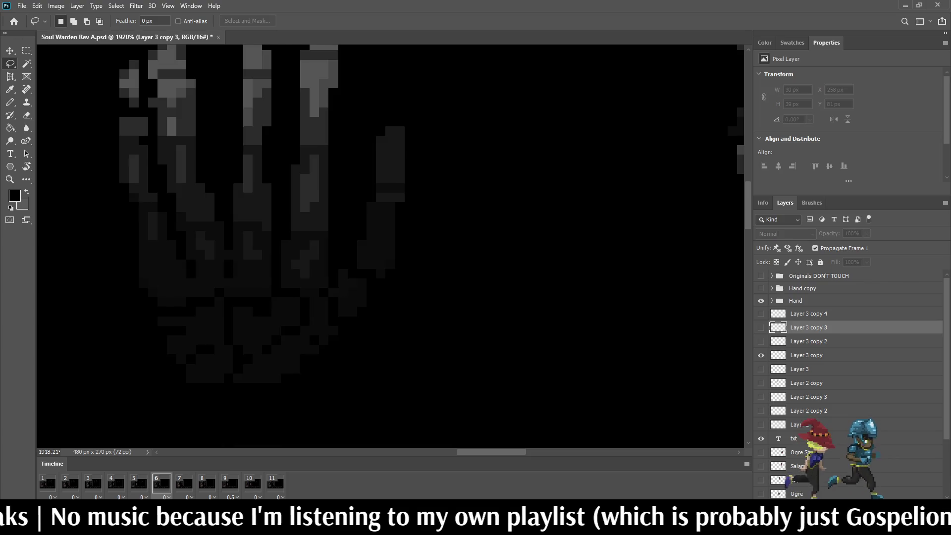
pyautogui.click(183, 482)
pyautogui.press('space')
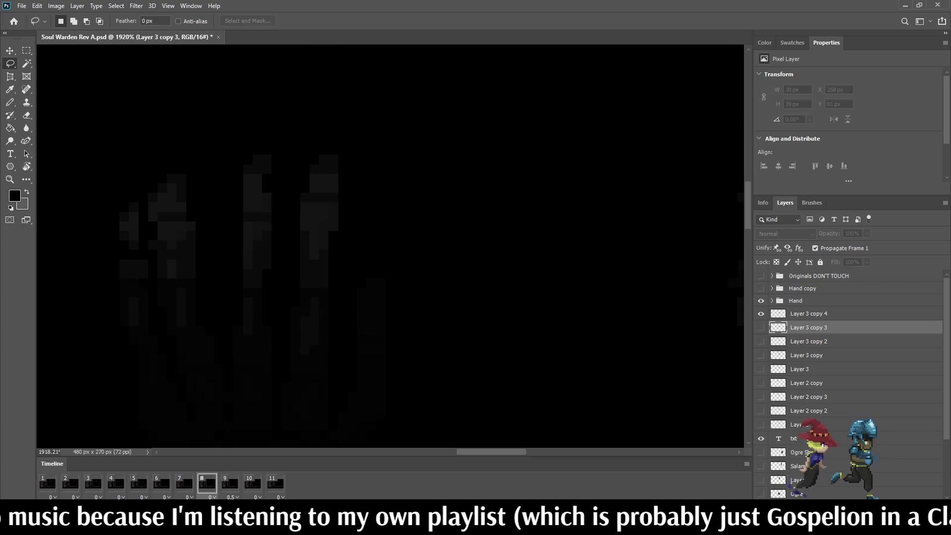
pyautogui.hotkey('ctrl', '1')
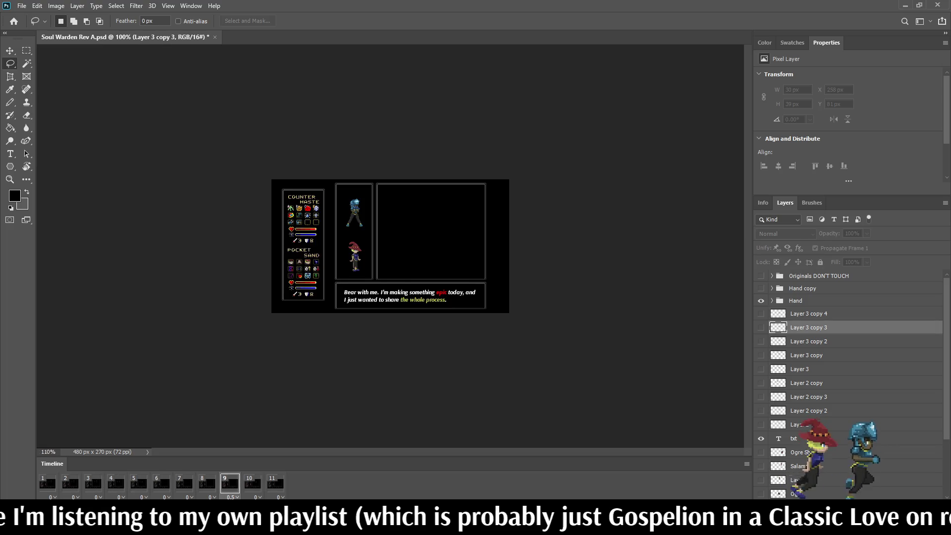
# Zoom in on the left skeletal hand in the battle panel
pyautogui.scroll(3, 390, 247)
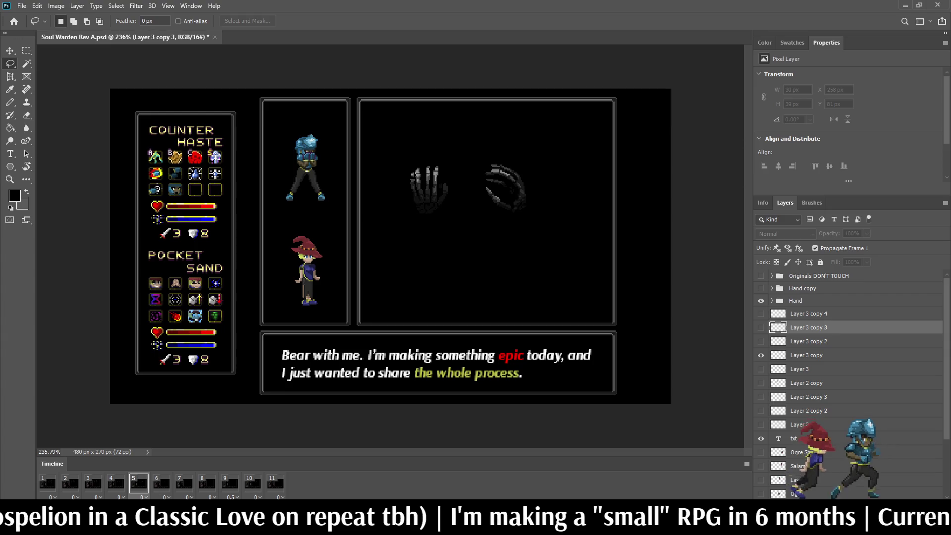
pyautogui.scroll(10, 458, 183)
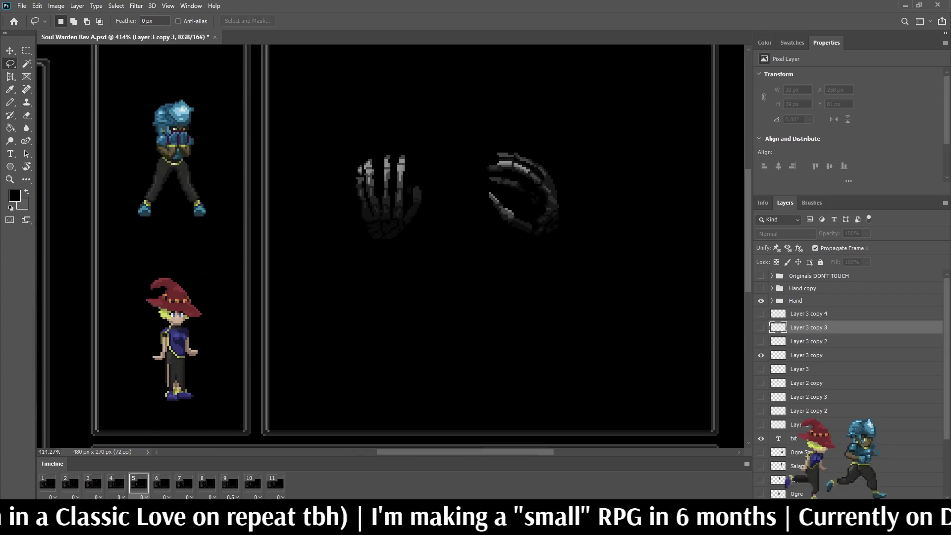
# With the Pencil on Layer 3 copy, darken the light pixels along the right finger's outline
pyautogui.press('i')
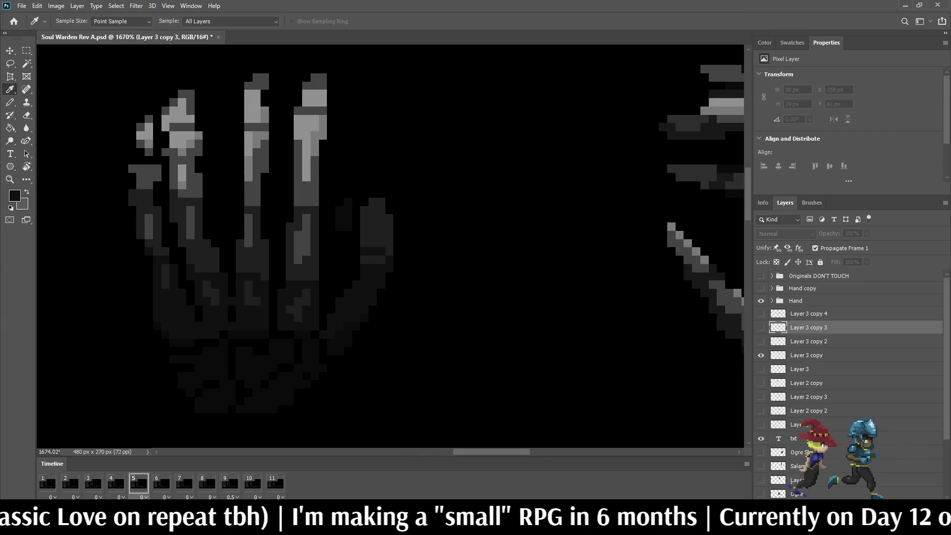
pyautogui.press('b')
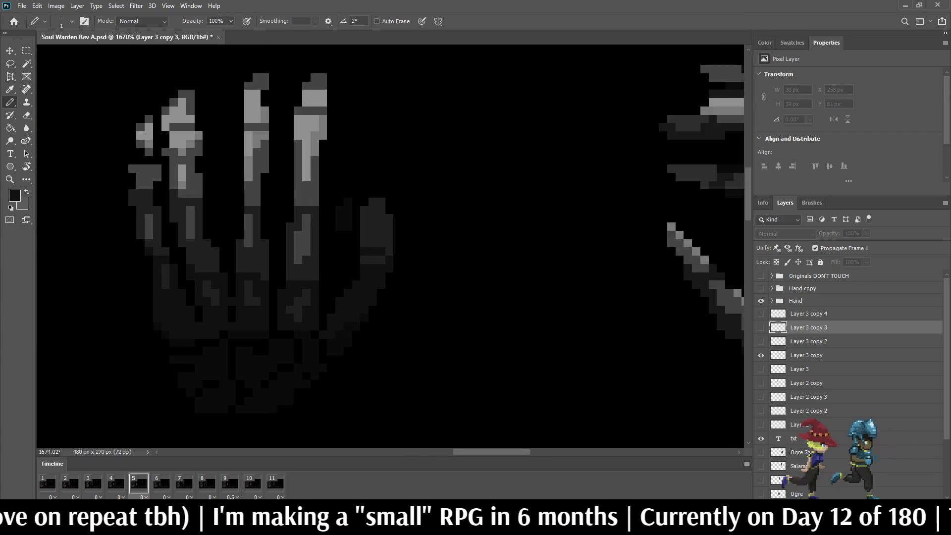
pyautogui.click(806, 355)
pyautogui.moveTo(364, 260)
pyautogui.mouseDown()
pyautogui.moveTo(390, 251)
pyautogui.moveTo(382, 218)
pyautogui.mouseUp()
pyautogui.click(381, 226)
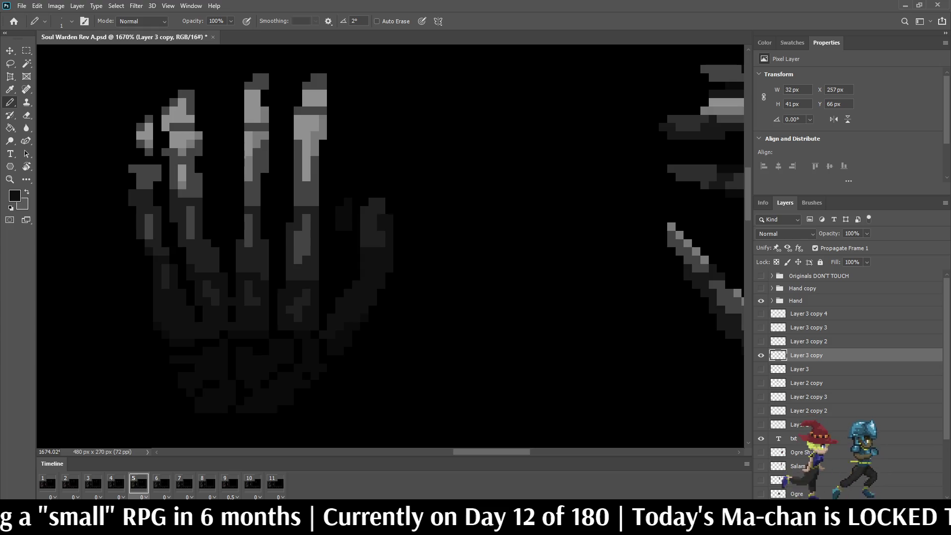
pyautogui.scroll(3, 370, 223)
pyautogui.moveTo(394, 177)
pyautogui.mouseDown()
pyautogui.moveTo(376, 212)
pyautogui.moveTo(359, 195)
pyautogui.moveTo(376, 266)
pyautogui.moveTo(376, 231)
pyautogui.mouseUp()
pyautogui.click(376, 248)
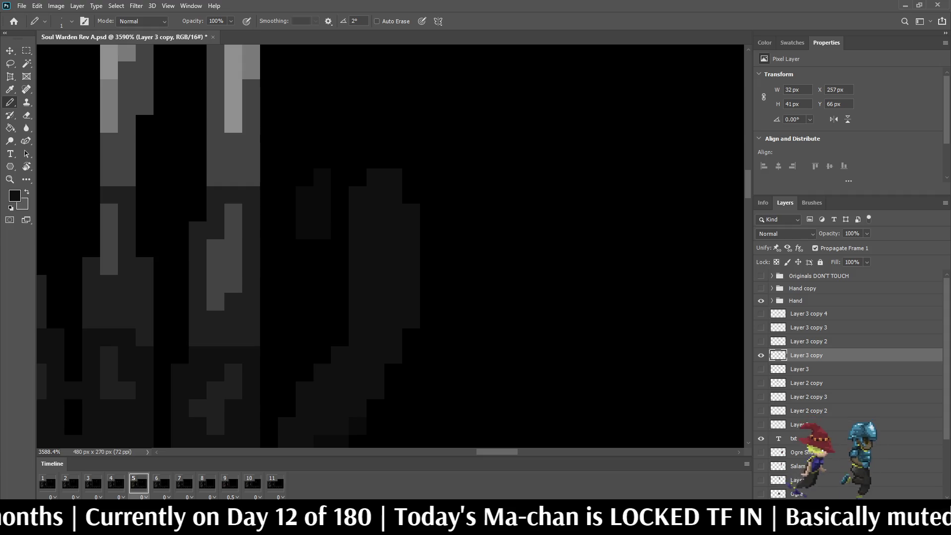
# Compare frames 4 and 5, erase stray dark-grey pixels beside the hand, and play to check
pyautogui.scroll(-5, 384, 114)
pyautogui.click(116, 483)
pyautogui.click(138, 483)
pyautogui.scroll(4, 355, 142)
pyautogui.press('e')
pyautogui.moveTo(367, 199); pyautogui.dragTo(367, 227)
pyautogui.click(381, 227)
pyautogui.scroll(-4, 470, 182)
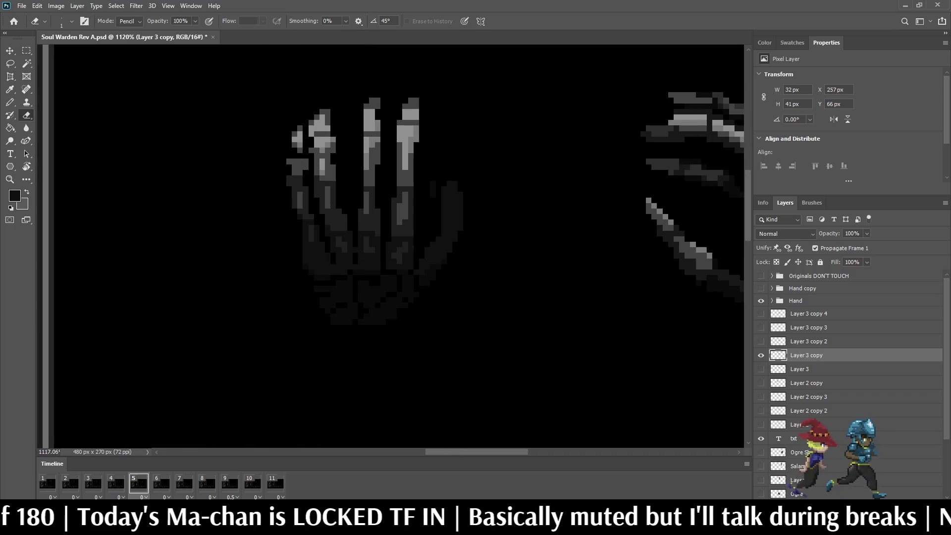
pyautogui.press('space')
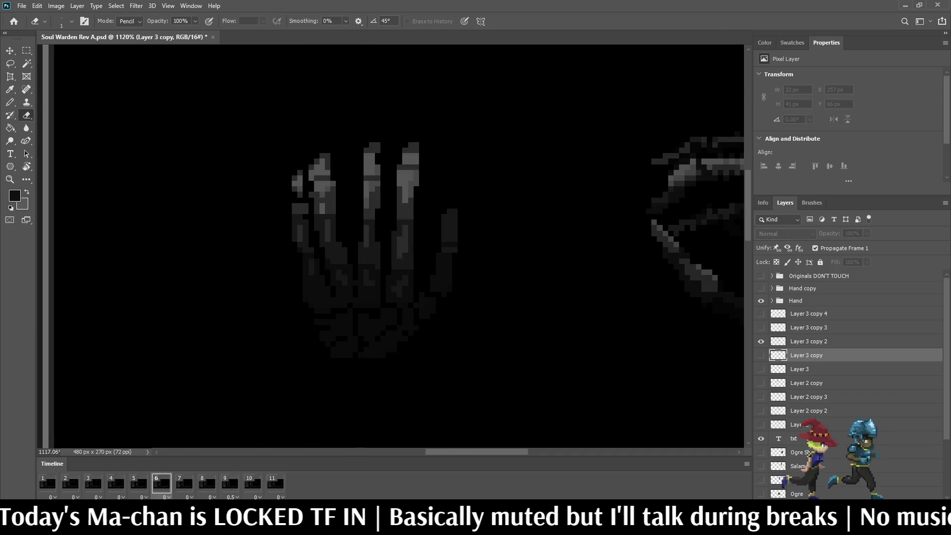
# On Layer 3 copy 2, erase the outer pixels of the right thumb
pyautogui.scroll(2, 391, 247)
pyautogui.scroll(3, 449, 240)
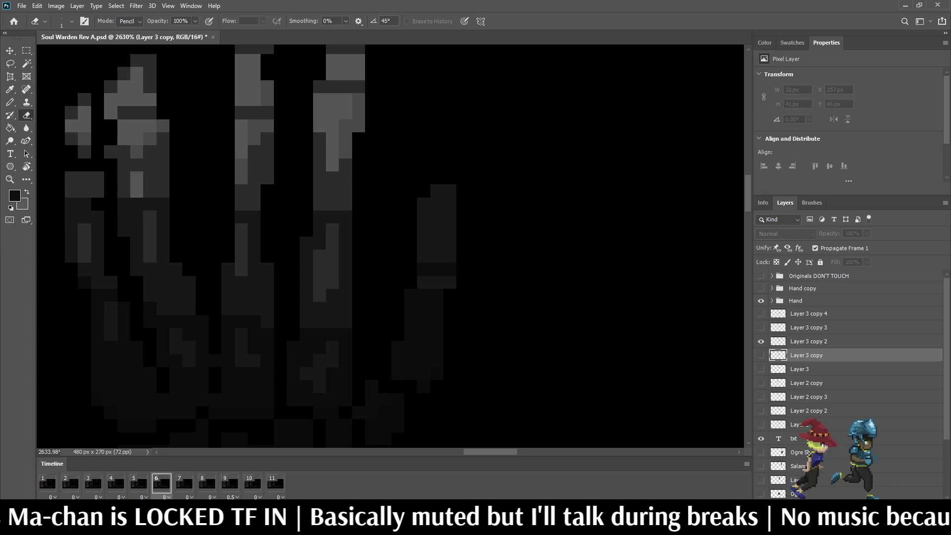
pyautogui.click(808, 341)
pyautogui.moveTo(449, 284); pyautogui.dragTo(438, 191)
pyautogui.scroll(2, 443, 193)
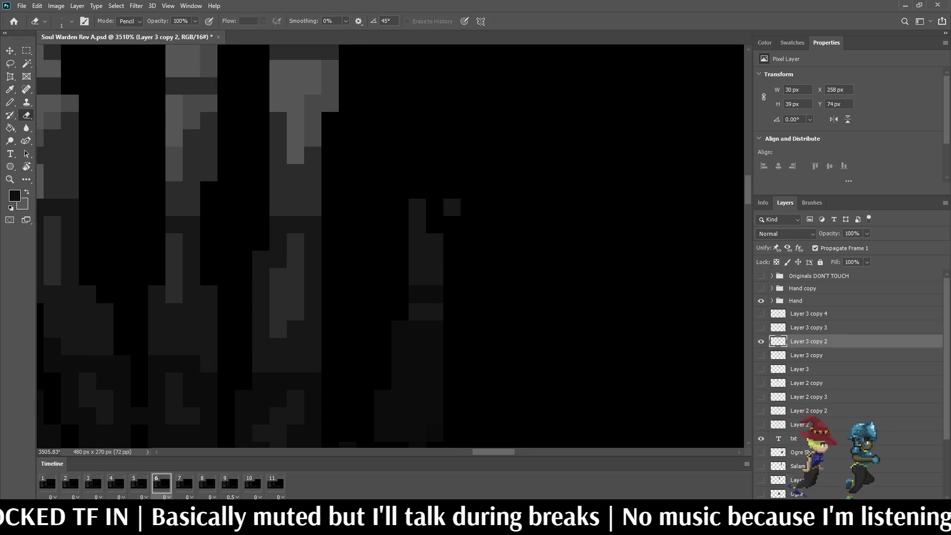
pyautogui.press('b')
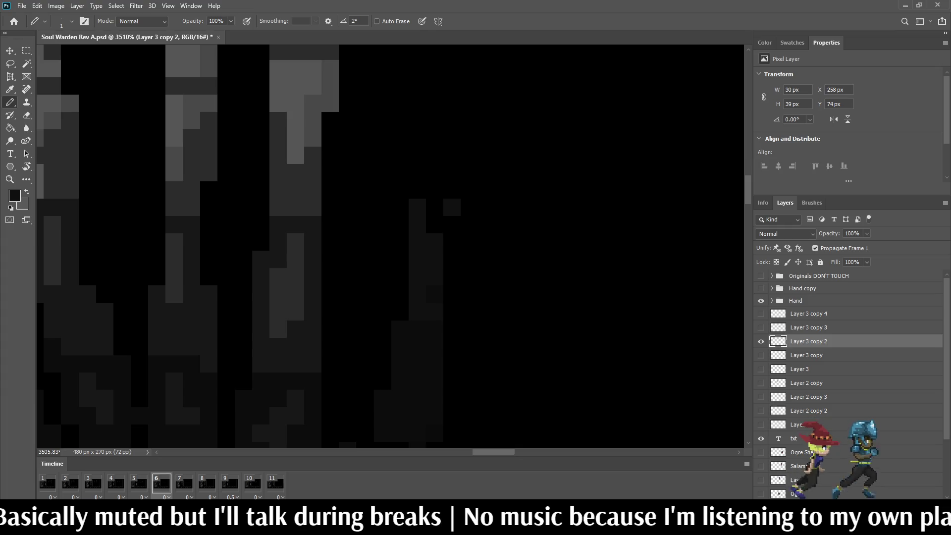
pyautogui.scroll(-2, 524, 230)
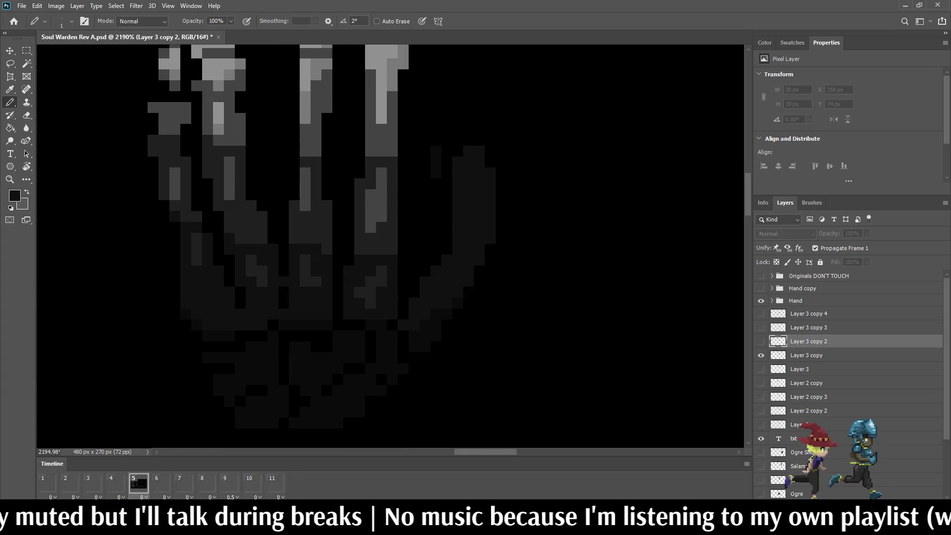
pyautogui.scroll(2, 477, 180)
pyautogui.scroll(-4, 474, 198)
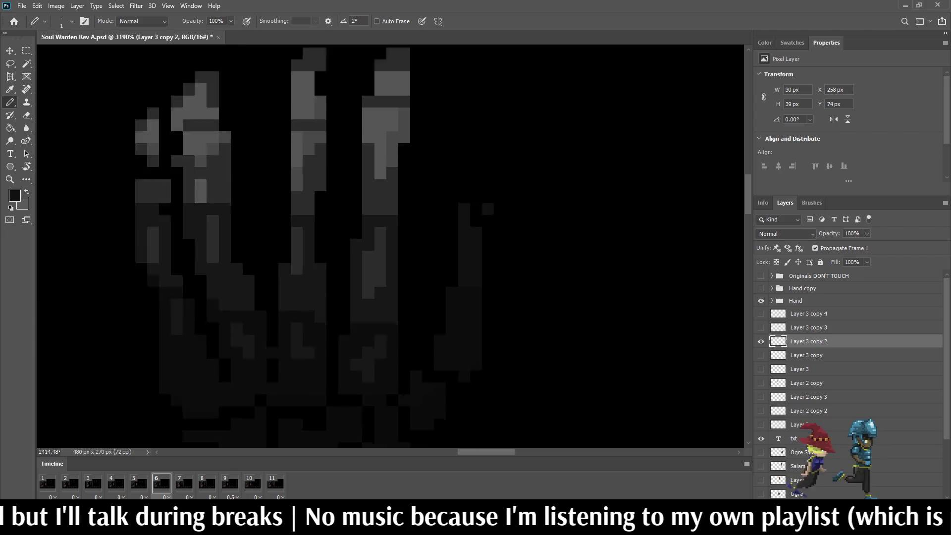
# On frame 7's Layer 3 copy 3, trim the pinky's rightmost pixel column
pyautogui.press('Right')
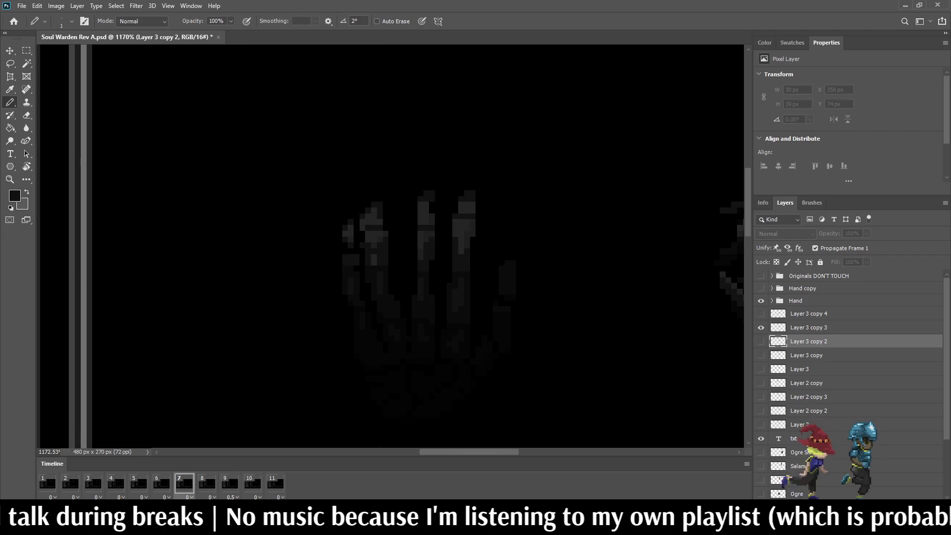
pyautogui.click(808, 327)
pyautogui.scroll(3, 524, 317)
pyautogui.press('e')
pyautogui.moveTo(502, 278)
pyautogui.mouseDown()
pyautogui.moveTo(502, 219)
pyautogui.moveTo(492, 223)
pyautogui.mouseUp()
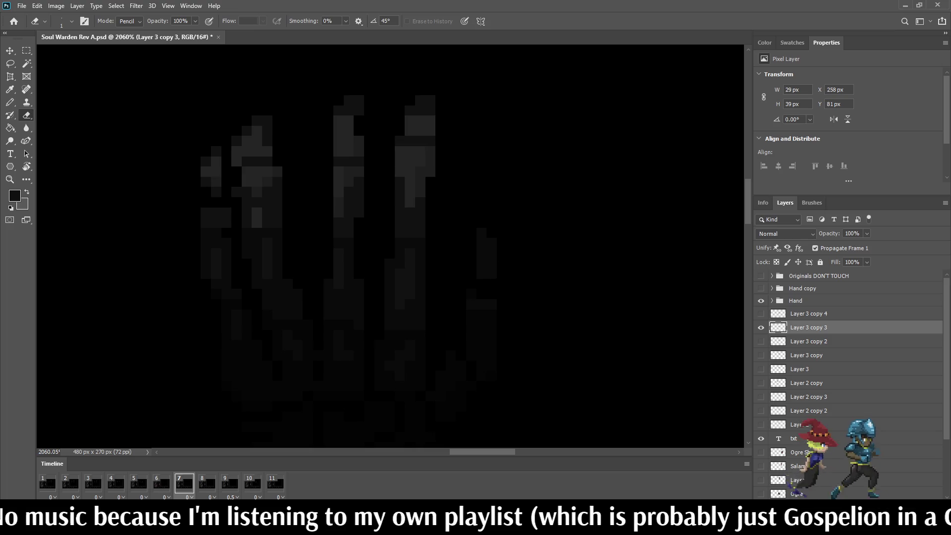
pyautogui.scroll(-5, 571, 265)
# Advance to frame 8 on Layer 3 copy 4 and play the hand loop
pyautogui.press('Right')
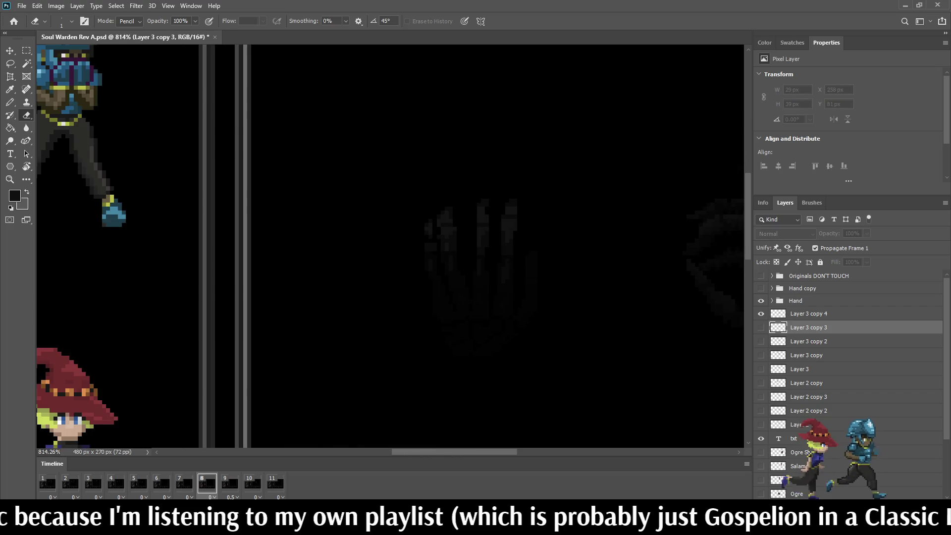
pyautogui.hotkey('alt', ']')
pyautogui.scroll(5, 510, 198)
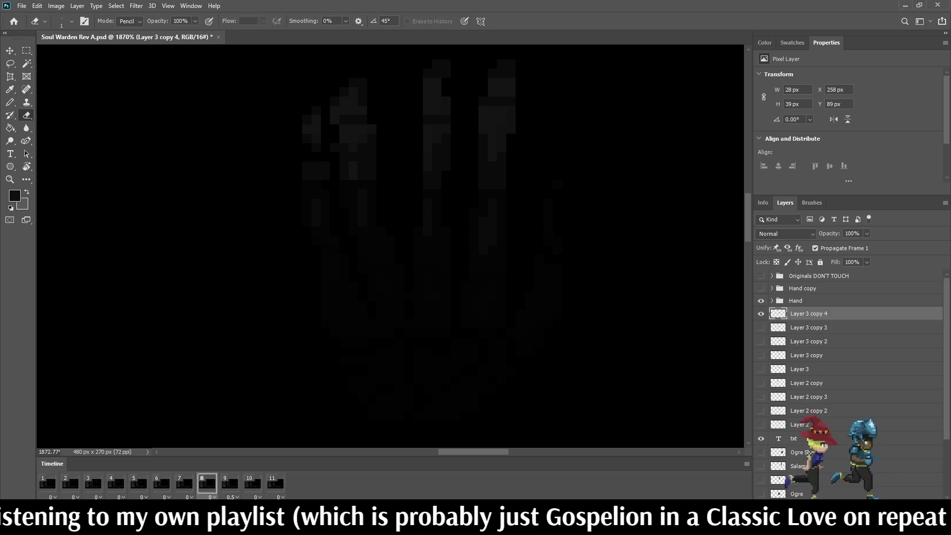
pyautogui.scroll(-8, 619, 216)
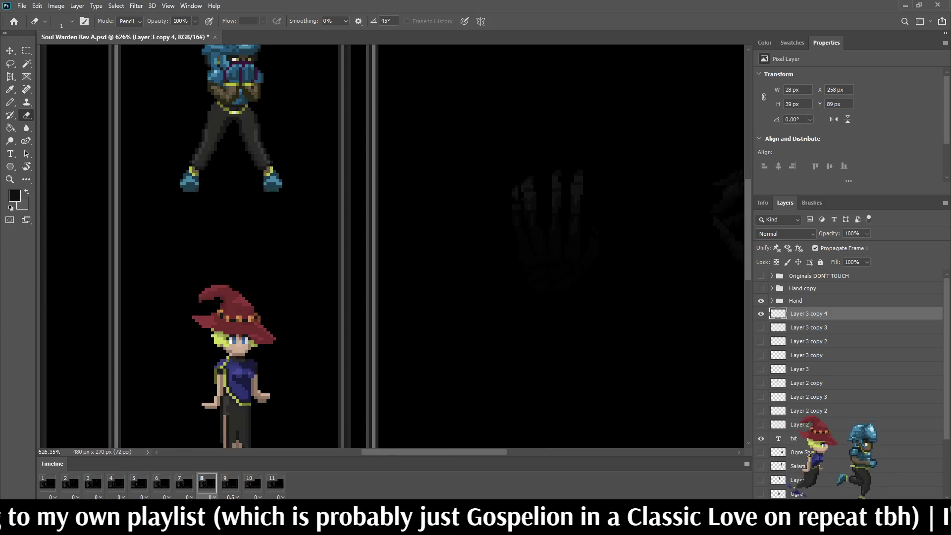
pyautogui.scroll(3, 627, 170)
pyautogui.press('Right')
pyautogui.press('Right')
pyautogui.press('Right')
pyautogui.press('space')
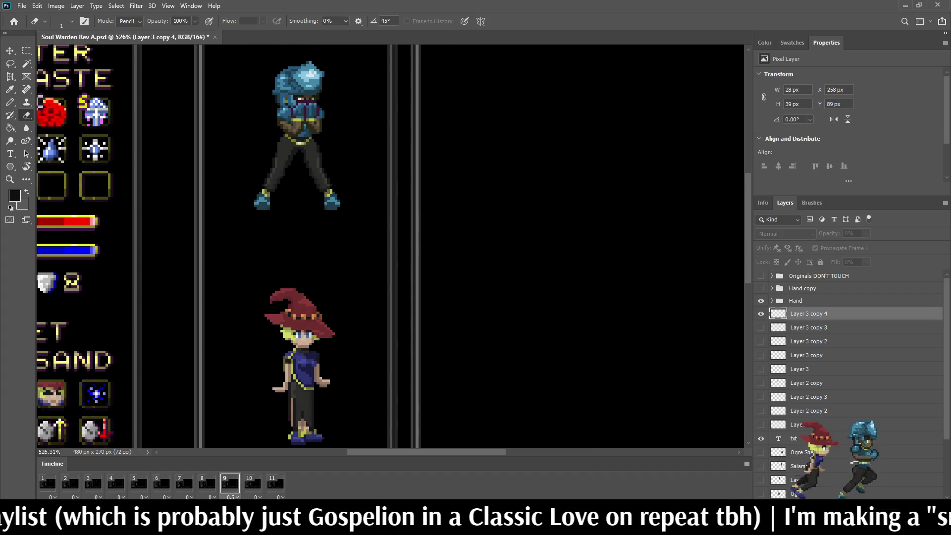
pyautogui.scroll(-3, 660, 223)
pyautogui.scroll(-1, 268, 239)
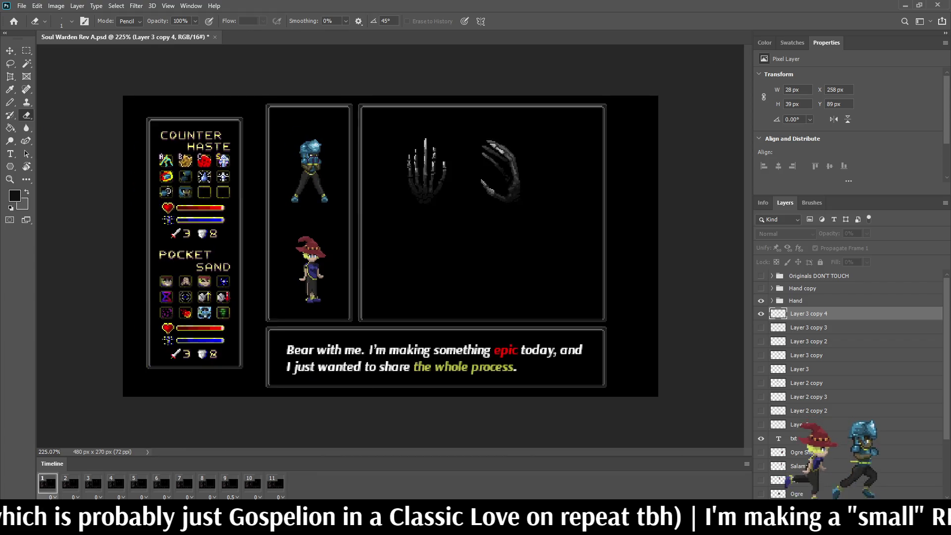
pyautogui.scroll(2, 463, 222)
pyautogui.scroll(1, 468, 112)
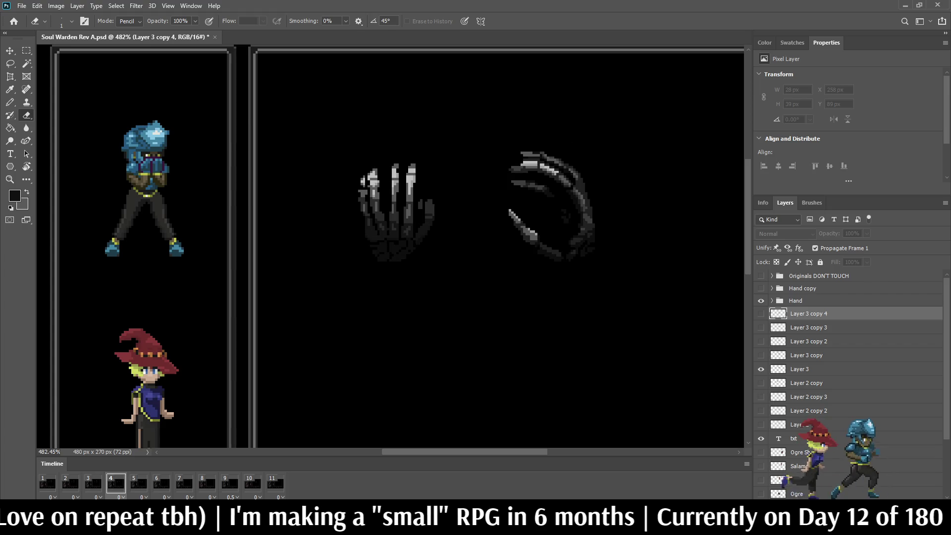
# On Layer 3, erase stray grey pixels and the right-edge column beside the hand
pyautogui.click(800, 369)
pyautogui.scroll(5, 435, 200)
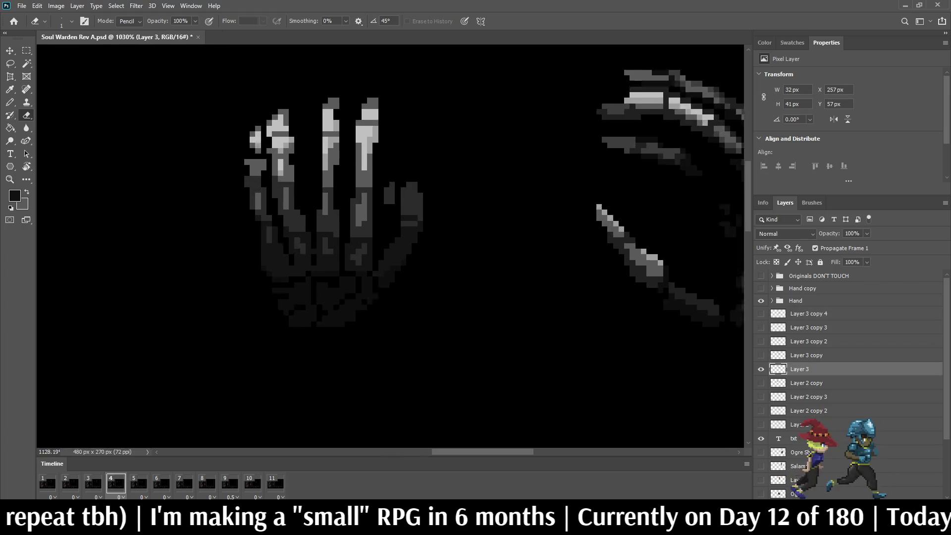
pyautogui.moveTo(386, 184)
pyautogui.mouseDown()
pyautogui.moveTo(387, 208)
pyautogui.moveTo(397, 191)
pyautogui.moveTo(442, 198)
pyautogui.moveTo(441, 251)
pyautogui.mouseUp()
pyautogui.click(396, 197)
pyautogui.click(396, 207)
pyautogui.scroll(-4, 544, 208)
# Step through frames 3 to 6 to review the cleaned hand poses
pyautogui.click(93, 483)
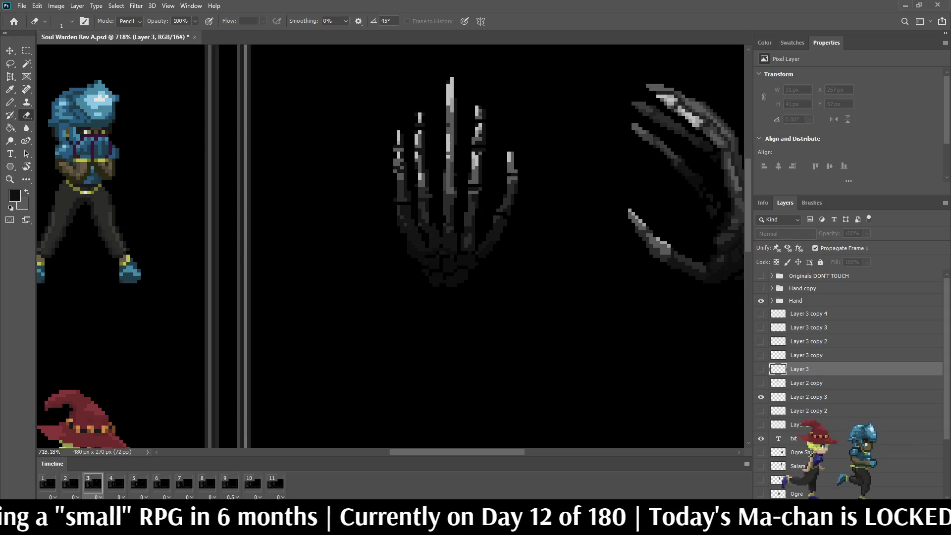
pyautogui.click(116, 483)
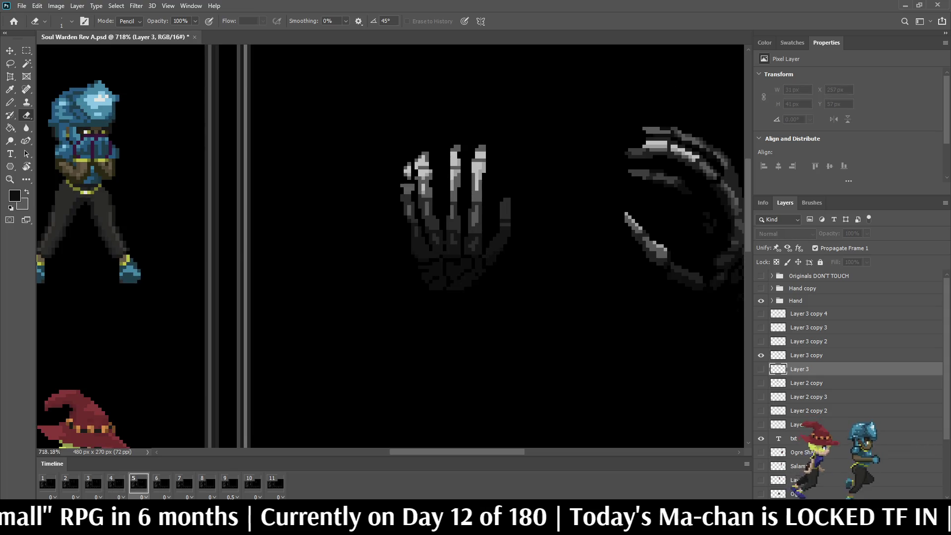
pyautogui.click(139, 483)
pyautogui.scroll(4, 545, 248)
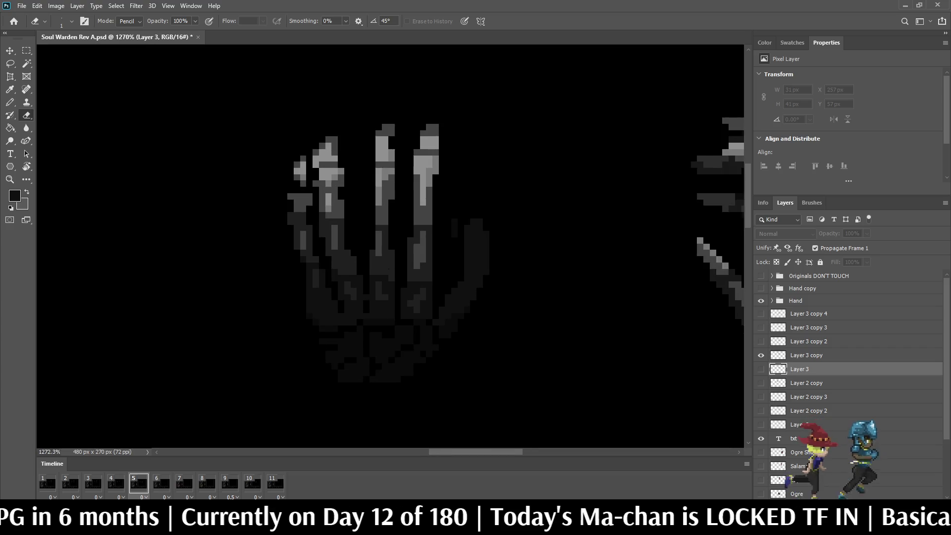
pyautogui.press('l')
pyautogui.scroll(2, 317, 247)
pyautogui.click(162, 482)
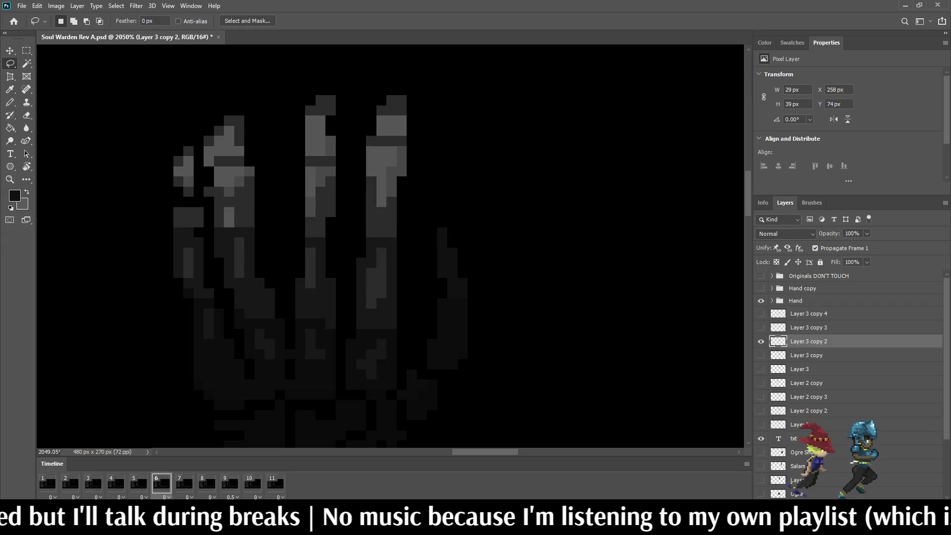
# Go to animation frame 7 and make Layer 3 copy 3 the active layer
pyautogui.moveTo(465, 280)
pyautogui.mouseDown()
pyautogui.moveTo(453, 296)
pyautogui.moveTo(445, 283)
pyautogui.mouseUp()
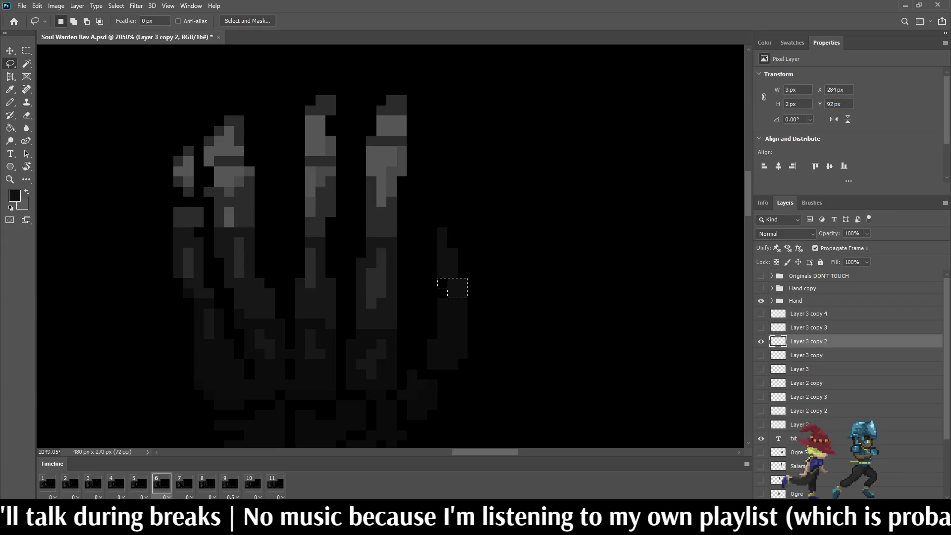
pyautogui.hotkey('ctrl', 'd')
pyautogui.scroll(-3, 532, 261)
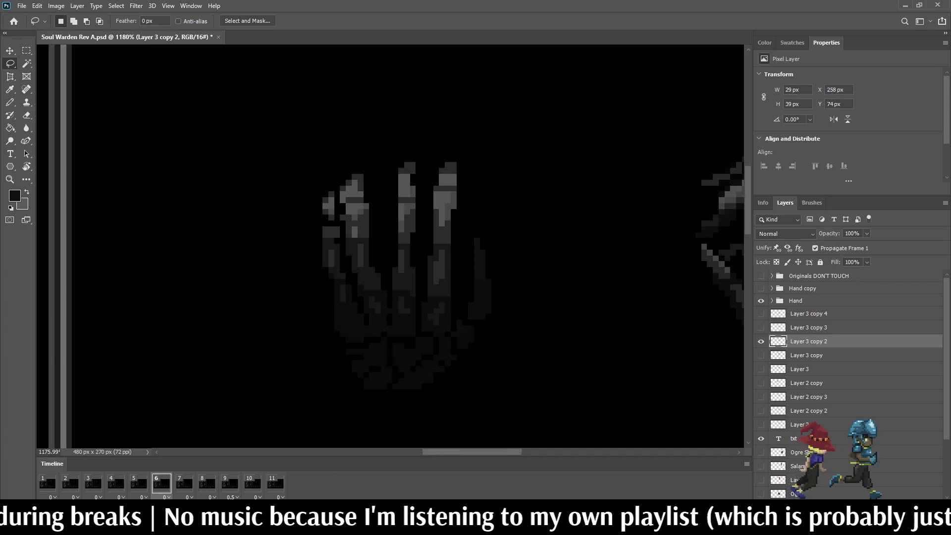
pyautogui.scroll(-2, 565, 242)
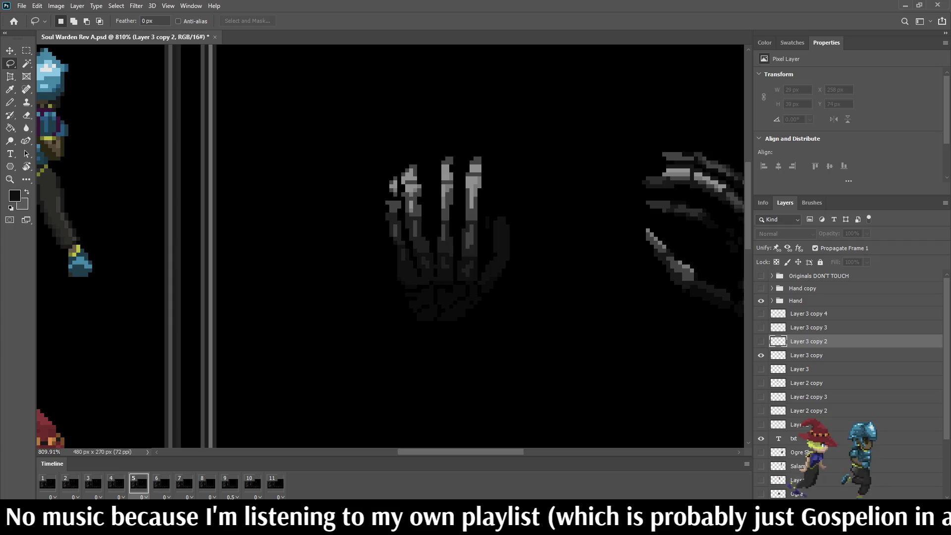
pyautogui.press('space')
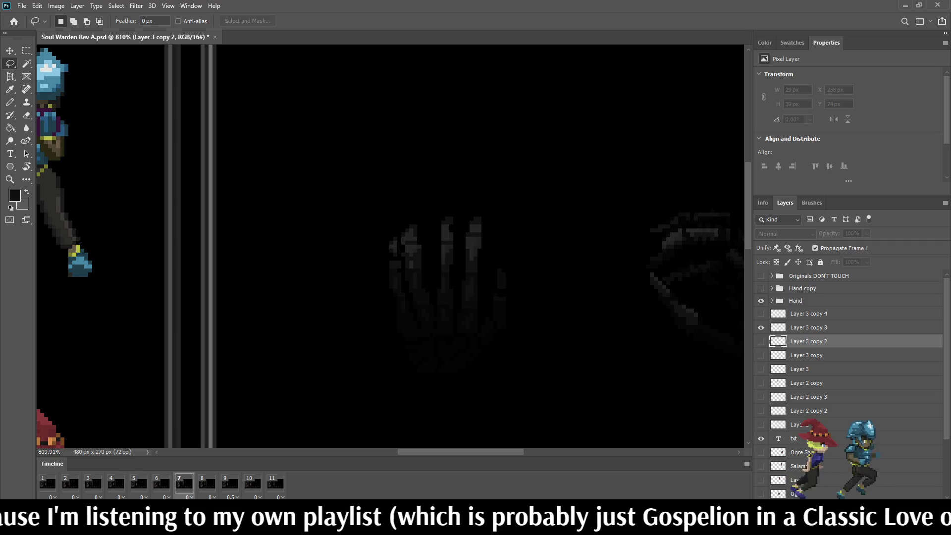
pyautogui.hotkey('alt', ']')
pyautogui.scroll(5, 540, 308)
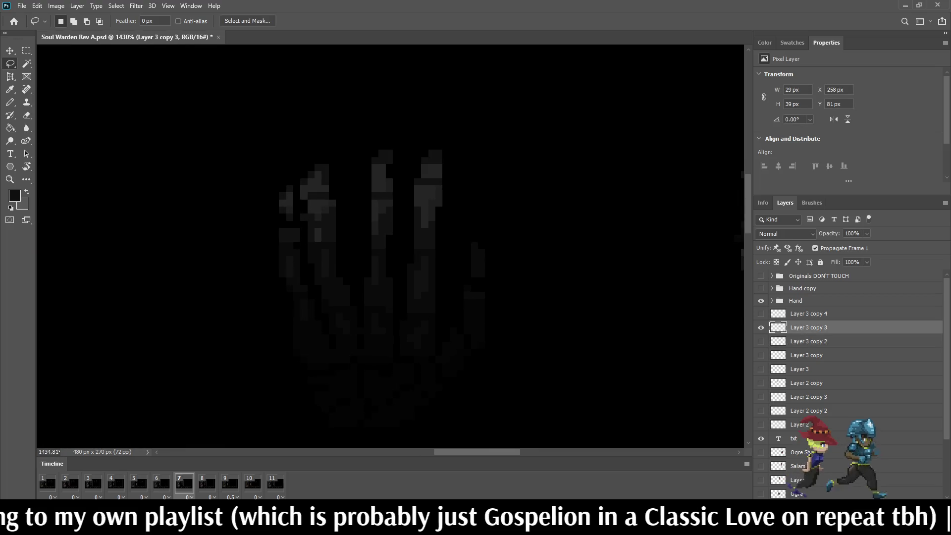
pyautogui.scroll(1, 423, 298)
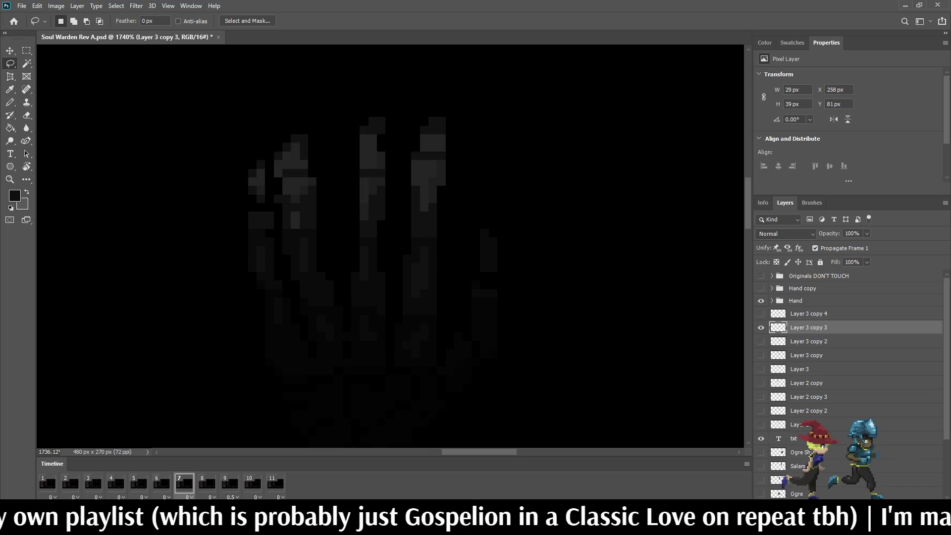
# On frame 7, shift part of the right finger one pixel down
pyautogui.moveTo(504, 375)
pyautogui.mouseDown()
pyautogui.moveTo(468, 339)
pyautogui.moveTo(479, 234)
pyautogui.moveTo(511, 266)
pyautogui.moveTo(506, 370)
pyautogui.mouseUp()
pyautogui.hotkey('ctrl', 't')
pyautogui.press('Left')
pyautogui.press('Left')
pyautogui.press('Right')
pyautogui.press('Down')
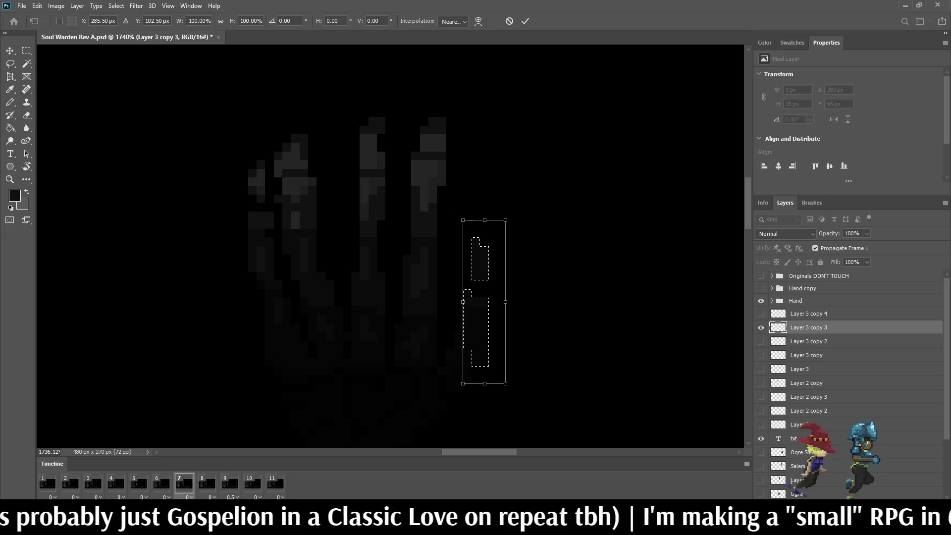
pyautogui.press('Return')
pyautogui.hotkey('ctrl', 'd')
# Transform the right fingertip on frame 7 and erase a stray grey pixel on the hand
pyautogui.moveTo(496, 283)
pyautogui.mouseDown()
pyautogui.moveTo(450, 224)
pyautogui.moveTo(510, 291)
pyautogui.moveTo(513, 280)
pyautogui.mouseUp()
pyautogui.hotkey('ctrl', 't')
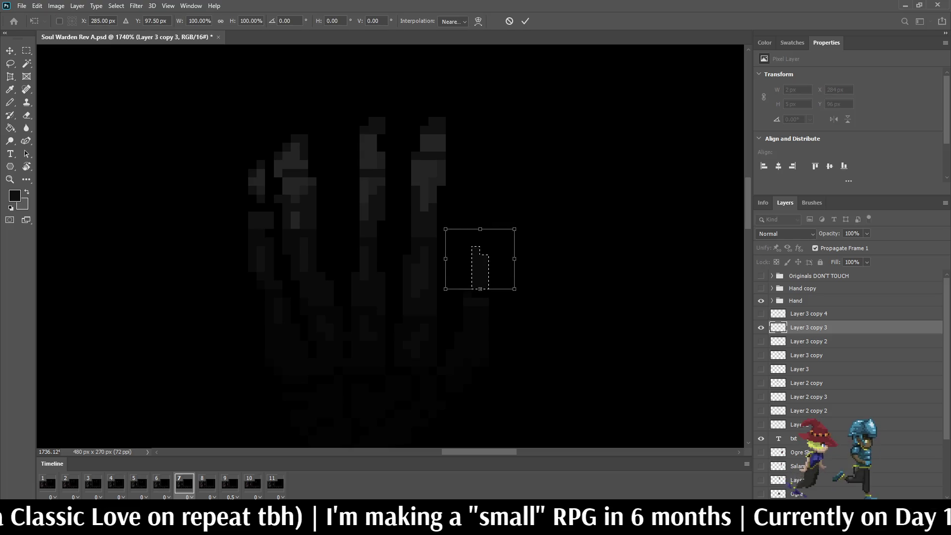
pyautogui.click(525, 20)
pyautogui.hotkey('ctrl', 'd')
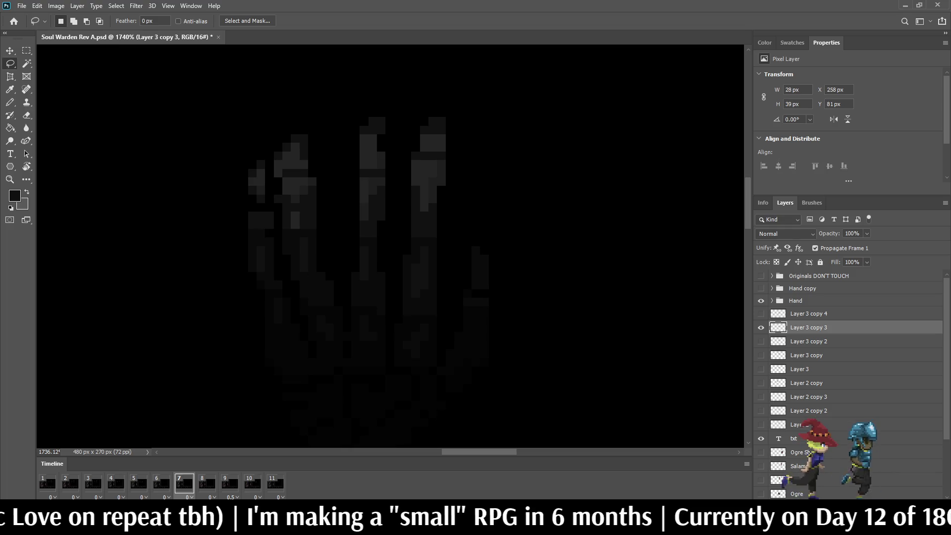
pyautogui.press('e')
pyautogui.click(476, 250)
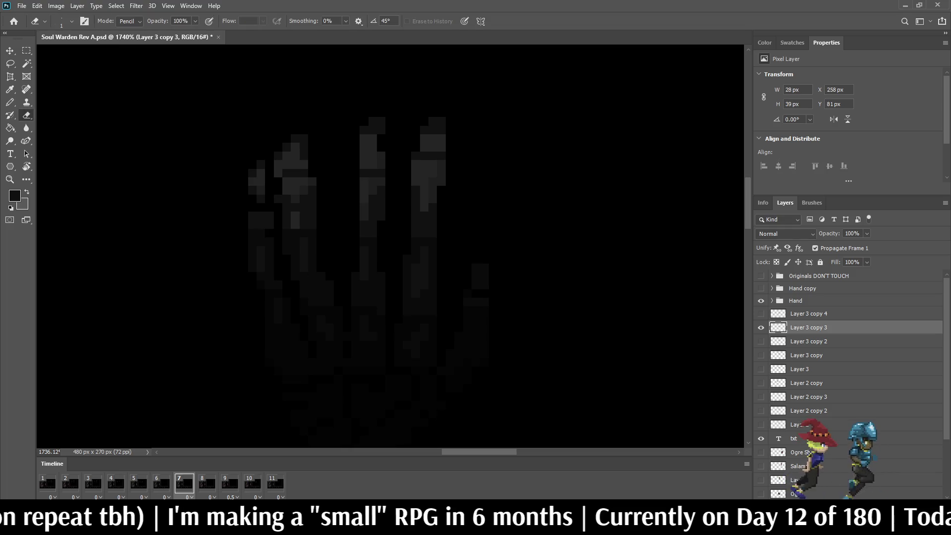
# Go to frame 8, make Layer 3 copy 4 active, and switch to the Lasso tool
pyautogui.scroll(-5, 510, 199)
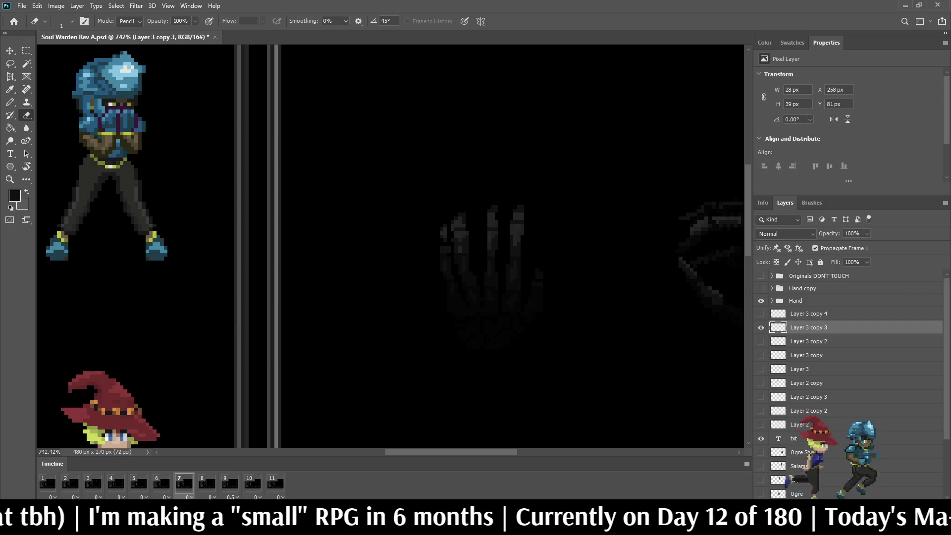
pyautogui.press('Right')
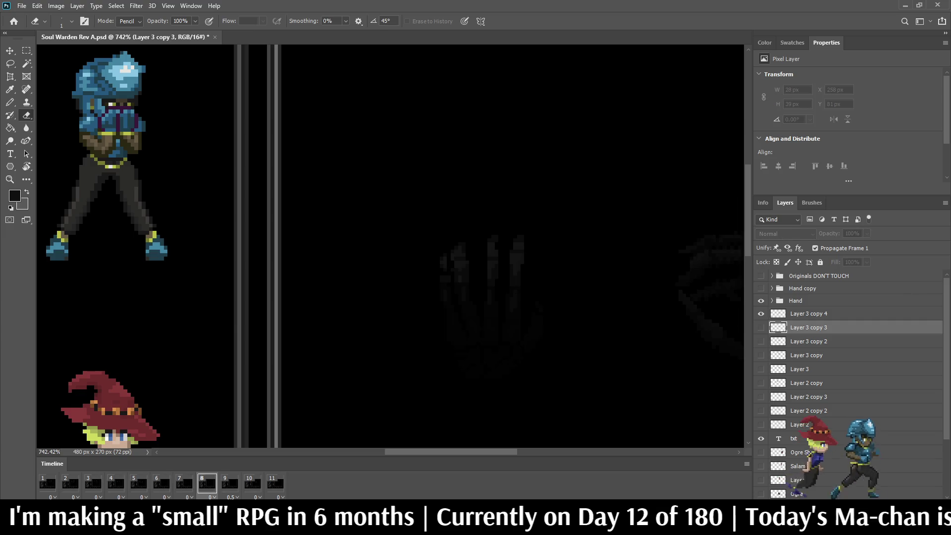
pyautogui.click(808, 313)
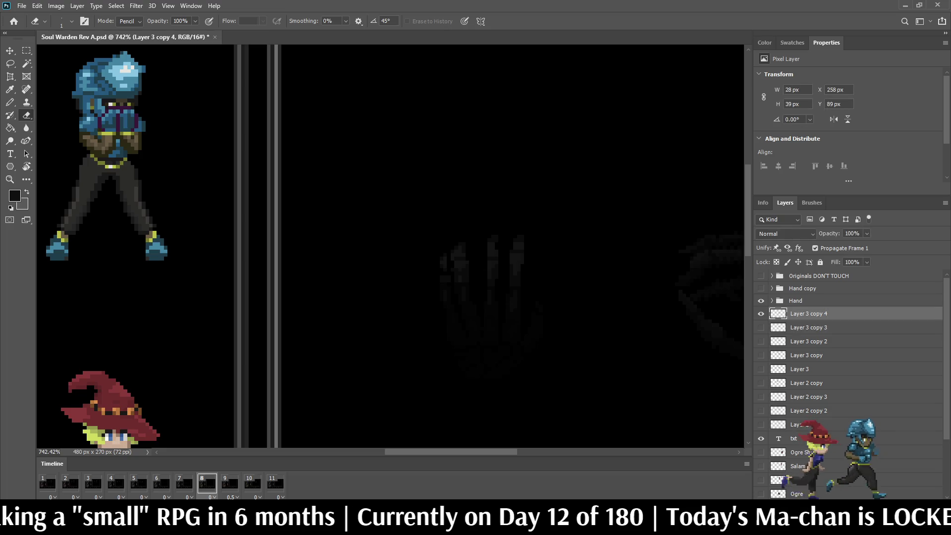
pyautogui.scroll(5, 545, 317)
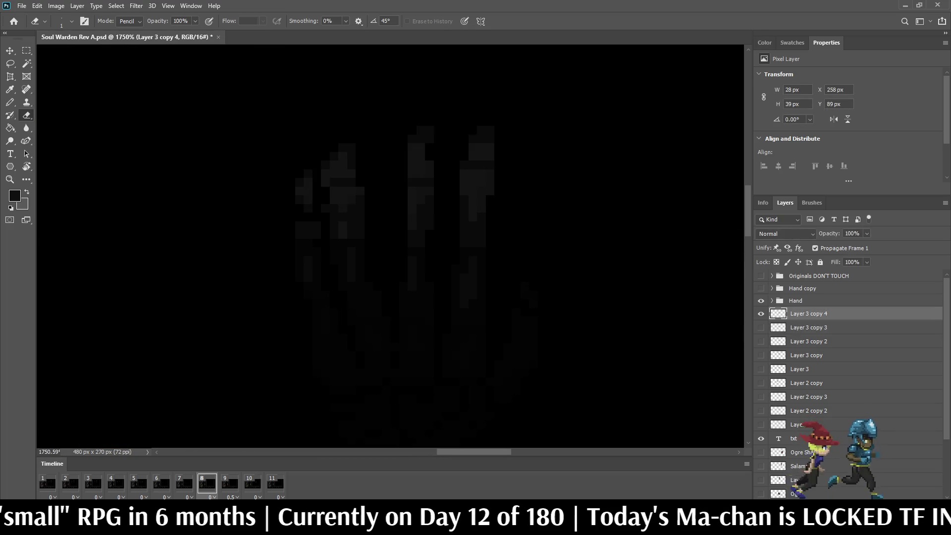
pyautogui.press('l')
pyautogui.scroll(-1, 495, 148)
# Nudge frame 8's outer right finger one pixel left and down, then fit the mockup in view
pyautogui.moveTo(526, 370)
pyautogui.mouseDown()
pyautogui.moveTo(504, 272)
pyautogui.moveTo(553, 316)
pyautogui.moveTo(545, 343)
pyautogui.mouseUp()
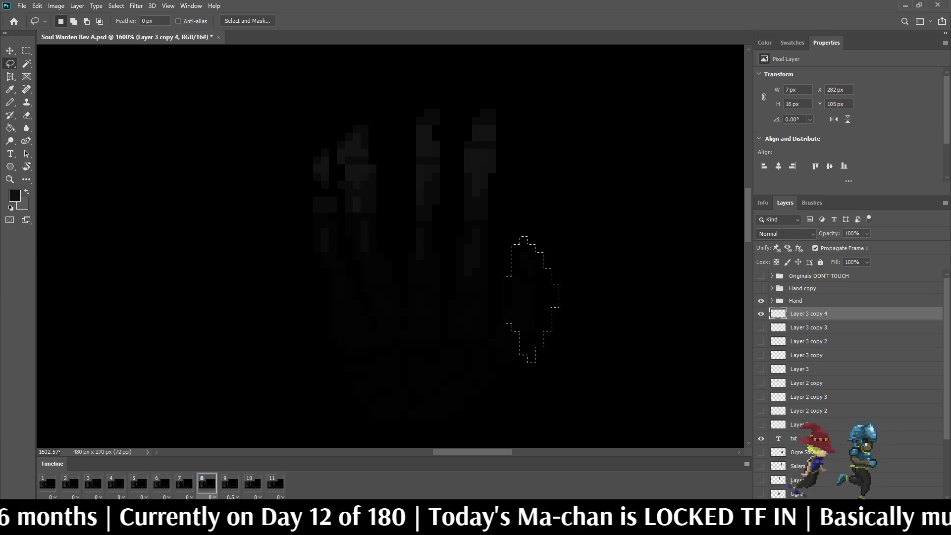
pyautogui.hotkey('ctrl', 't')
pyautogui.press('Left')
pyautogui.press('Down')
pyautogui.press('Down')
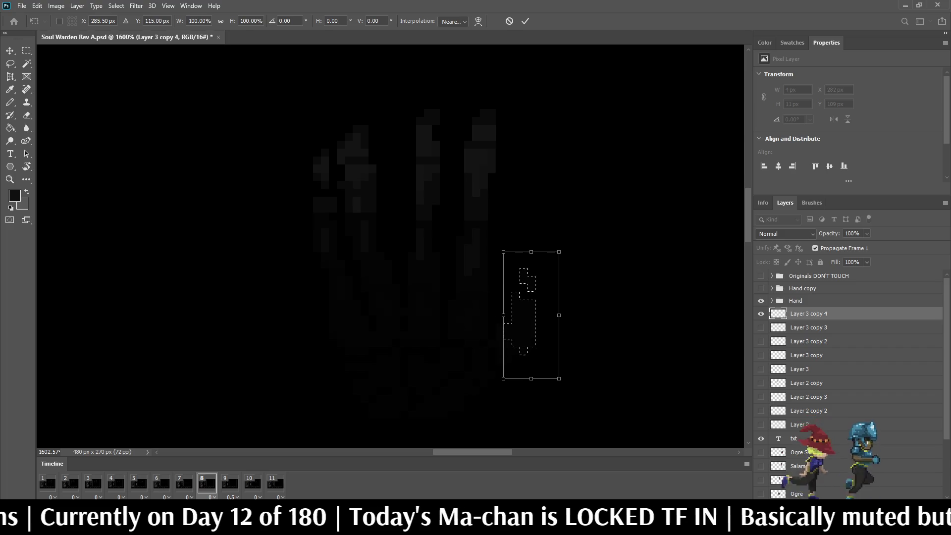
pyautogui.press('Return')
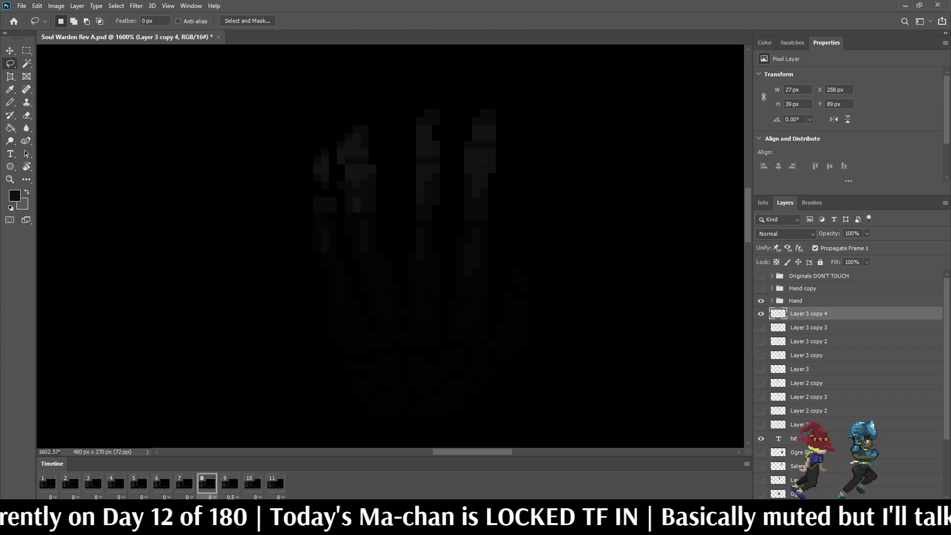
pyautogui.hotkey('ctrl', '0')
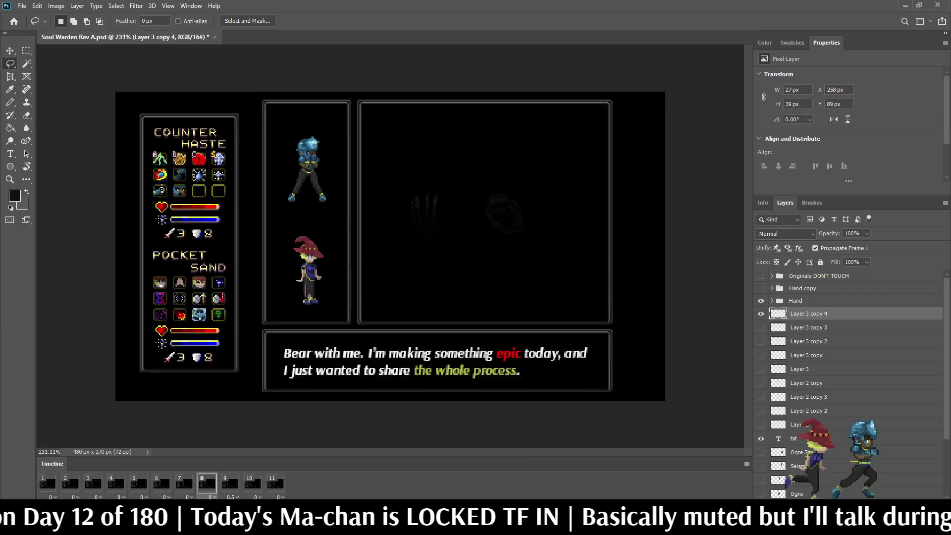
# Stop the animation on frame 6 and erase stray pixels along the hand's left edge
pyautogui.scroll(3, 420, 180)
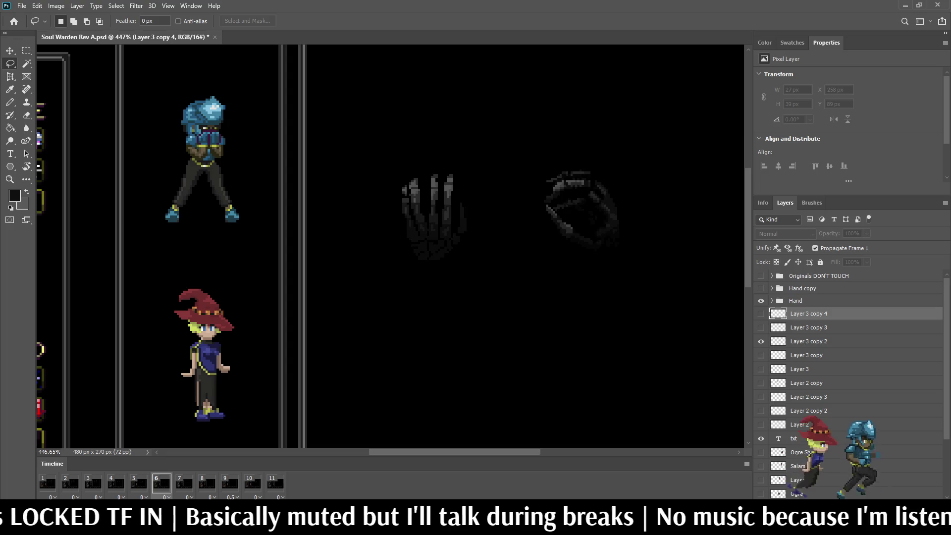
pyautogui.press('space')
pyautogui.scroll(5, 396, 218)
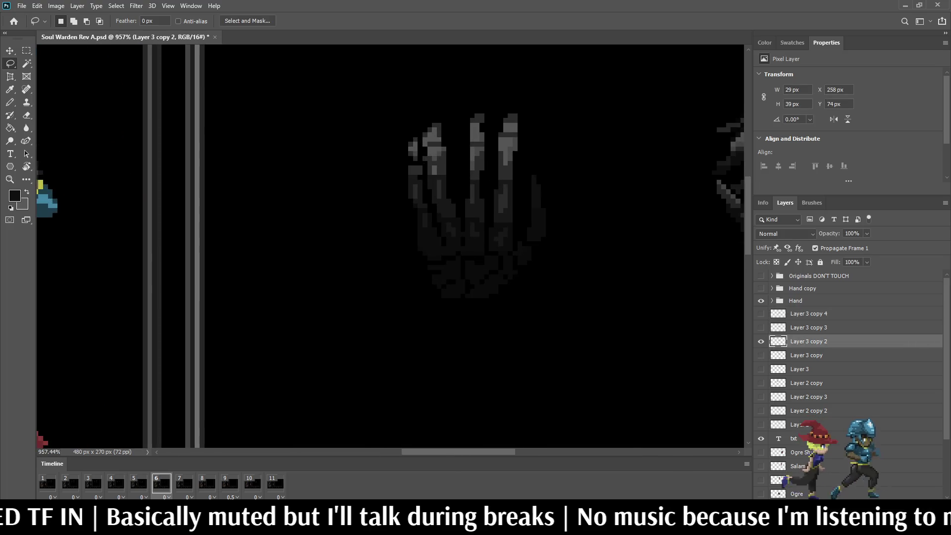
pyautogui.press('e')
pyautogui.moveTo(410, 147)
pyautogui.mouseDown()
pyautogui.moveTo(425, 254)
pyautogui.moveTo(445, 291)
pyautogui.mouseUp()
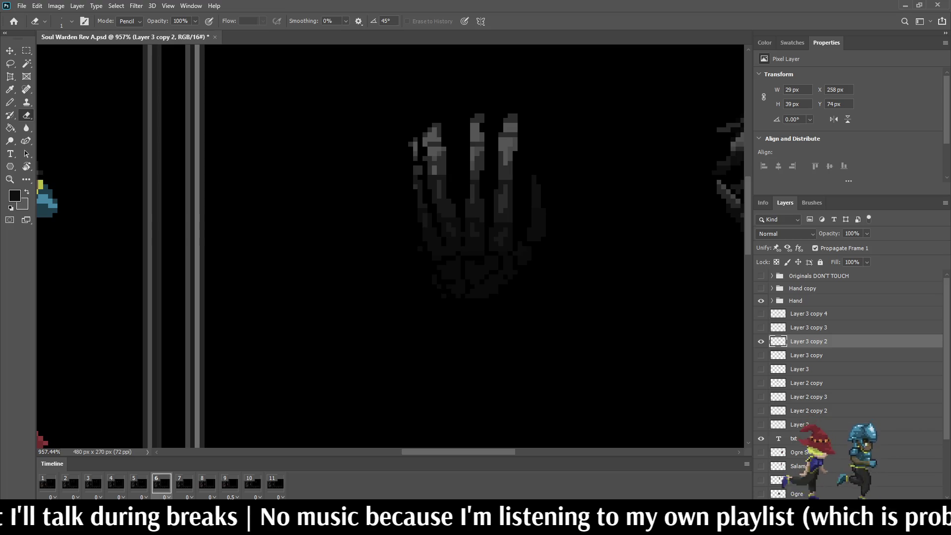
pyautogui.keyDown('alt'); pyautogui.scroll(-5, 564, 229); pyautogui.keyUp('alt')
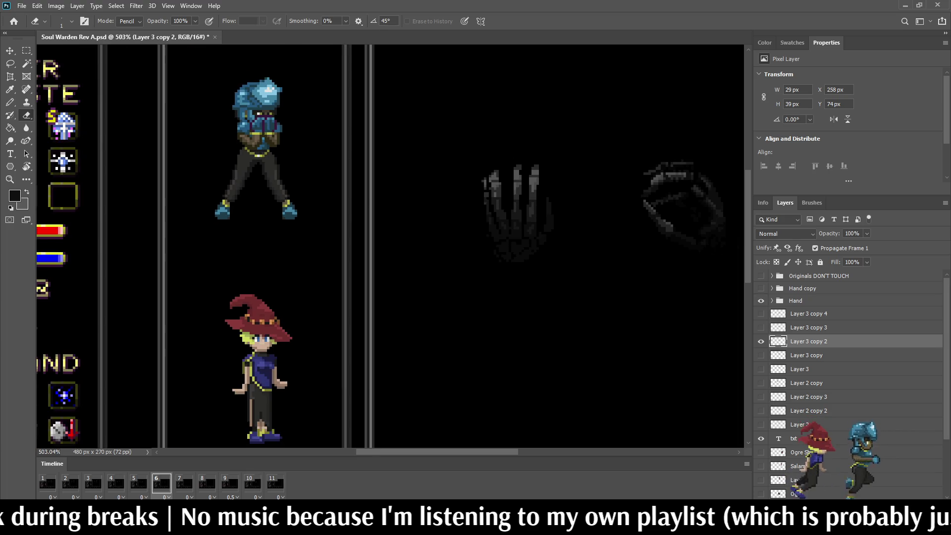
# On frame 7, erase stray pixels along the left edge of Layer 3 copy 3
pyautogui.click(185, 484)
pyautogui.click(808, 327)
pyautogui.keyDown('alt'); pyautogui.scroll(5, 506, 253); pyautogui.keyUp('alt')
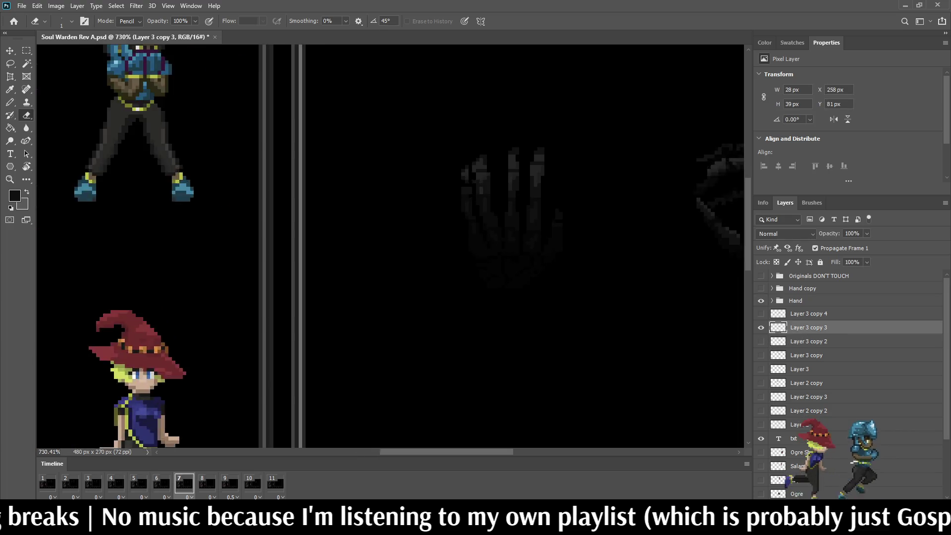
pyautogui.moveTo(453, 123); pyautogui.dragTo(471, 223)
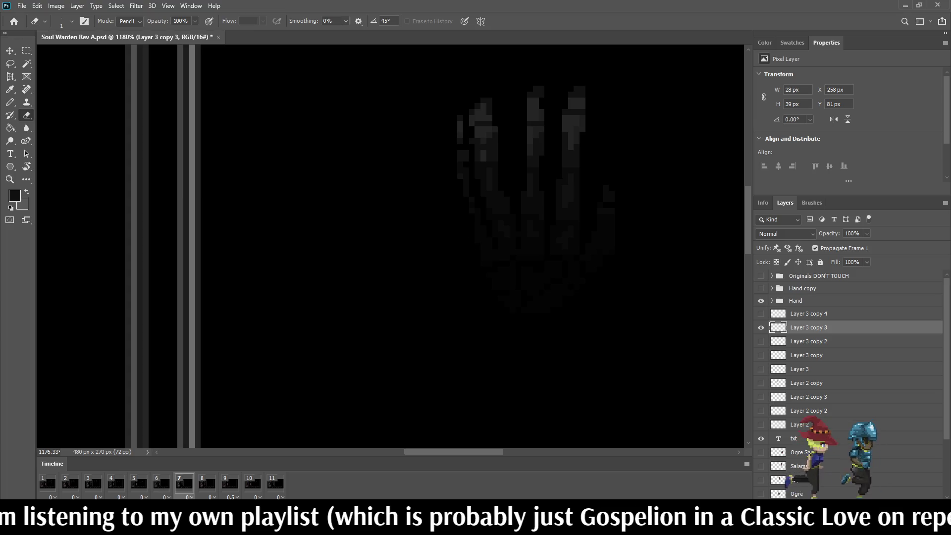
pyautogui.scroll(-5, 391, 246)
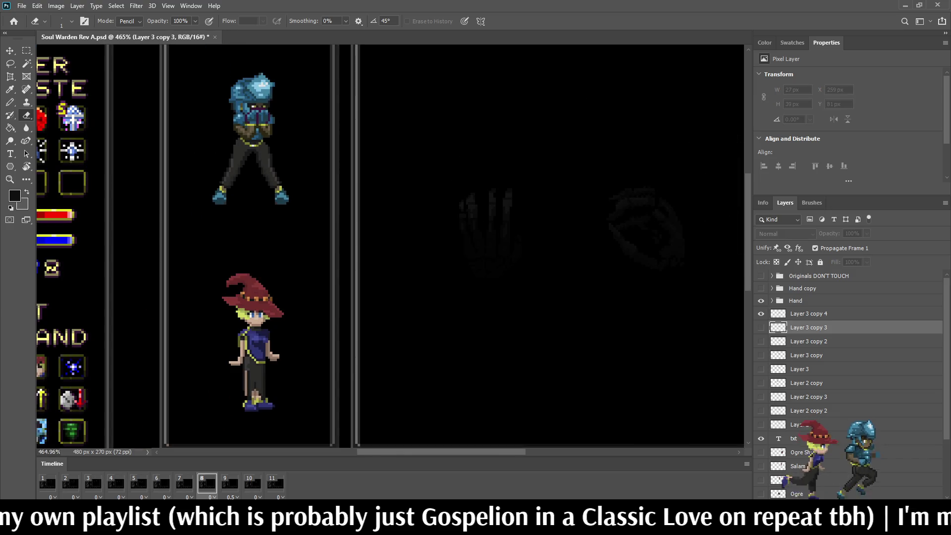
# On Layer 3 copy 4, erase two stray pixels, a small block and a short vertical strip
pyautogui.click(808, 314)
pyautogui.scroll(5, 468, 114)
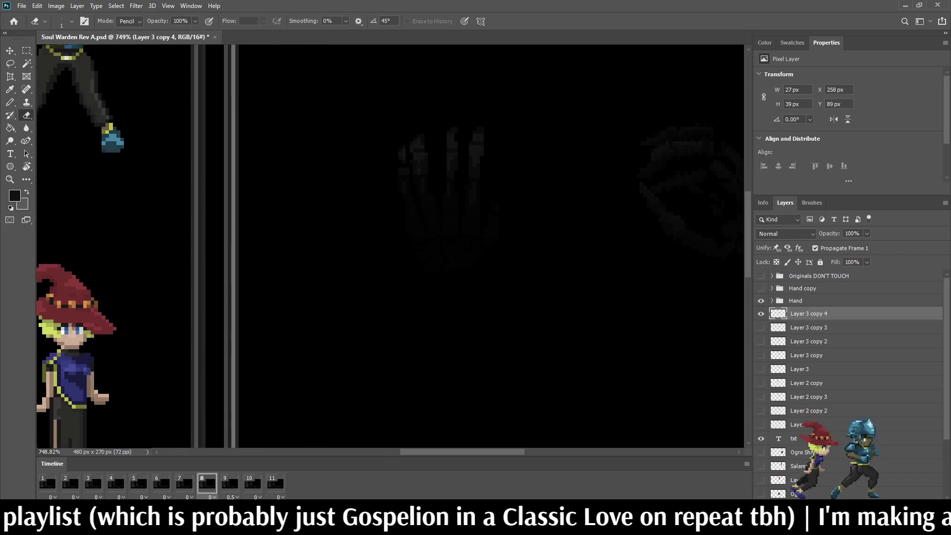
pyautogui.scroll(2, 438, 92)
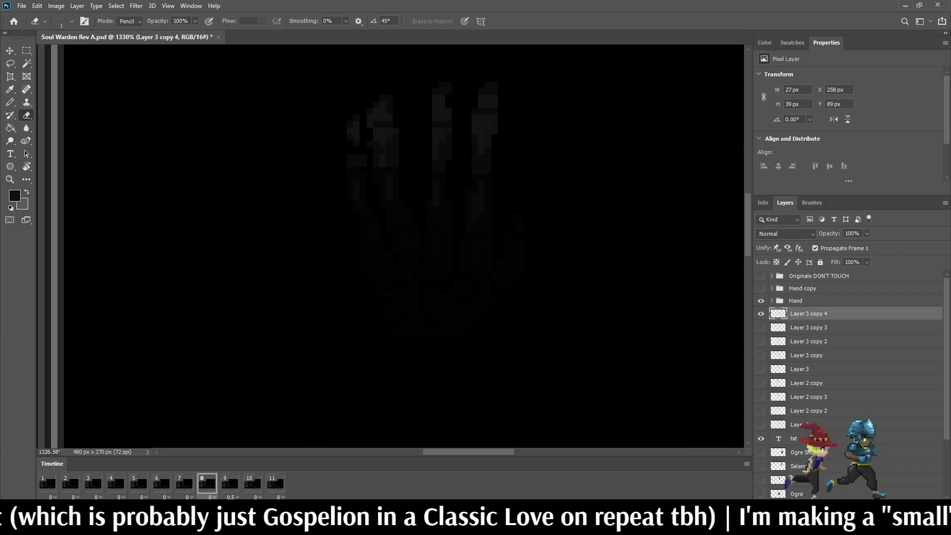
pyautogui.moveTo(350, 125); pyautogui.dragTo(350, 130)
pyautogui.click(353, 157)
pyautogui.moveTo(356, 184); pyautogui.dragTo(356, 196)
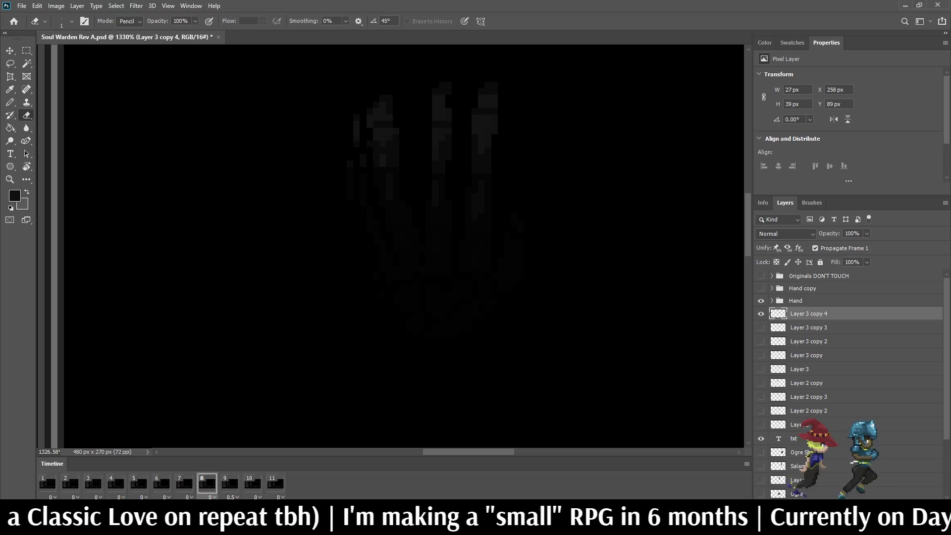
pyautogui.scroll(-3, 342, 188)
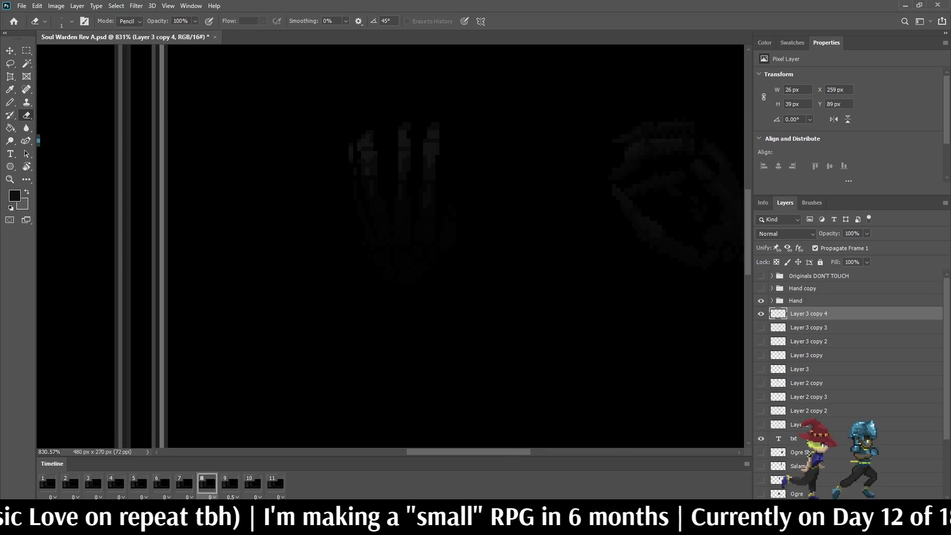
pyautogui.scroll(3, 354, 223)
pyautogui.scroll(-4, 364, 241)
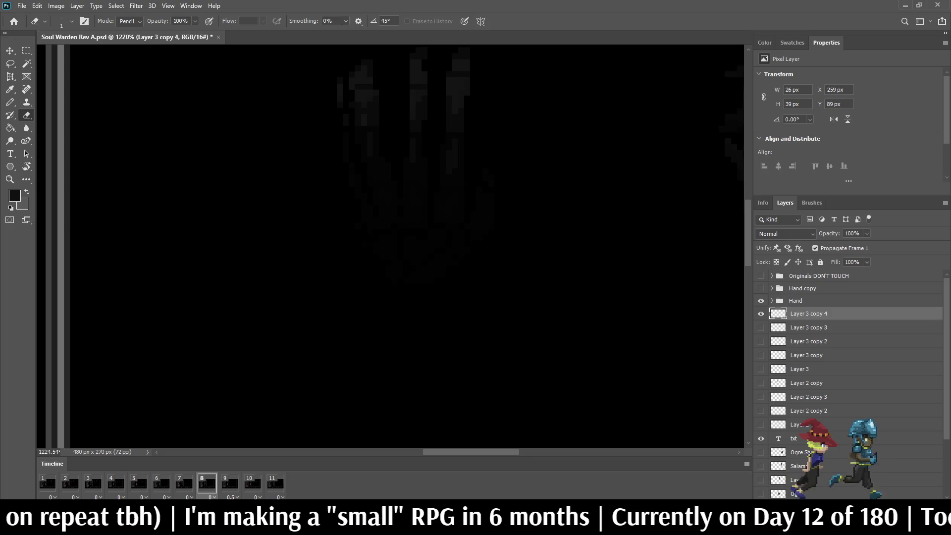
# Preview the animation, then return to frame 1 and save Soul Warden Rev A.psd
pyautogui.press('space')
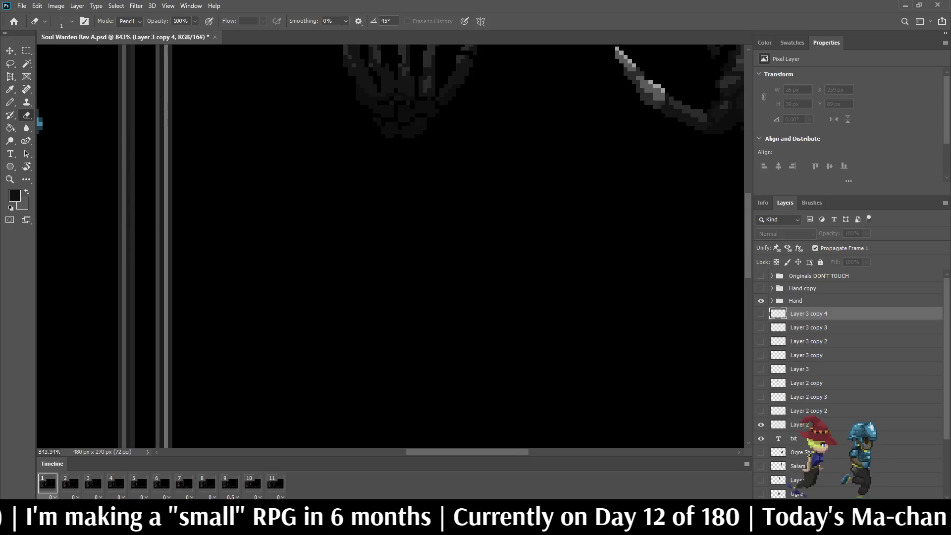
pyautogui.scroll(-2, 550, 238)
pyautogui.scroll(-3, 550, 238)
pyautogui.scroll(2, 441, 198)
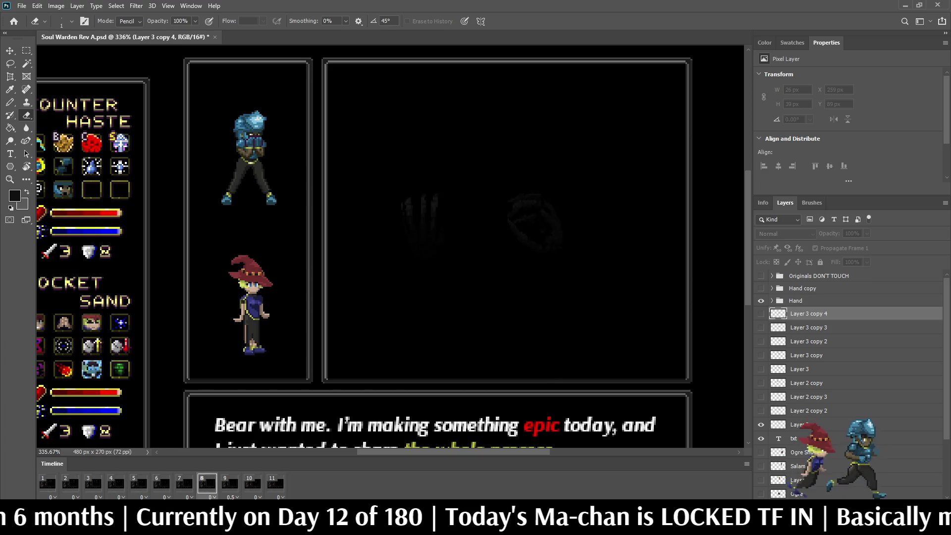
pyautogui.press('space')
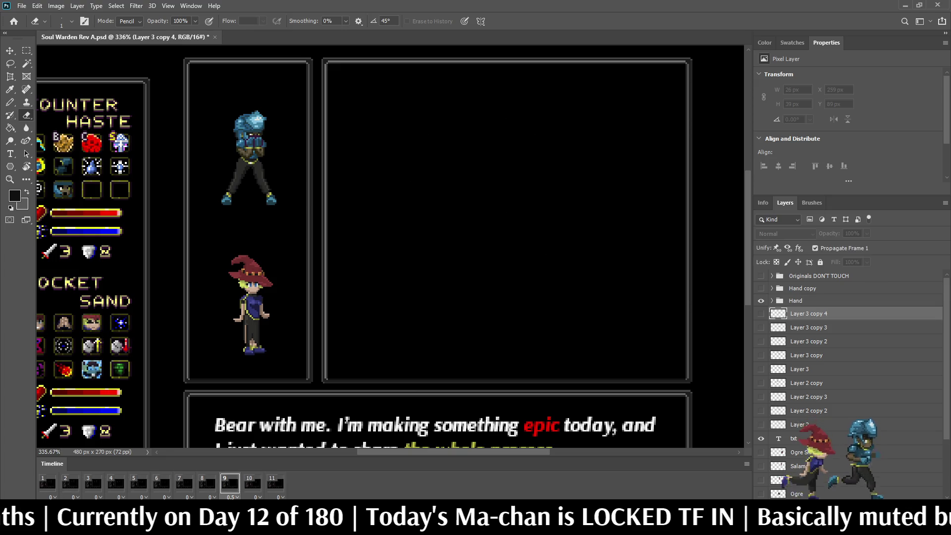
pyautogui.click(47, 483)
pyautogui.hotkey('ctrl', 's')
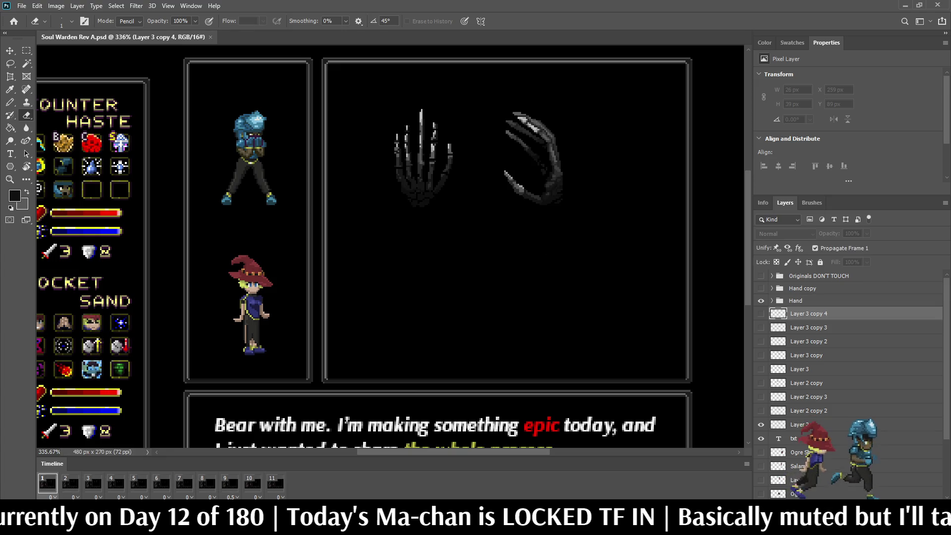
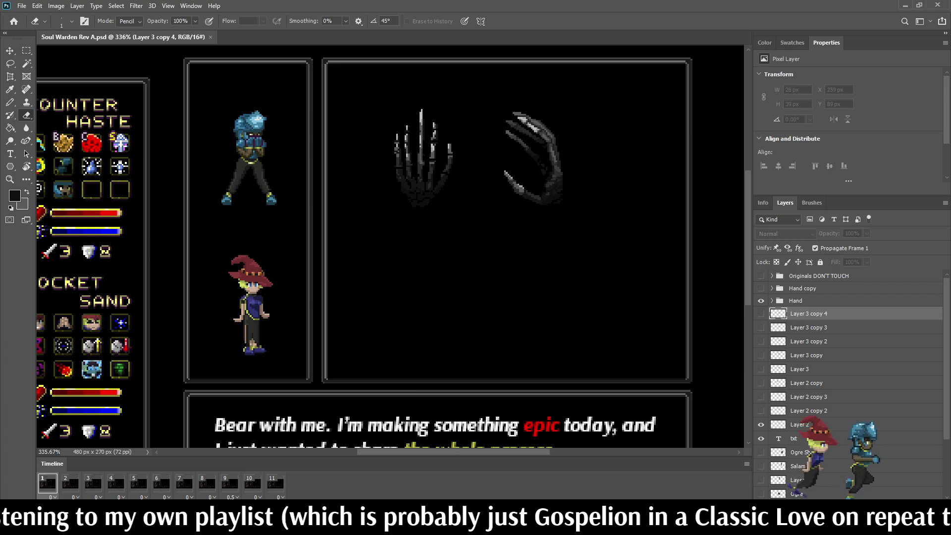
# Play the skeletal-hand animation, save the mockup, and enlarge the view of the whole mockup
pyautogui.press('space')
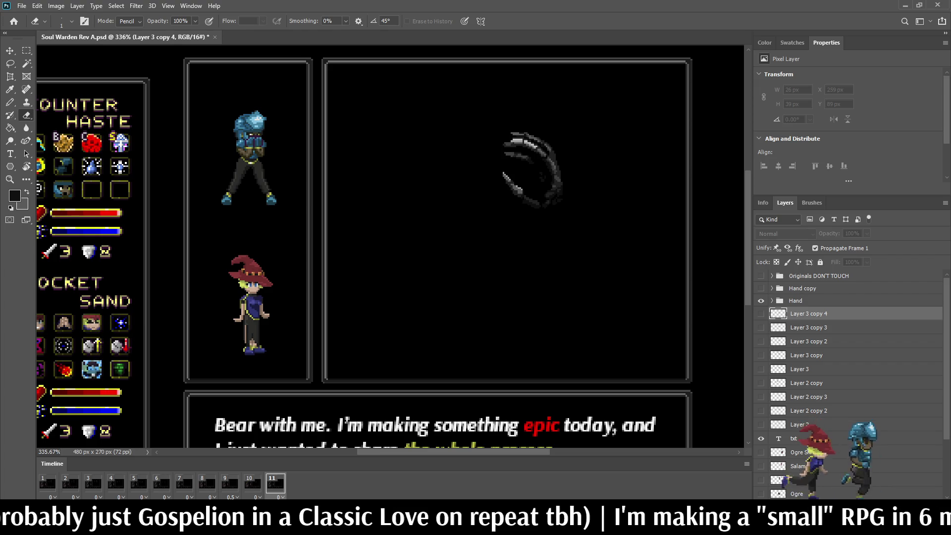
pyautogui.hotkey('ctrl', 's')
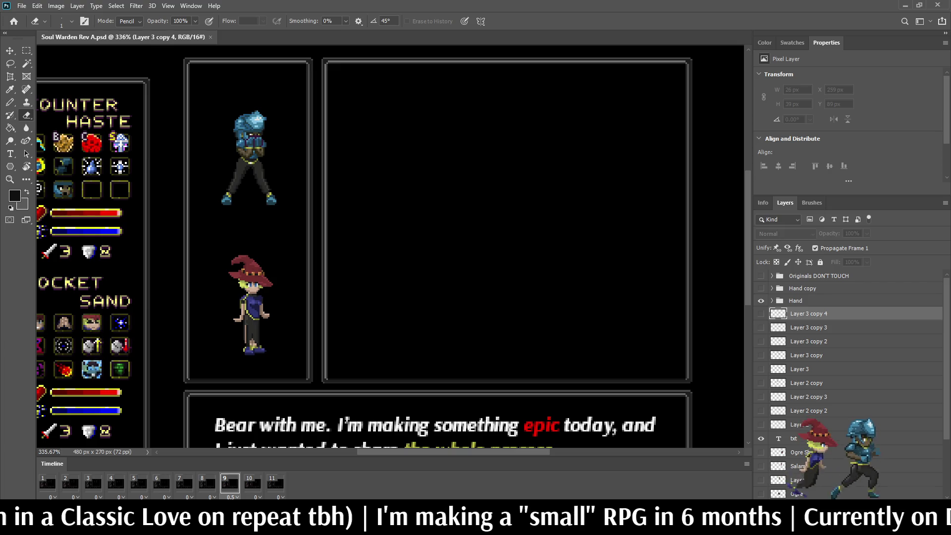
pyautogui.hotkey('ctrl', '1')
pyautogui.hotkey('ctrl', '+')
pyautogui.hotkey('ctrl', '+')
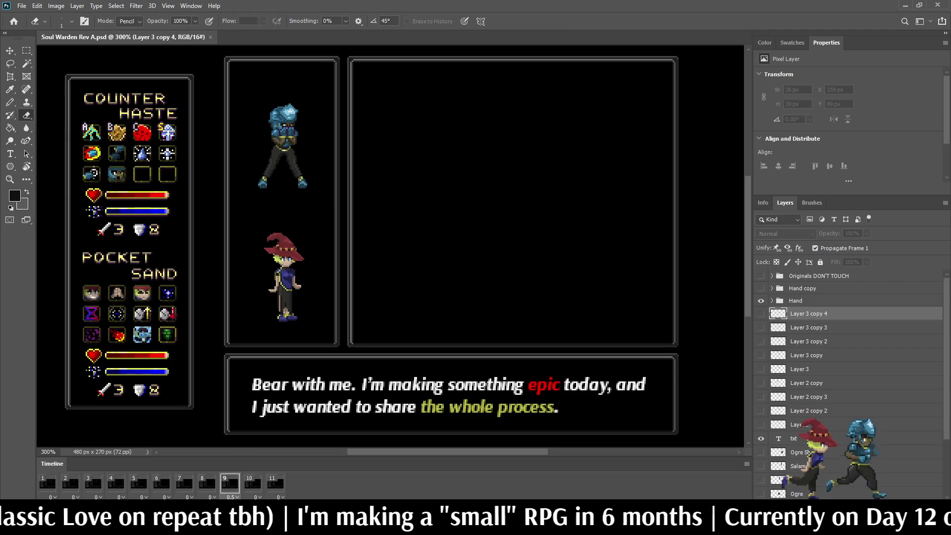
# Replay the hand animation and stop it on timeline frame 3
pyautogui.press('space')
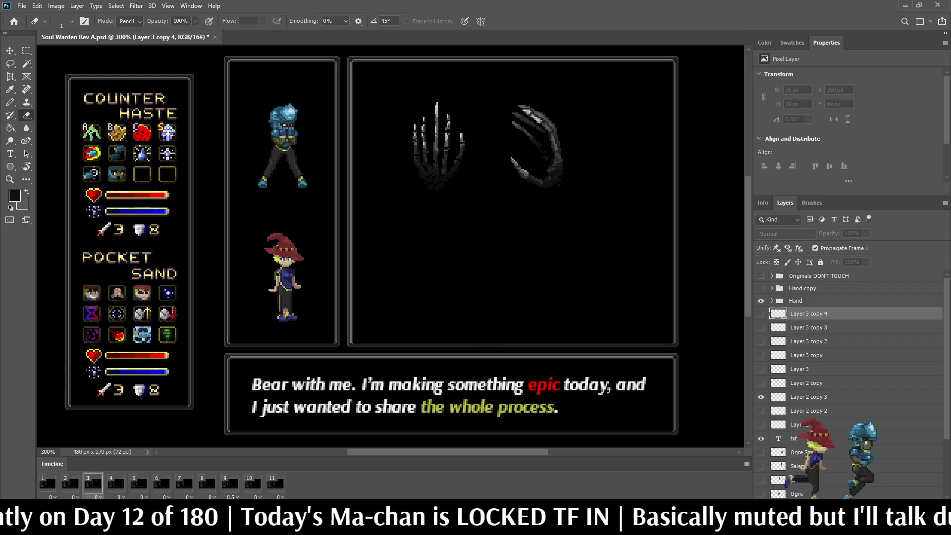
pyautogui.press('space')
pyautogui.scroll(5, 431, 143)
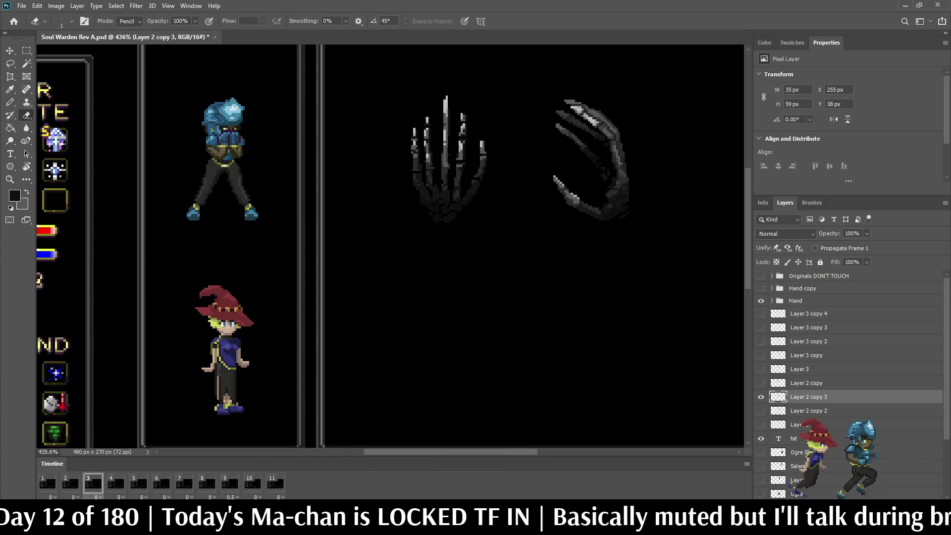
# Lasso the open hand's fingertips on frame 3 and transform them slightly lower
pyautogui.press('l')
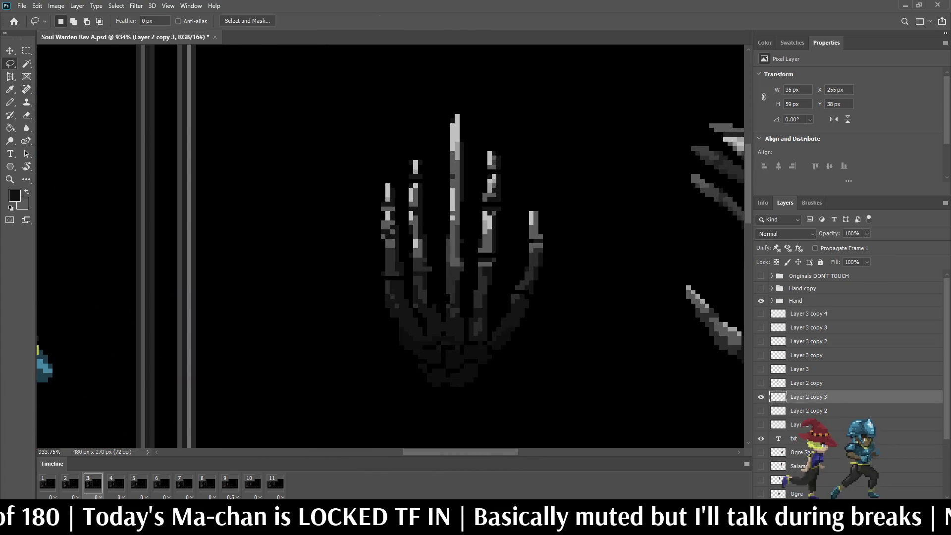
pyautogui.scroll(1, 410, 124)
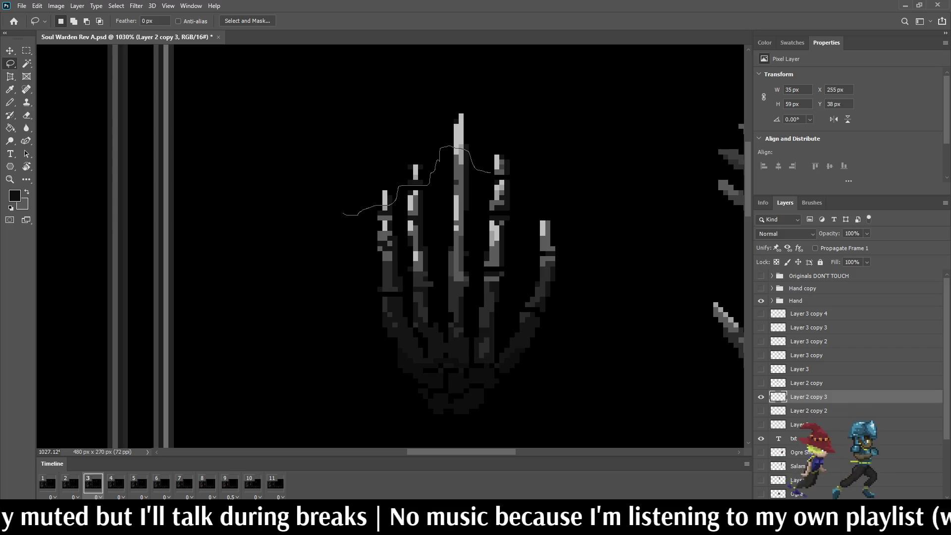
pyautogui.moveTo(509, 175); pyautogui.dragTo(521, 205)
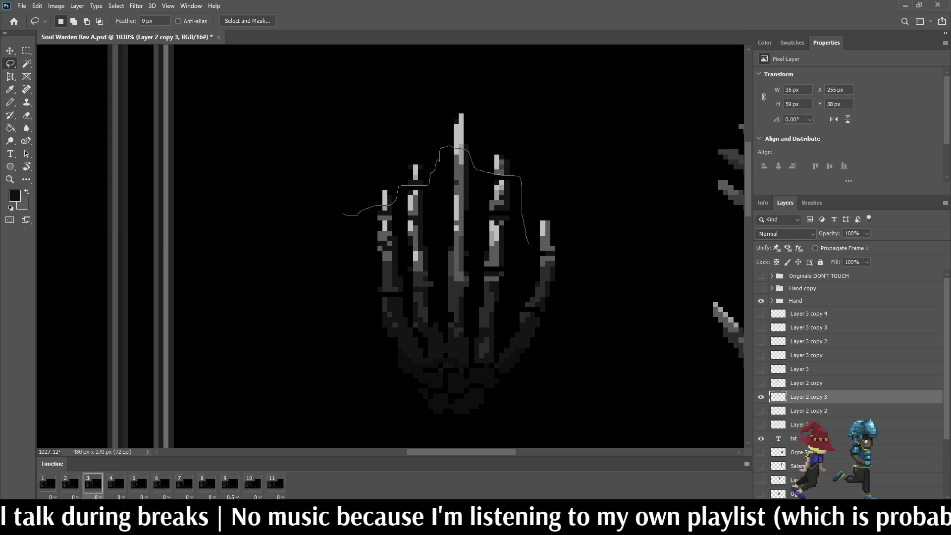
pyautogui.moveTo(560, 249)
pyautogui.mouseDown()
pyautogui.moveTo(560, 154)
pyautogui.moveTo(383, 114)
pyautogui.moveTo(348, 197)
pyautogui.mouseUp()
pyautogui.scroll(3, 601, 240)
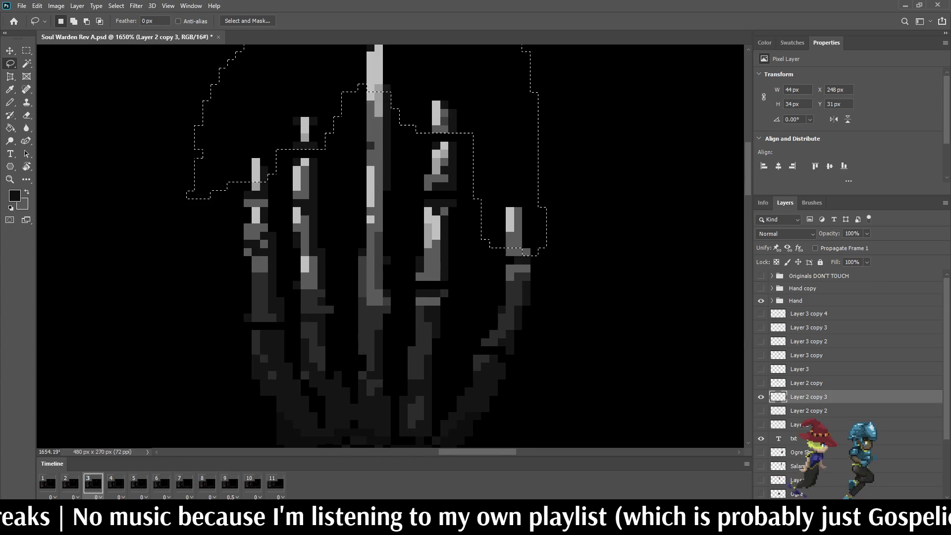
pyautogui.scroll(-4, 599, 239)
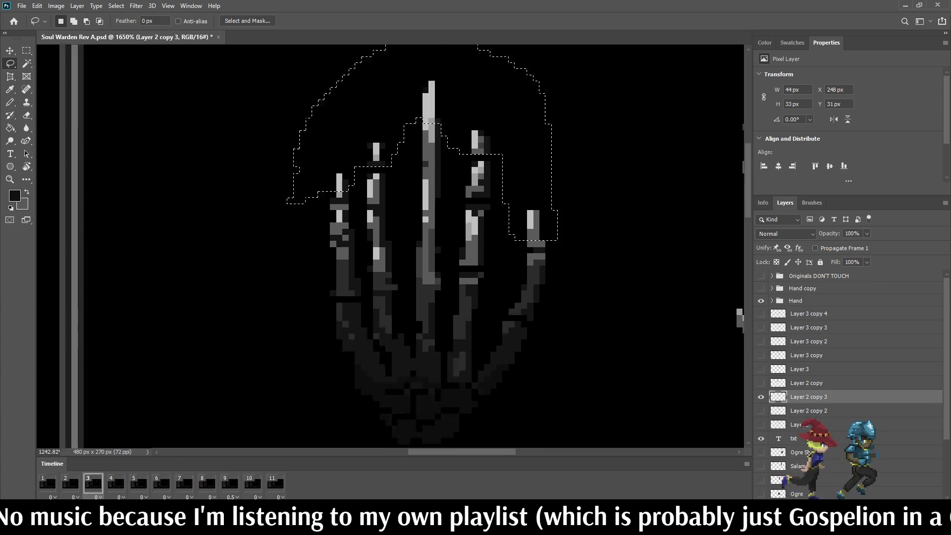
pyautogui.scroll(2, 544, 198)
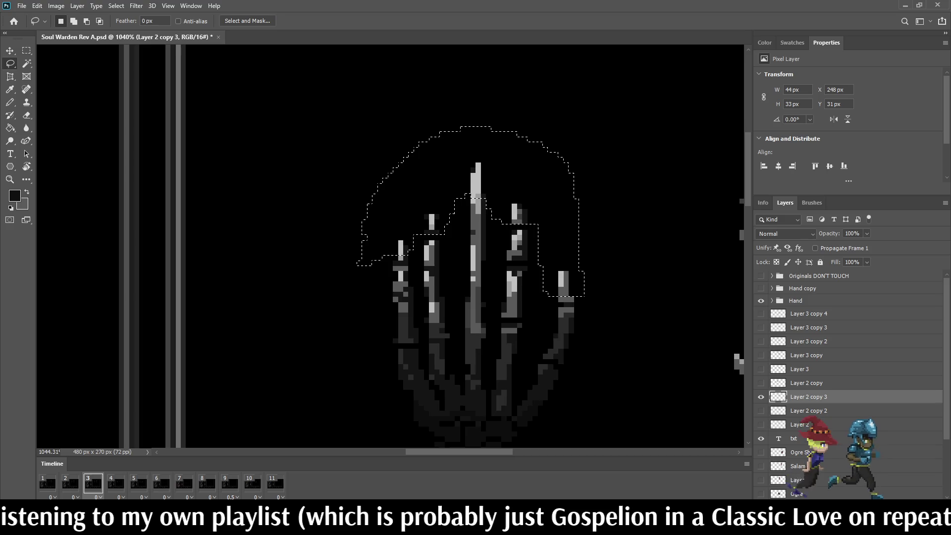
pyautogui.hotkey('ctrl', 't')
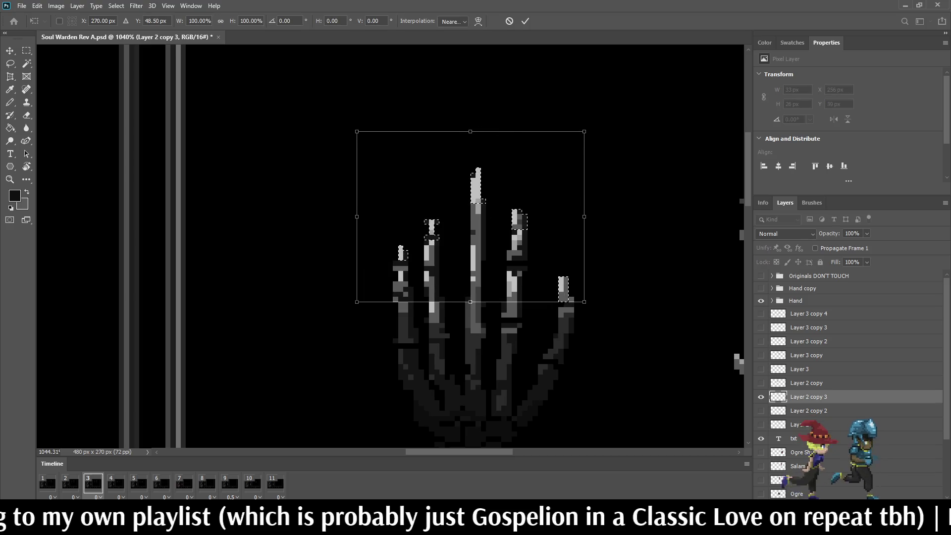
pyautogui.press('Return')
pyautogui.hotkey('ctrl', 'd')
# Flip between frames 2 and 3 to compare the shortened fingers, then zoom out
pyautogui.click(70, 484)
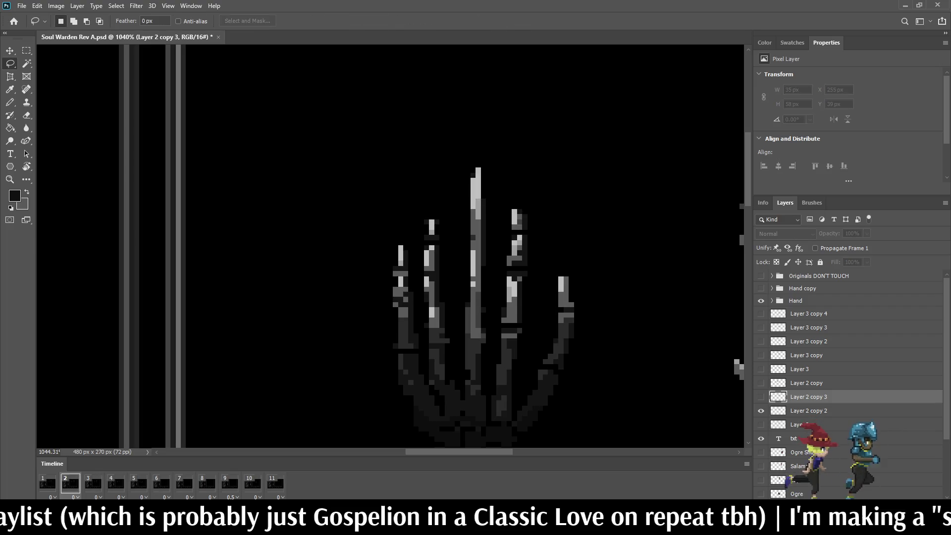
pyautogui.click(93, 483)
pyautogui.click(69, 484)
pyautogui.click(92, 484)
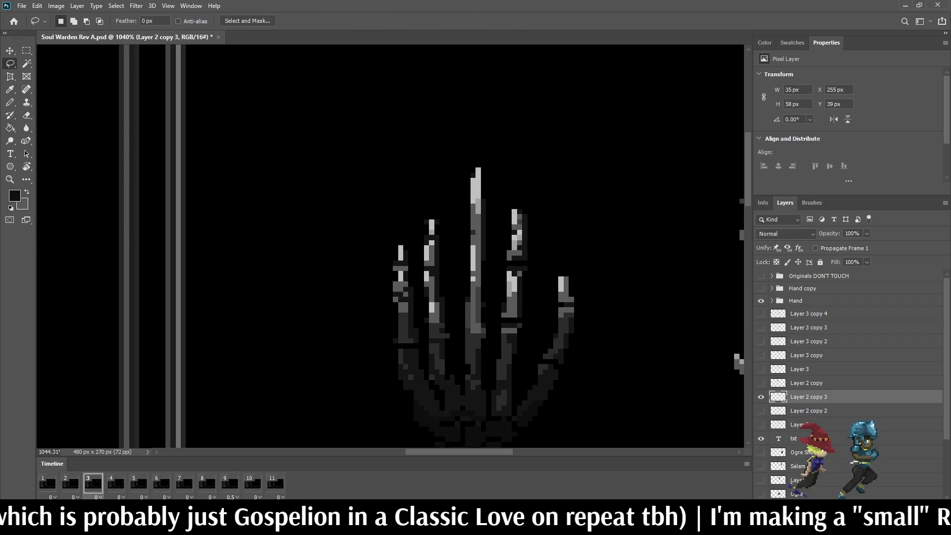
pyautogui.hotkey('ctrl', '0')
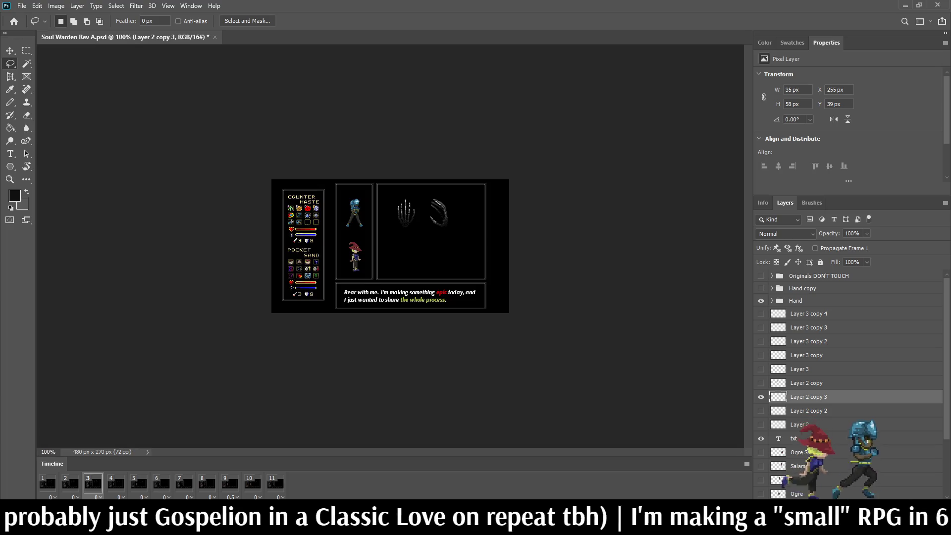
# Play through the updated hand animation, save Soul Warden Rev A.psd, and select Layer 3
pyautogui.press('space')
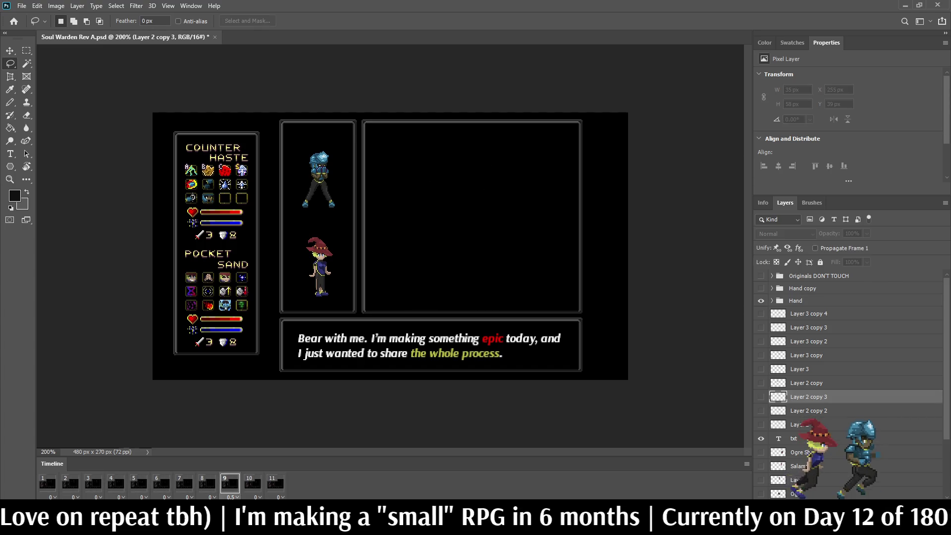
pyautogui.hotkey('ctrl', 's')
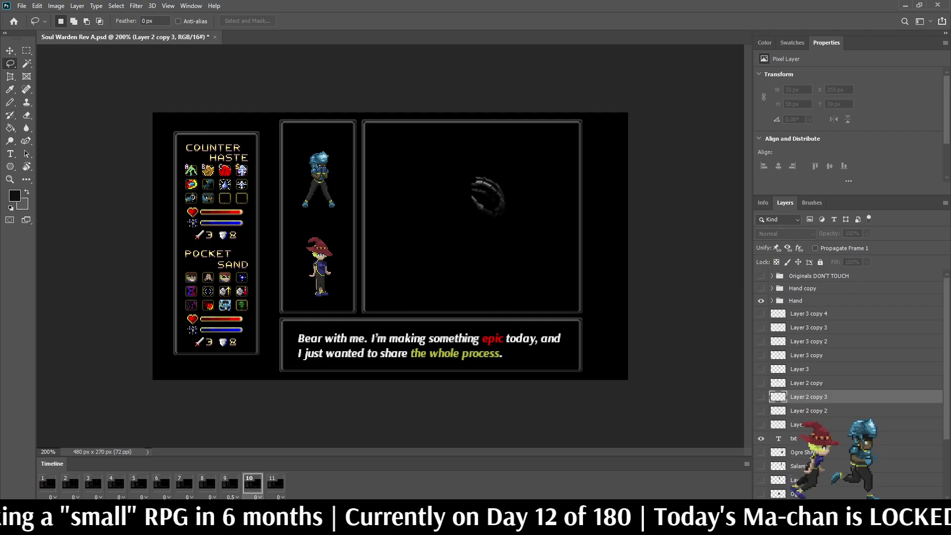
pyautogui.click(799, 369)
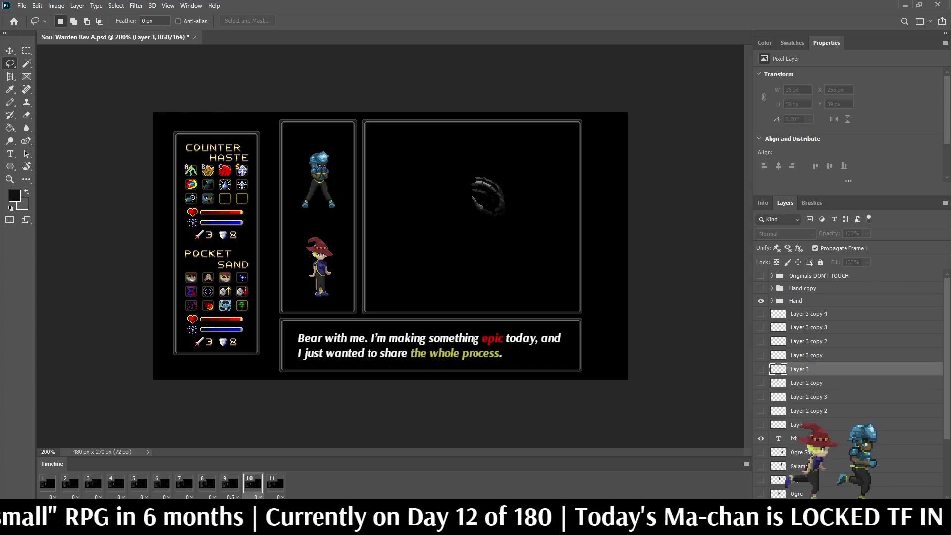
# Duplicate Layer 3, show the copy on frame 10, and nudge it slightly lower
pyautogui.hotkey('ctrl', 'j')
pyautogui.click(761, 369)
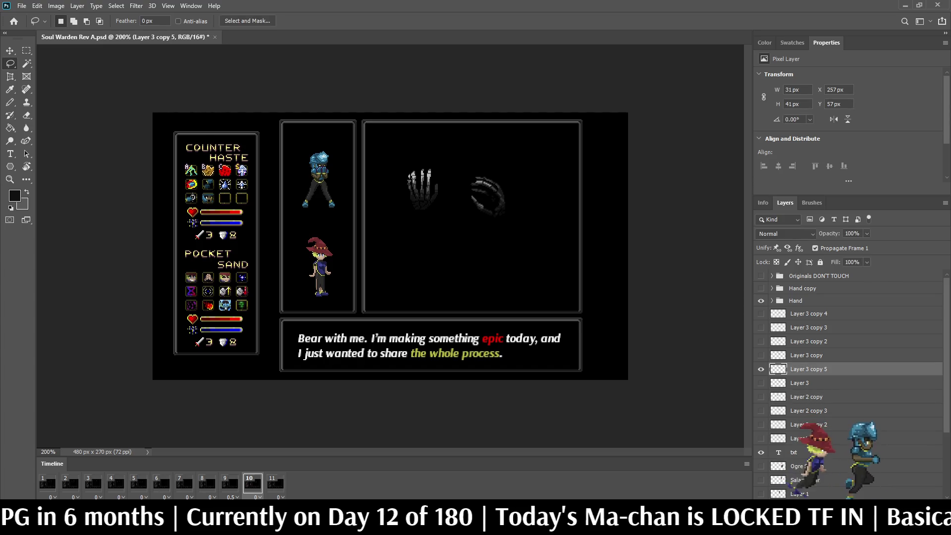
pyautogui.scroll(6, 415, 214)
pyautogui.hotkey('ctrl', 't')
pyautogui.press('Down')
pyautogui.press('Down')
pyautogui.press('Down')
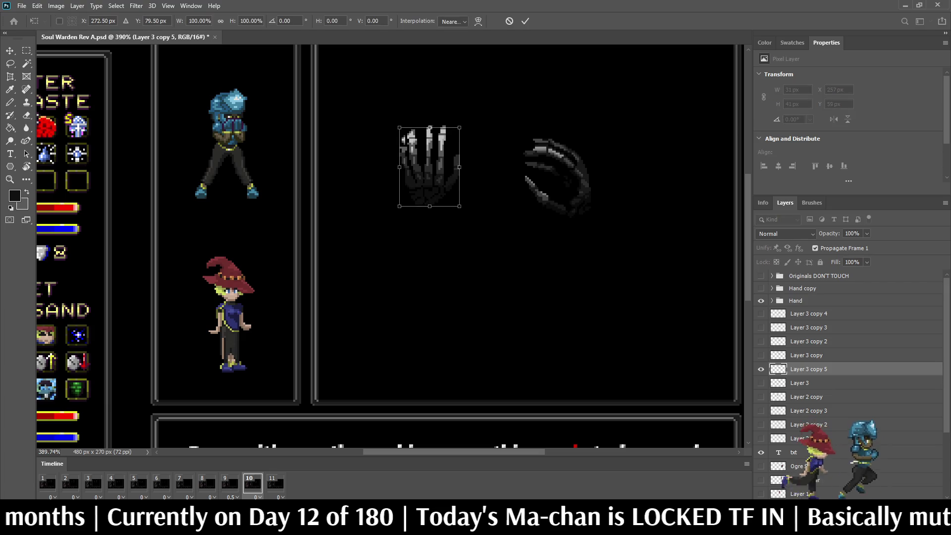
pyautogui.press('Up')
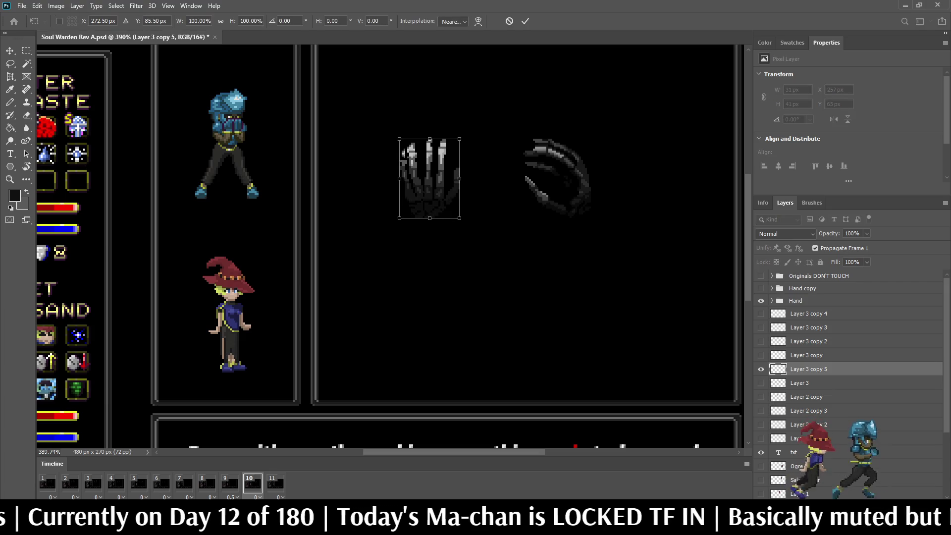
pyautogui.press('Return')
# Load the copied hand's selection, fill it with the Paint Bucket, deselect, and advance to frame 11
pyautogui.press('l')
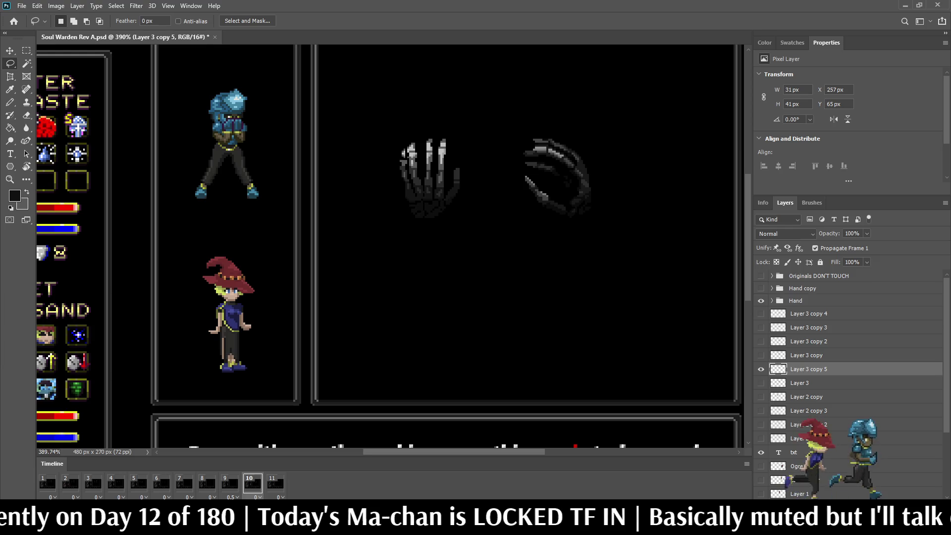
pyautogui.keyDown('ctrl'); pyautogui.click(777, 369); pyautogui.keyUp('ctrl')
pyautogui.press('g')
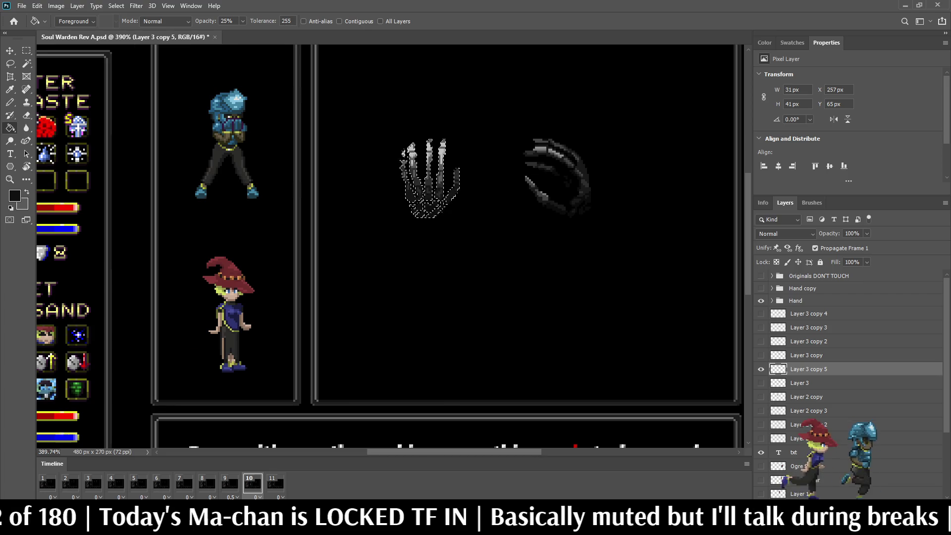
pyautogui.scroll(5, 405, 145)
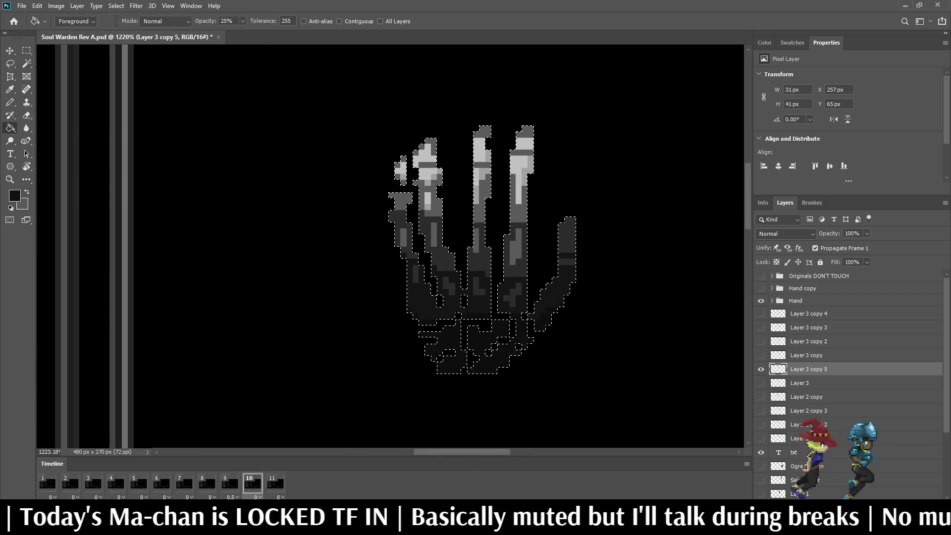
pyautogui.scroll(-3, 481, 263)
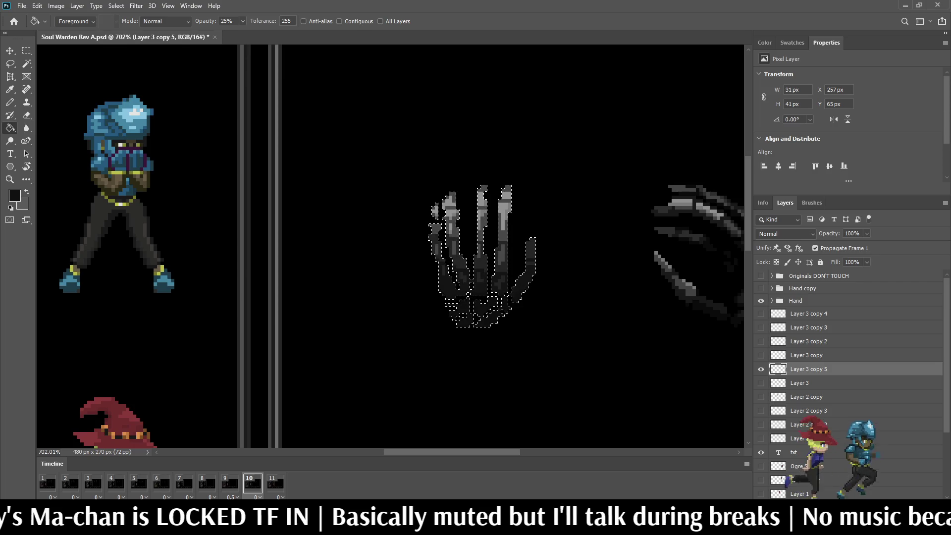
pyautogui.hotkey('ctrl', 'd')
pyautogui.scroll(-4, 390, 246)
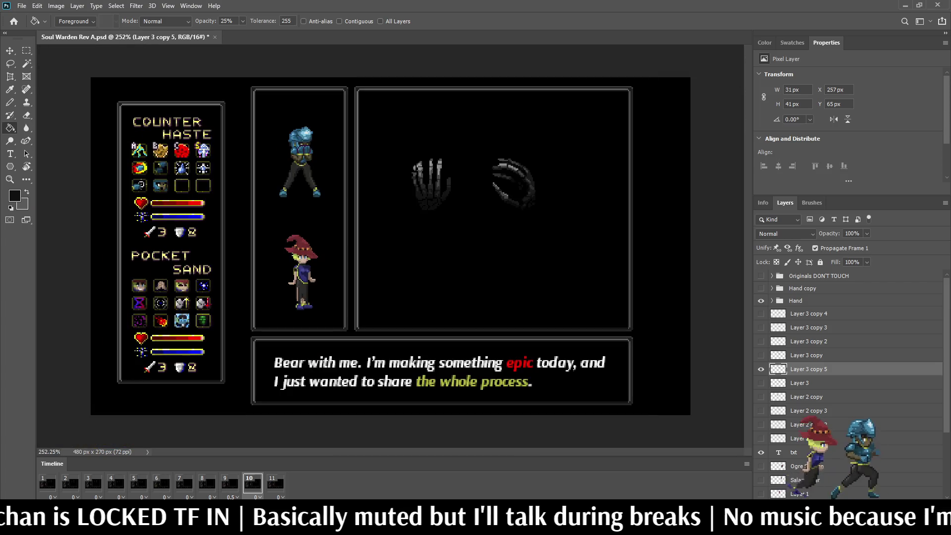
pyautogui.scroll(1, 443, 219)
pyautogui.click(275, 483)
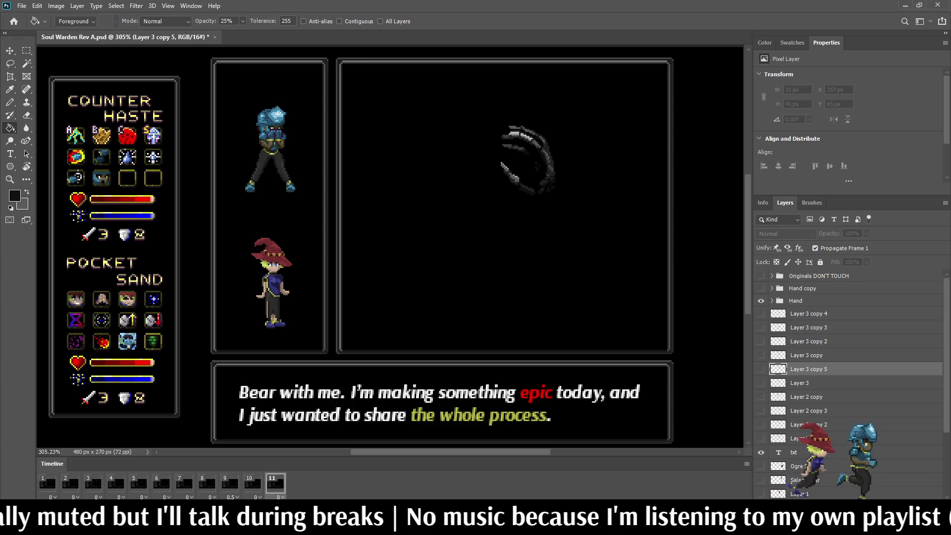
# Duplicate Layer 3 into a visible Layer 3 copy 6, preview the animation, and save
pyautogui.click(799, 383)
pyautogui.hotkey('ctrl', 'j')
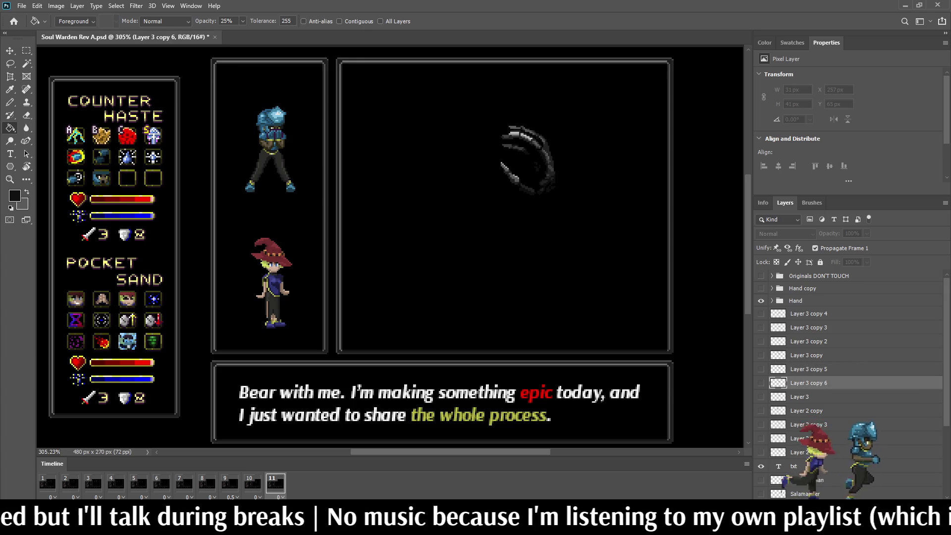
pyautogui.click(761, 382)
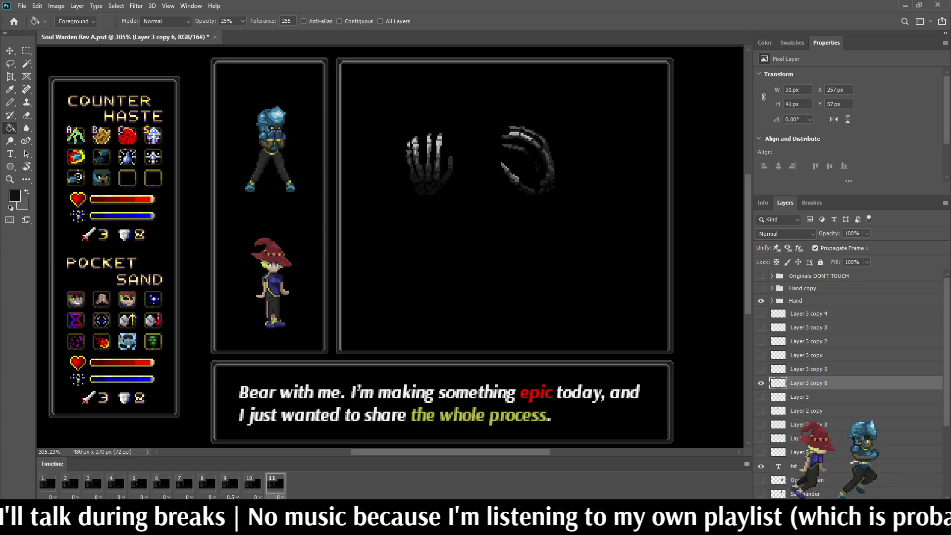
pyautogui.press('space')
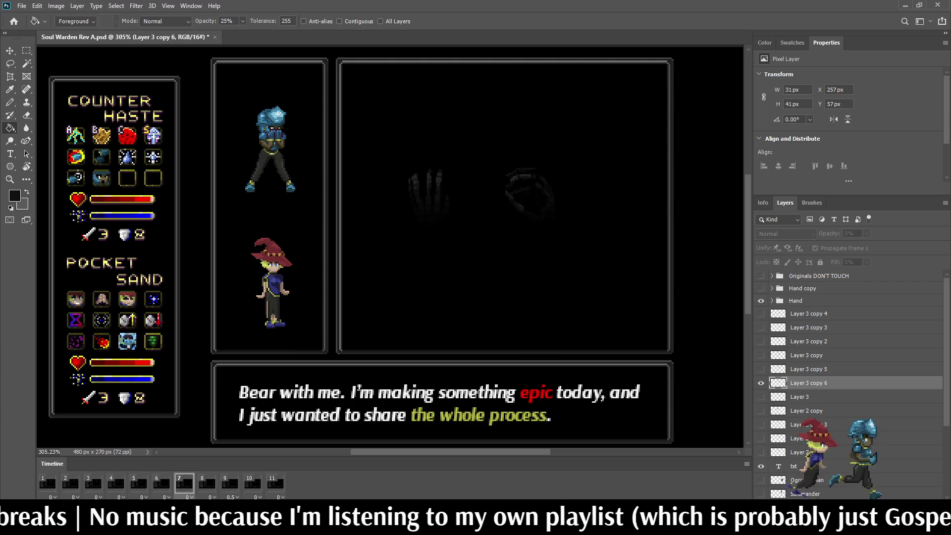
pyautogui.scroll(-2, 390, 246)
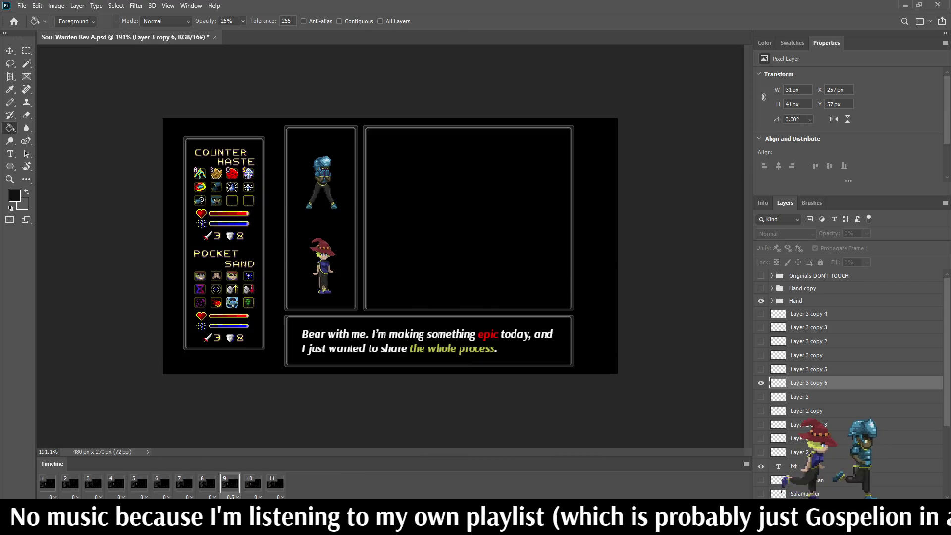
pyautogui.hotkey('ctrl', 's')
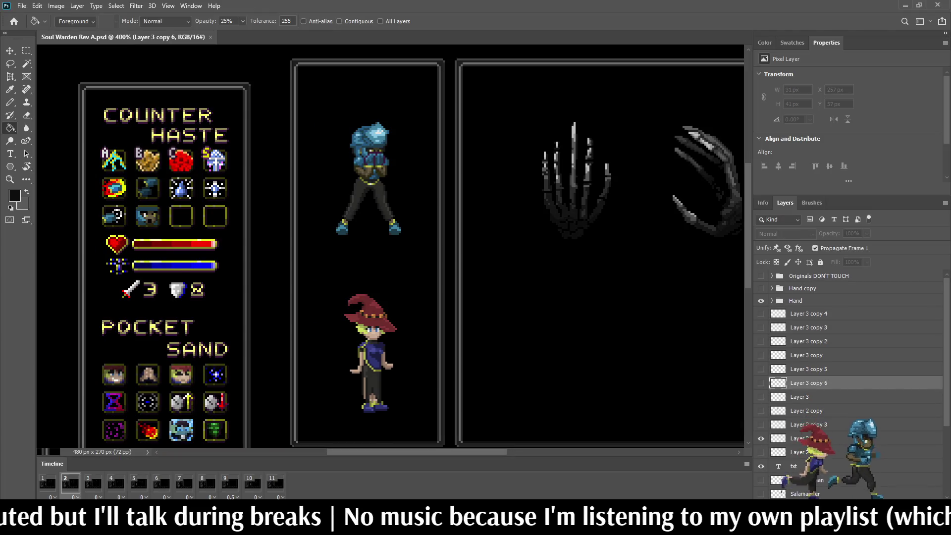
# Zoom in and out on the mockup and save it
pyautogui.scroll(6, 541, 163)
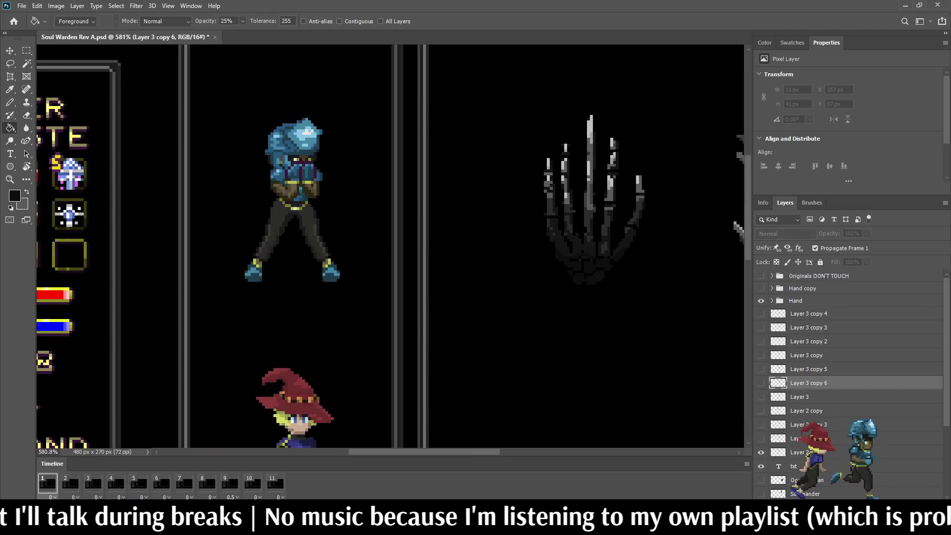
pyautogui.scroll(-8, 545, 198)
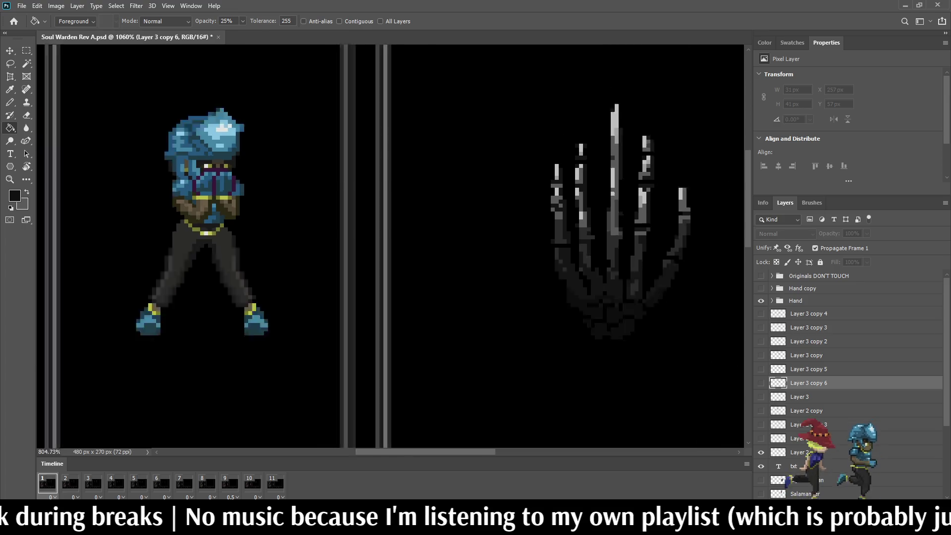
pyautogui.scroll(5, 463, 147)
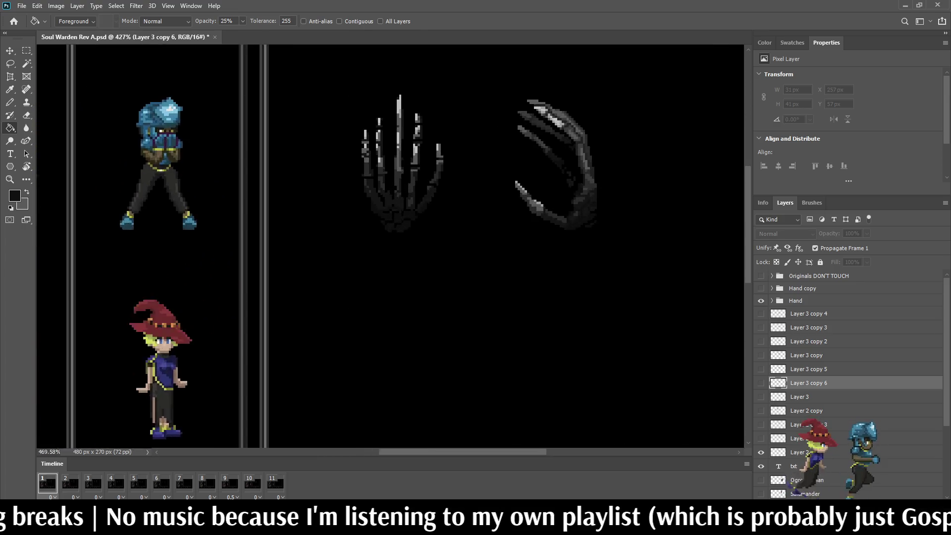
pyautogui.hotkey('ctrl', 's')
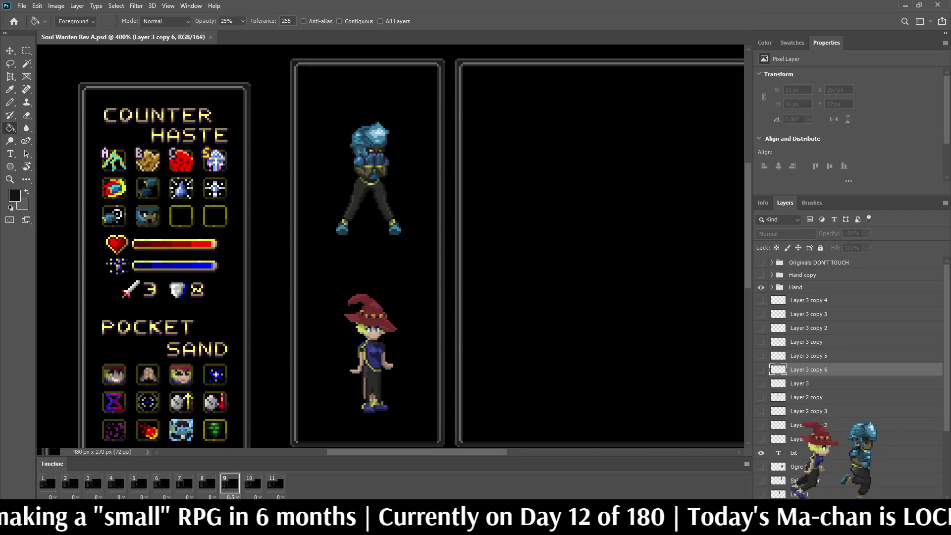
# Preview the canvas full screen at fit-to-screen size, then save again
pyautogui.scroll(-5, 390, 246)
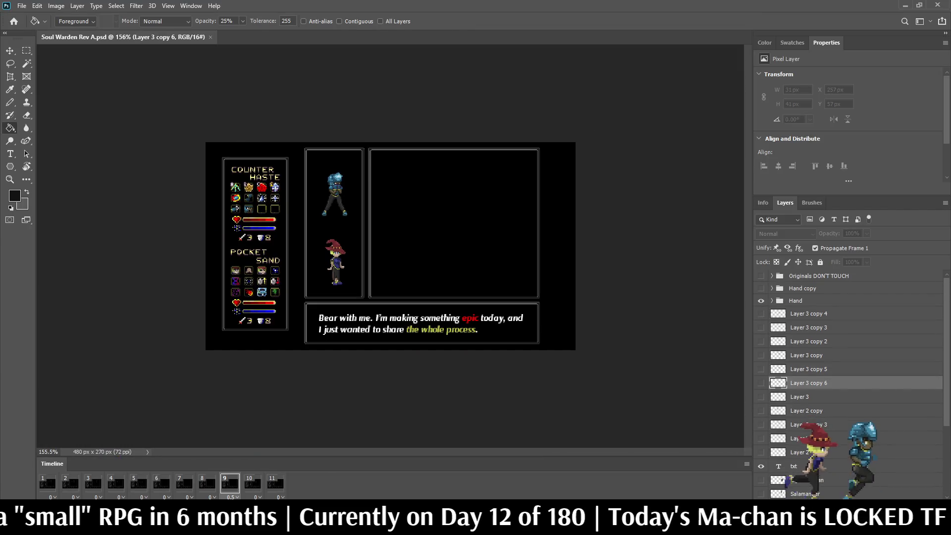
pyautogui.scroll(3, 390, 247)
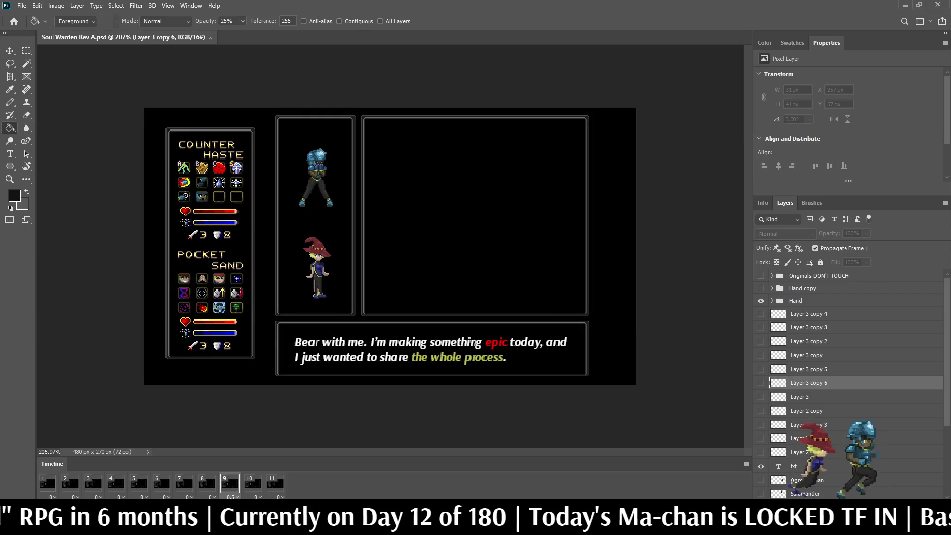
pyautogui.scroll(2, 390, 246)
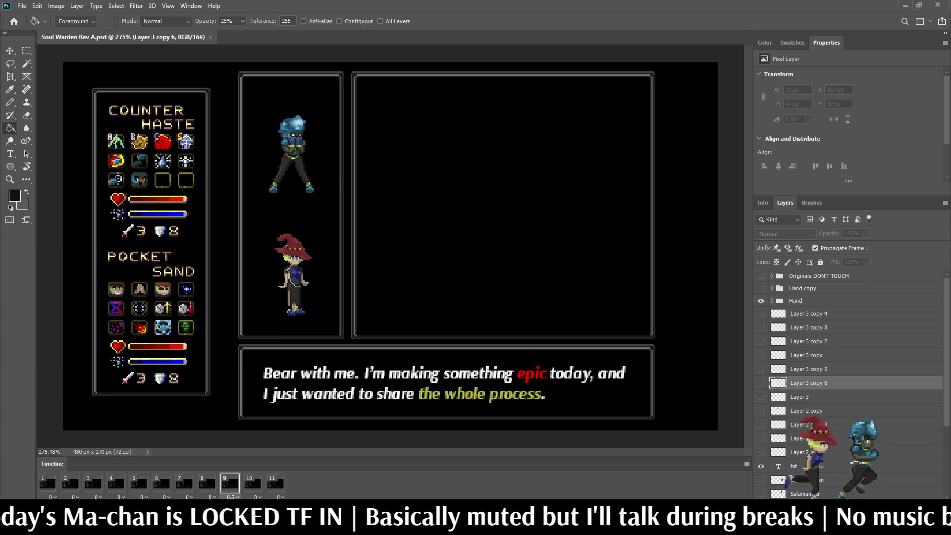
pyautogui.hotkey('ctrl', '1')
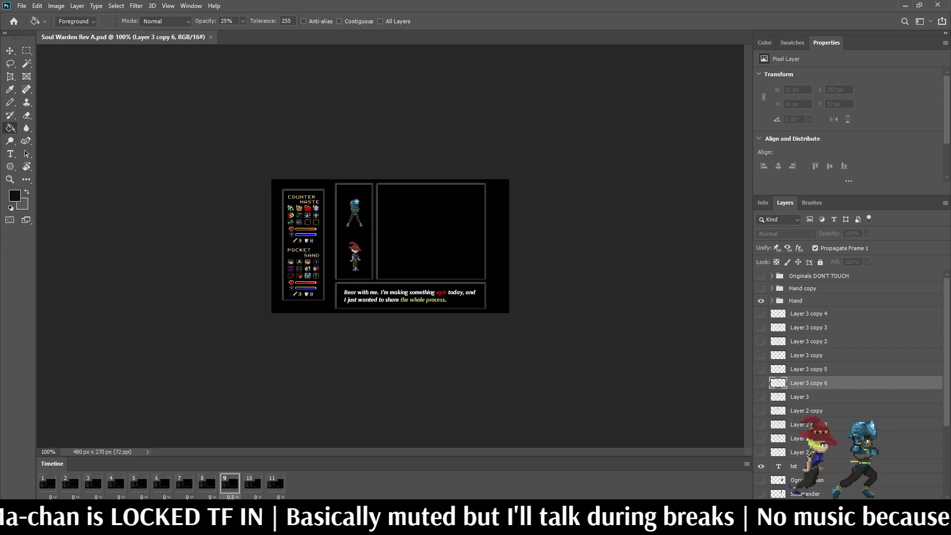
pyautogui.press('f')
pyautogui.press('f')
pyautogui.hotkey('ctrl', '0')
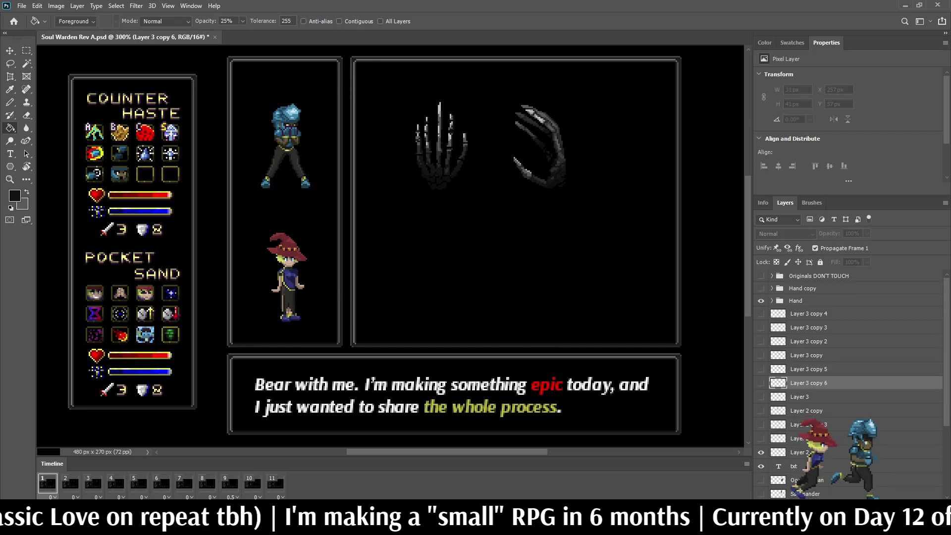
pyautogui.hotkey('ctrl', 's')
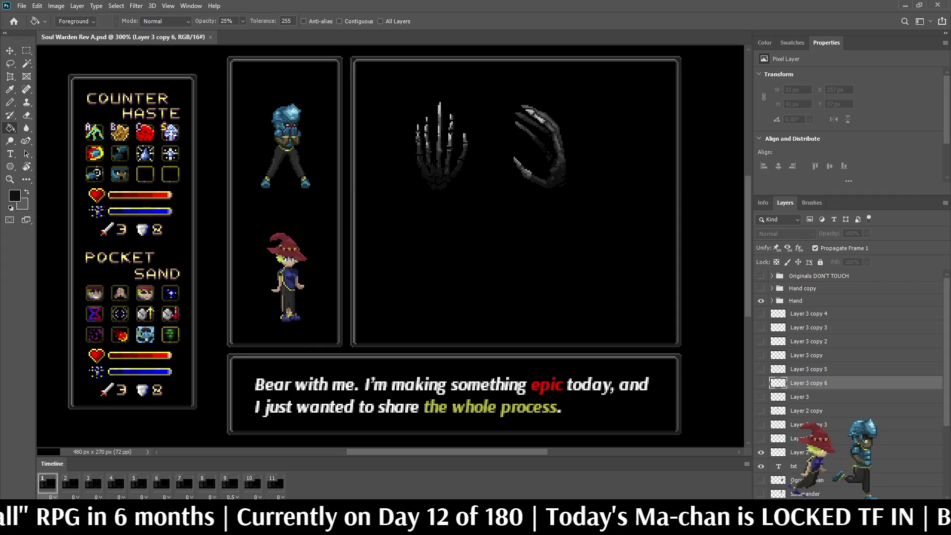
# Show the second claw hand and group Layer 2 through Layer 3 copy 4 as 'Hand B'
pyautogui.click(760, 288)
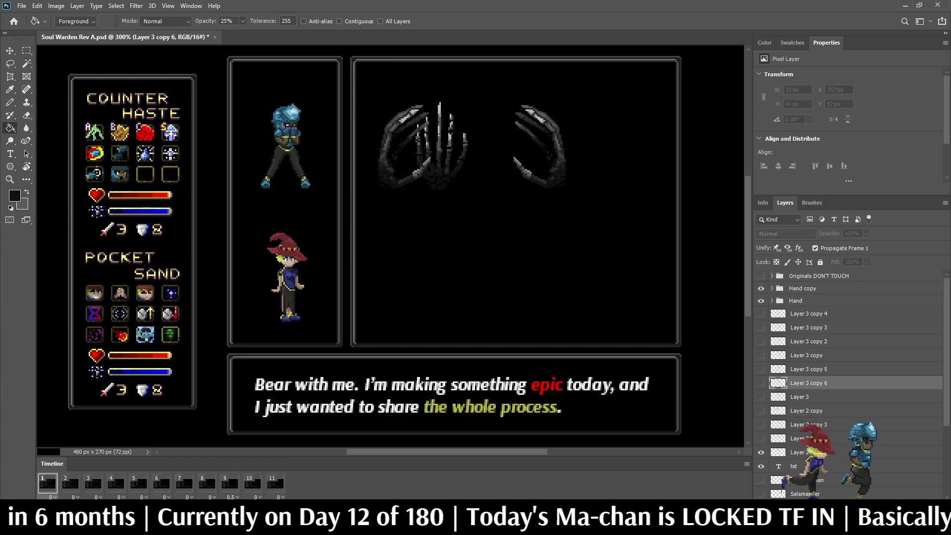
pyautogui.click(803, 452)
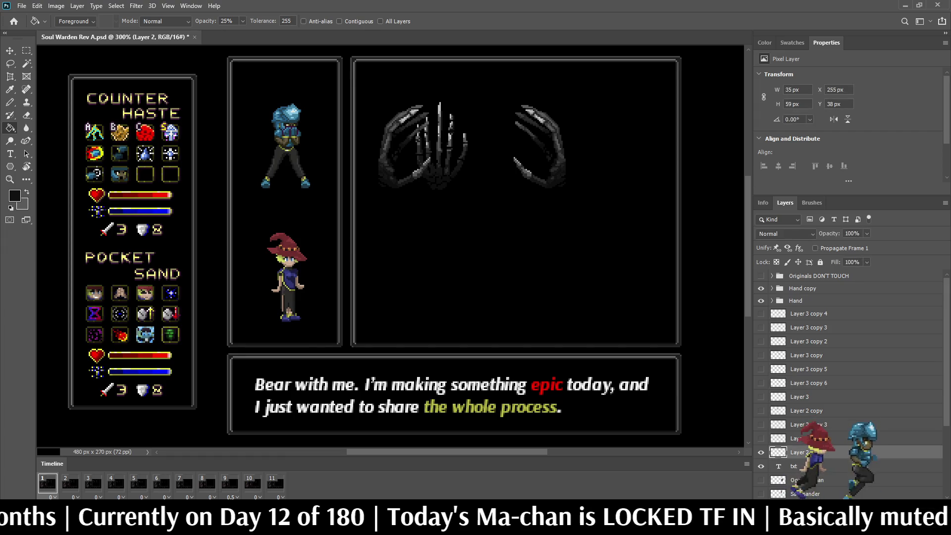
pyautogui.keyDown('shift'); pyautogui.click(805, 314); pyautogui.keyUp('shift')
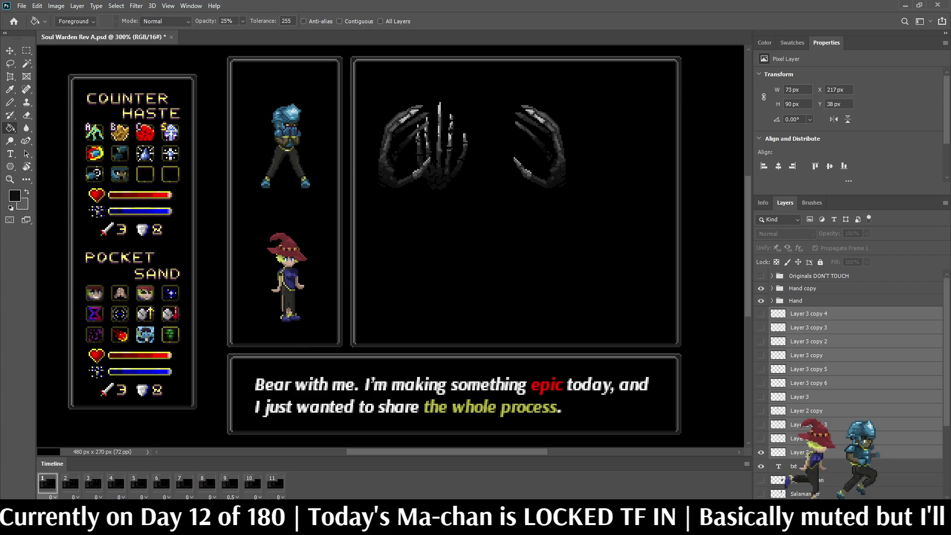
pyautogui.hotkey('ctrl', 'g')
pyautogui.doubleClick(799, 313)
pyautogui.write('H')
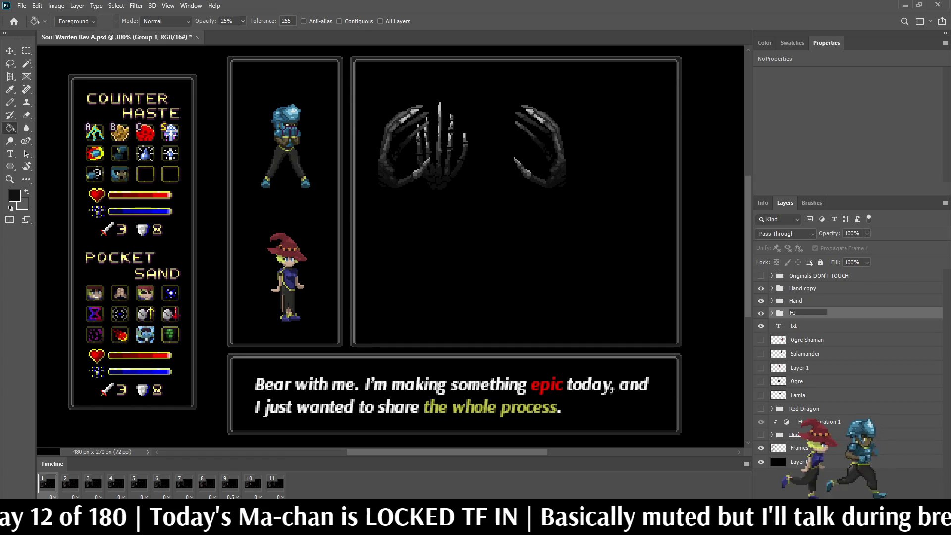
pyautogui.write('and B')
pyautogui.press('Return')
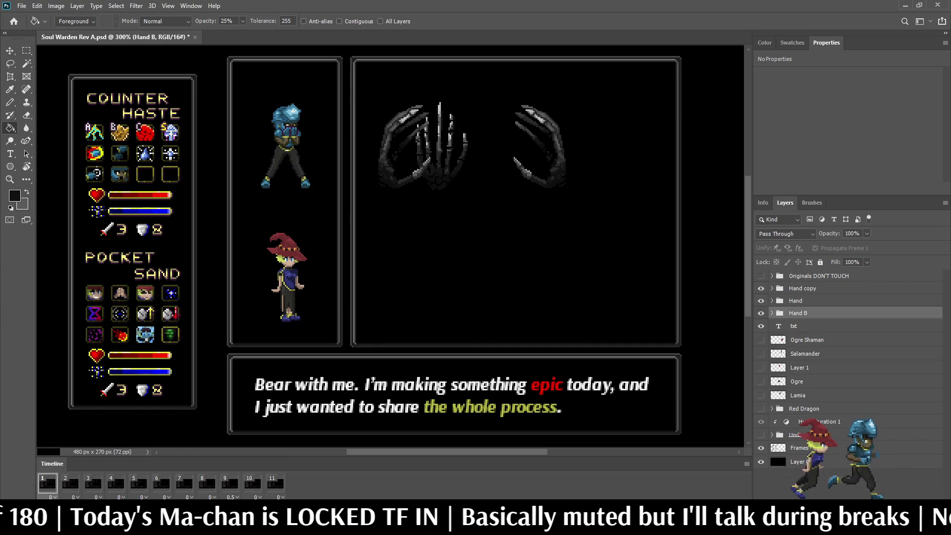
# Shift Hand B right and down to centre it below the claws, then play the animation
pyautogui.hotkey('ctrl', 't')
pyautogui.hotkey('shift', 'Right')
pyautogui.hotkey('shift', 'Right')
pyautogui.hotkey('shift', 'Down')
pyautogui.hotkey('shift', 'Down')
pyautogui.hotkey('shift', 'Down')
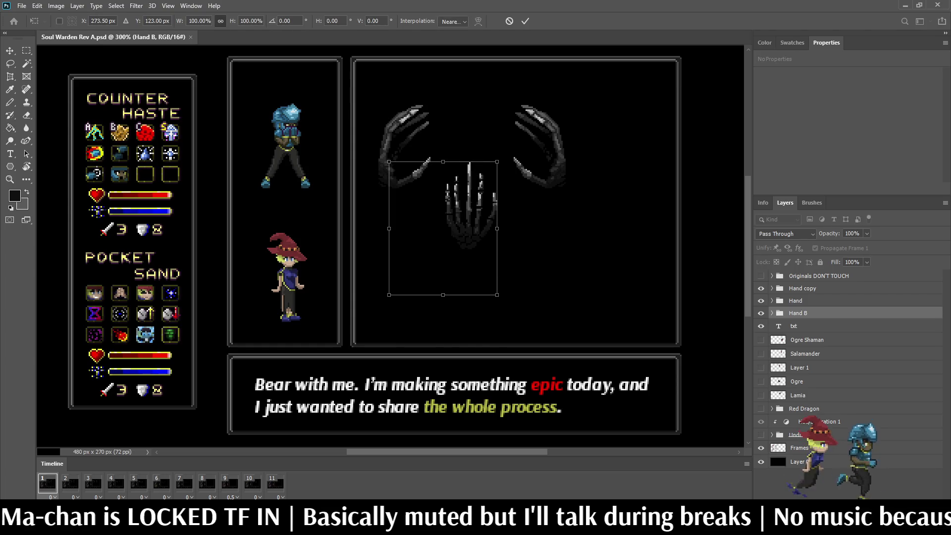
pyautogui.hotkey('shift', 'Down')
pyautogui.hotkey('shift', 'Up')
pyautogui.hotkey('shift', 'Up')
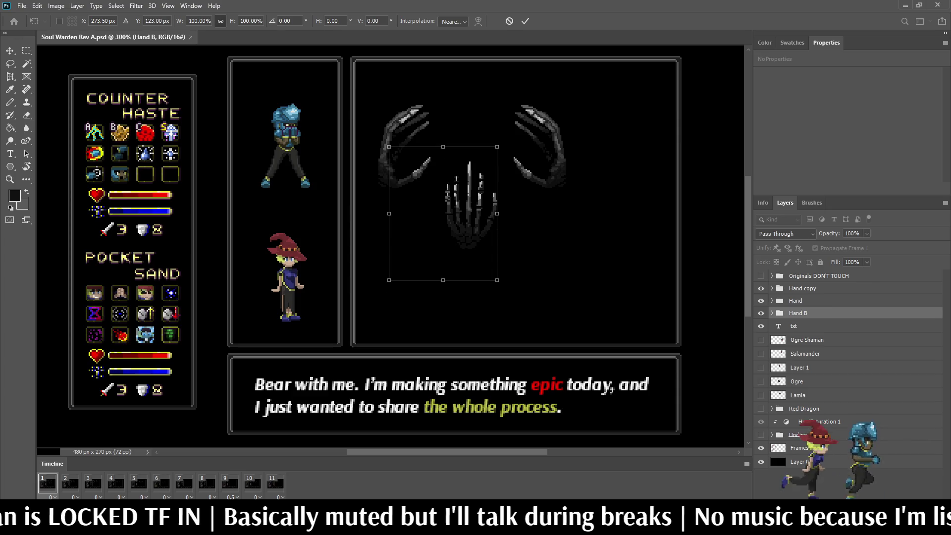
pyautogui.press('Return')
pyautogui.press('g')
pyautogui.press('space')
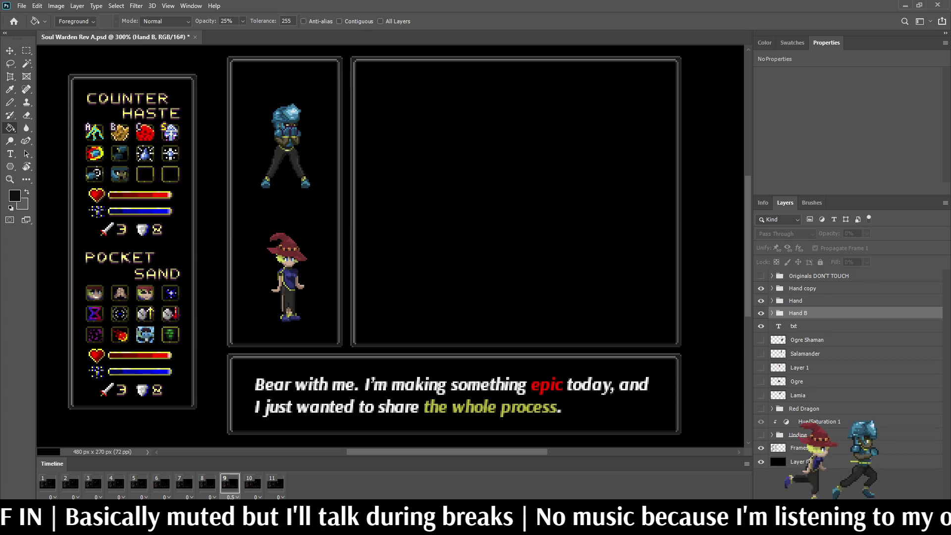
pyautogui.hotkey('ctrl', '1')
pyautogui.press('f')
pyautogui.press('f')
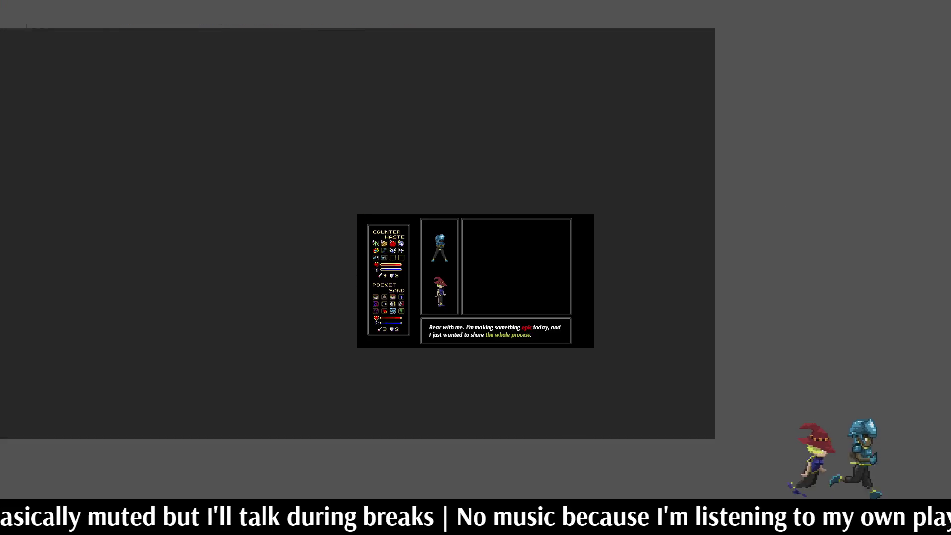
pyautogui.hotkey('ctrl', '0')
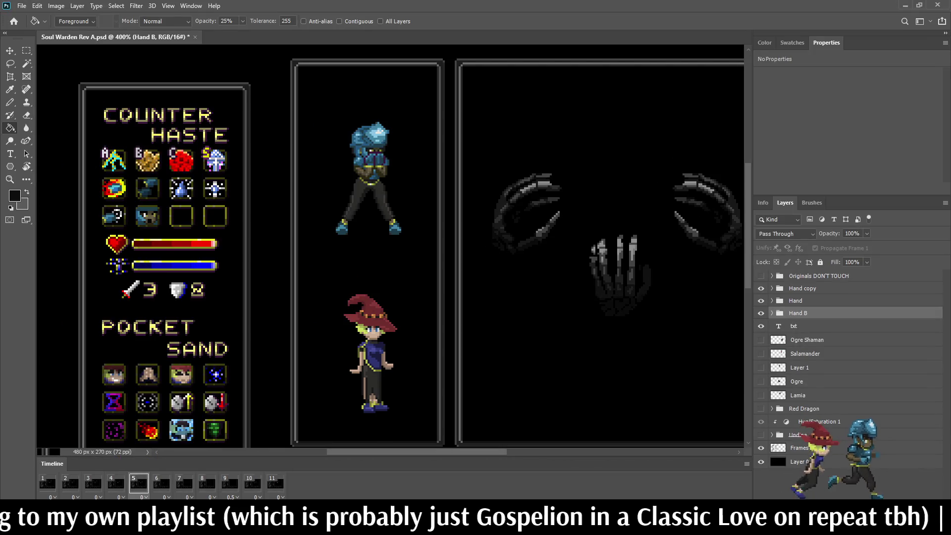
# Save the mockup, return to timeline frame 1, and expand the Hand B group
pyautogui.scroll(-3, 391, 248)
pyautogui.scroll(4, 391, 248)
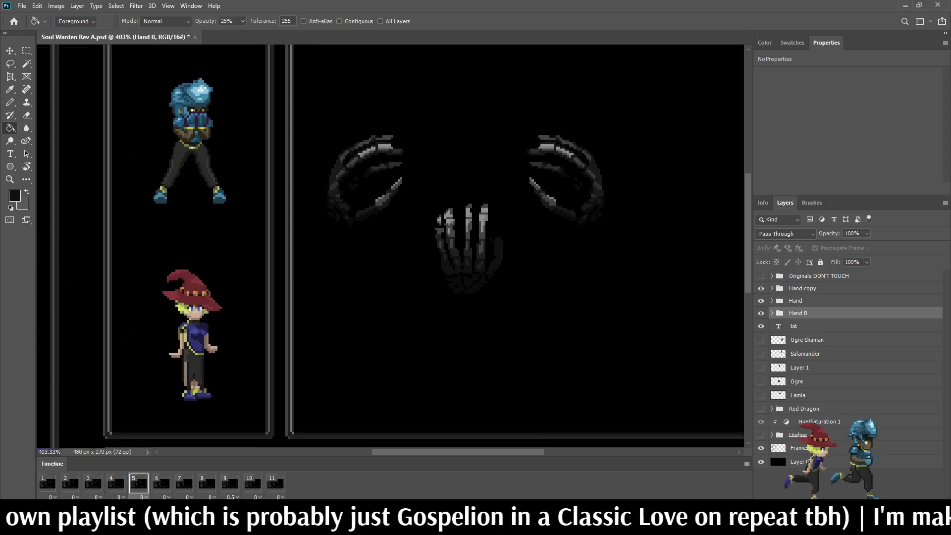
pyautogui.scroll(2, 461, 213)
pyautogui.hotkey('ctrl', 's')
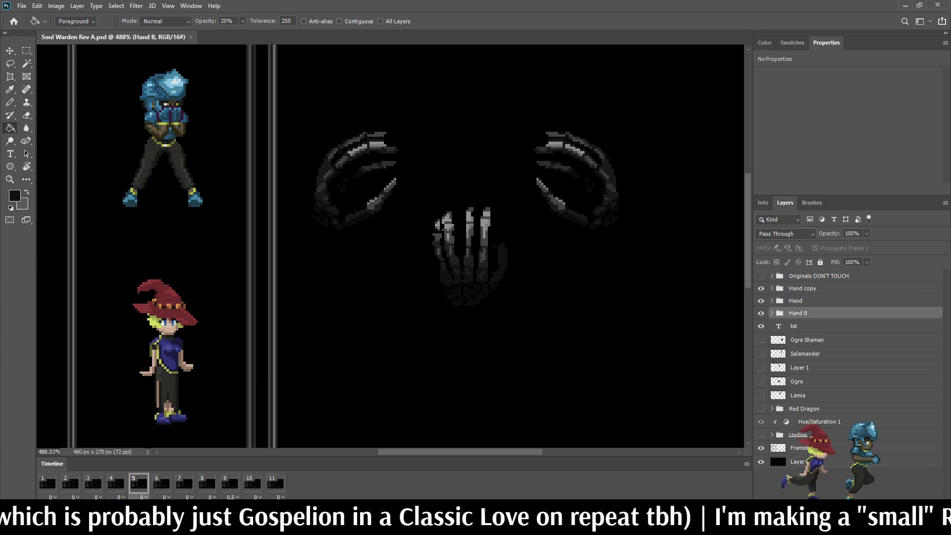
pyautogui.scroll(-3, 391, 248)
pyautogui.scroll(2, 391, 247)
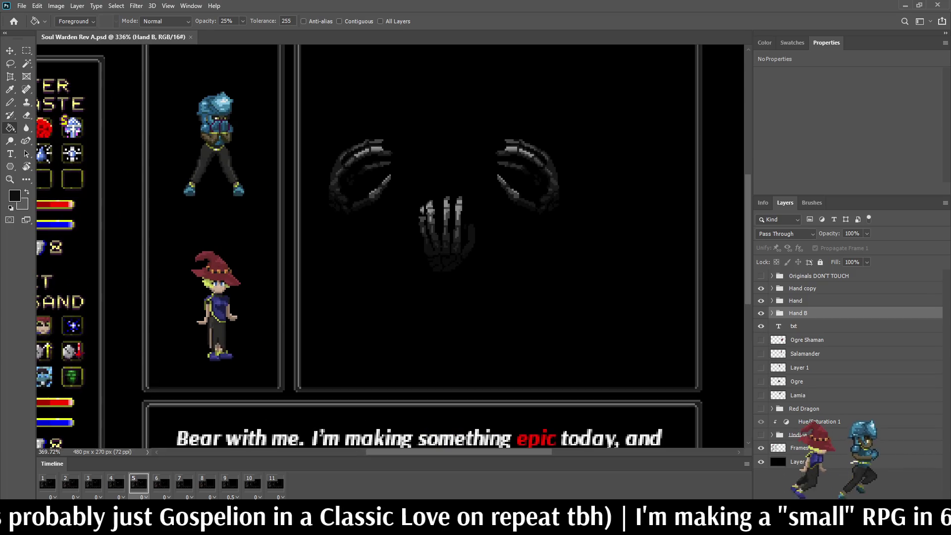
pyautogui.click(47, 483)
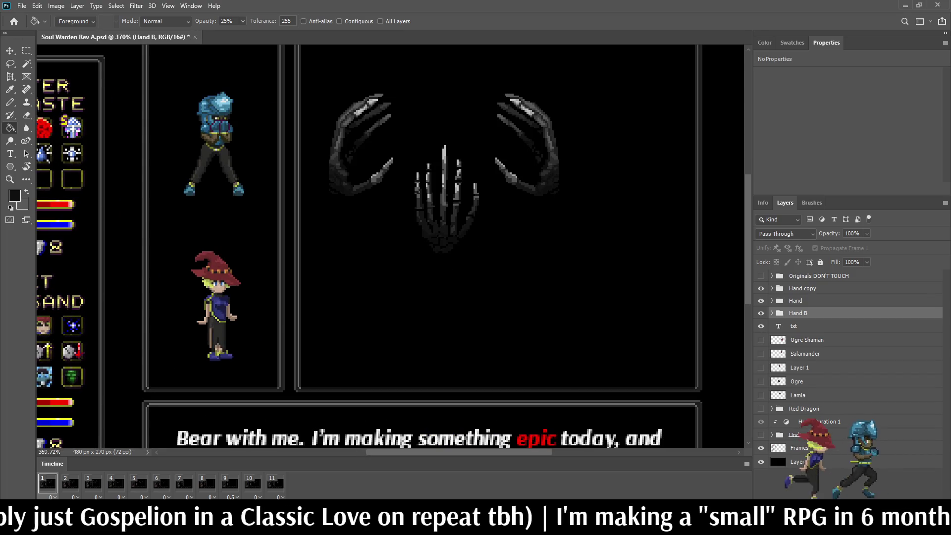
pyautogui.scroll(-3, 391, 248)
pyautogui.scroll(3, 391, 248)
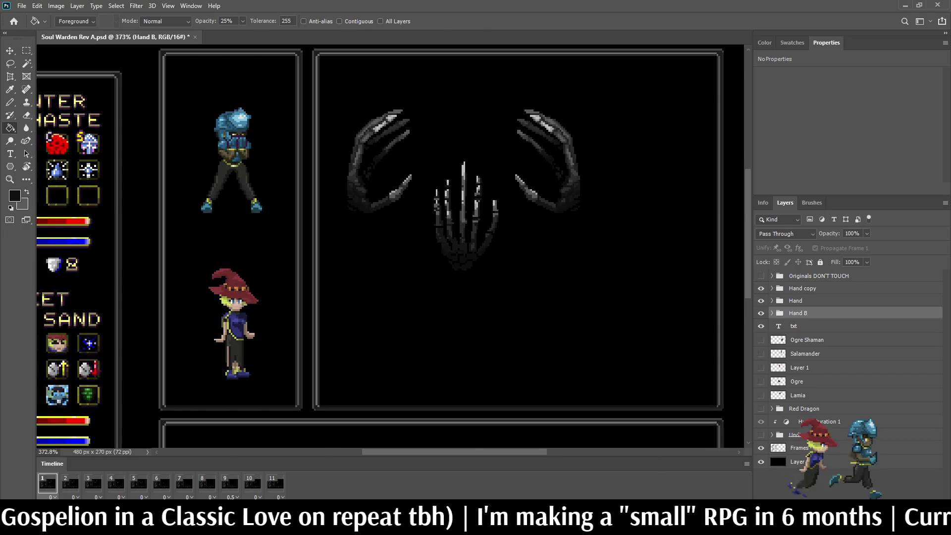
pyautogui.click(772, 313)
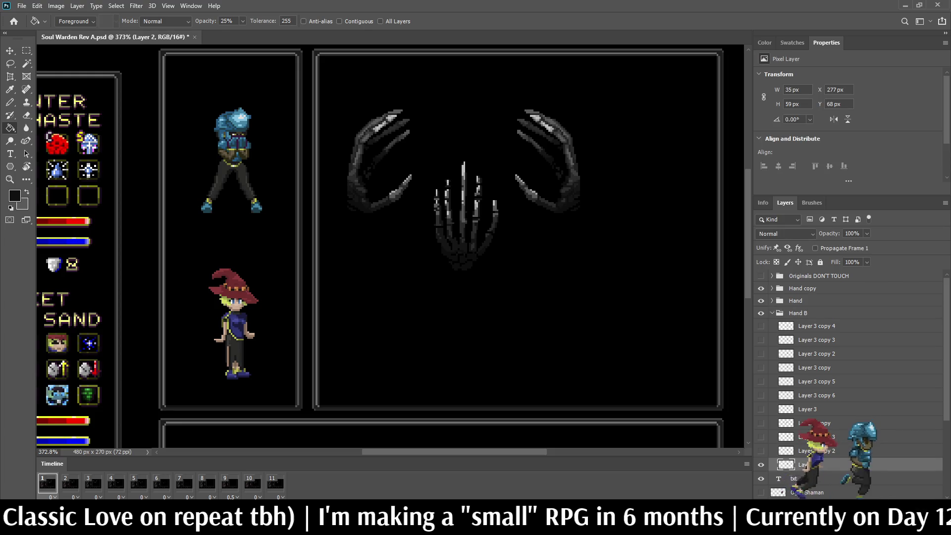
# Back up the Layer 2 hand pose as 'Hand B 1' inside Originals DON'T TOUCH and save
pyautogui.hotkey('ctrl', ',')
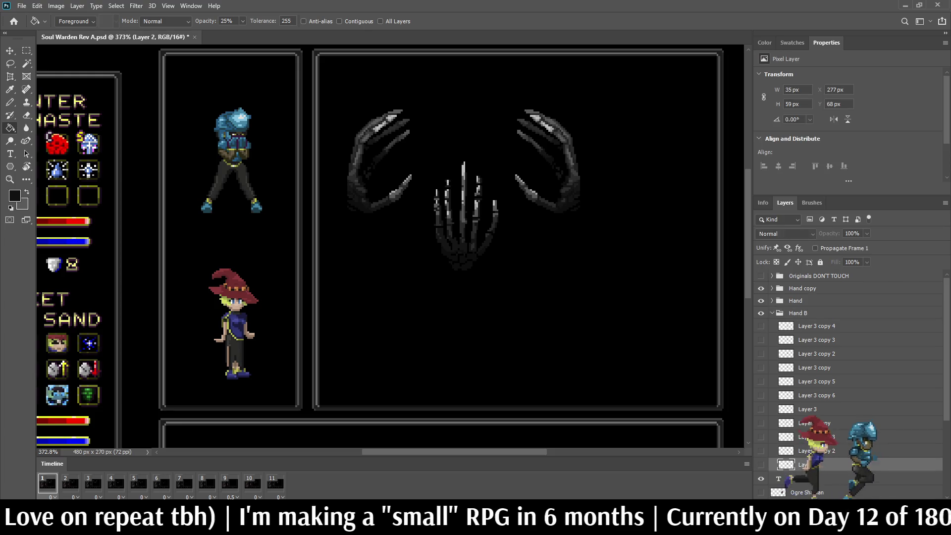
pyautogui.hotkey('ctrl', 'j')
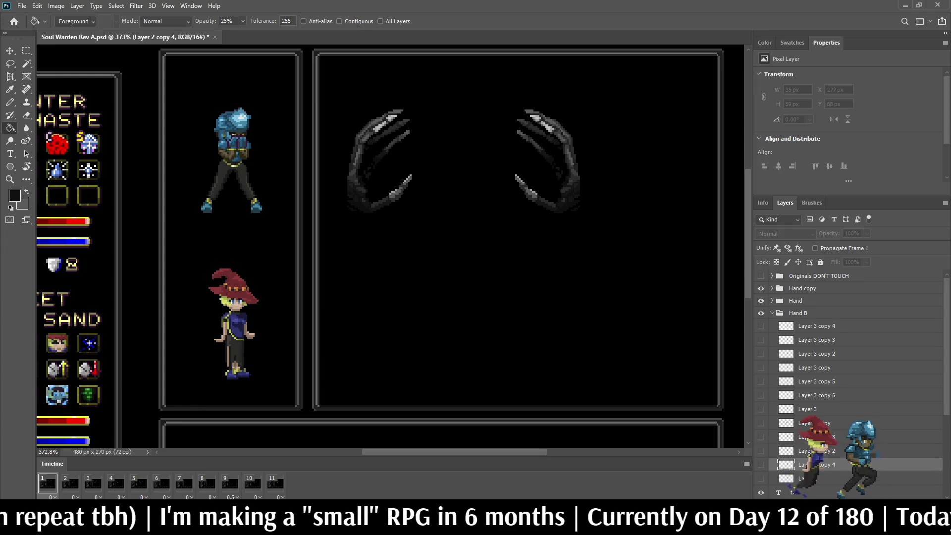
pyautogui.hotkey('ctrl', ',')
pyautogui.press('Delete')
pyautogui.click(818, 276)
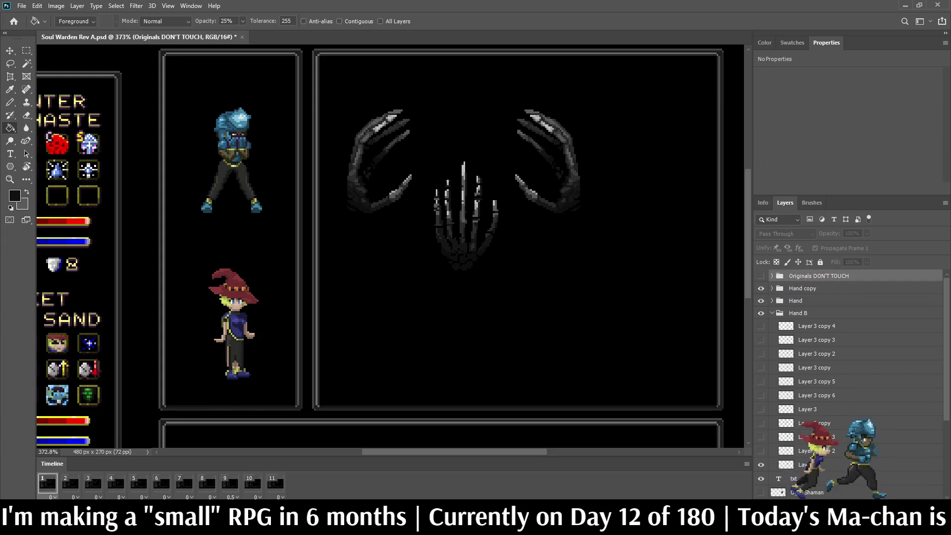
pyautogui.click(772, 275)
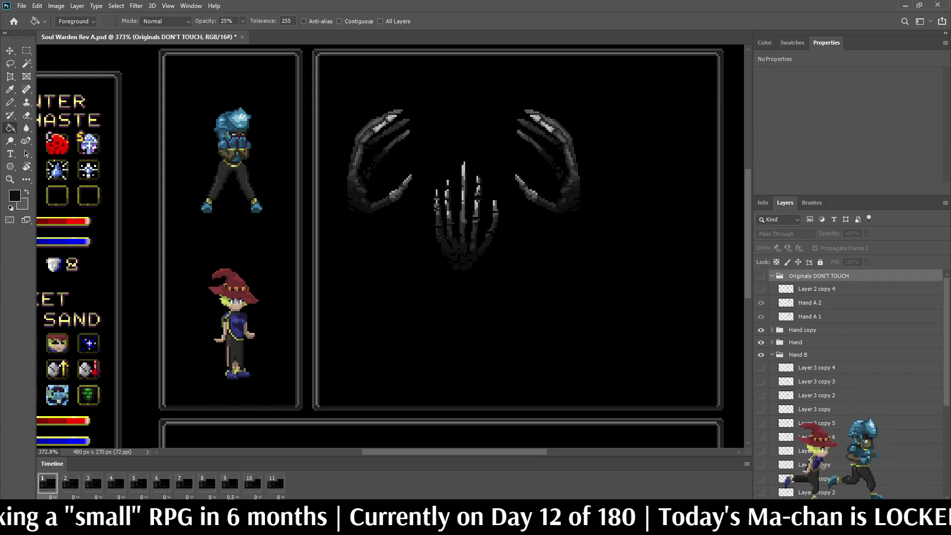
pyautogui.moveTo(760, 276); pyautogui.dragTo(761, 288)
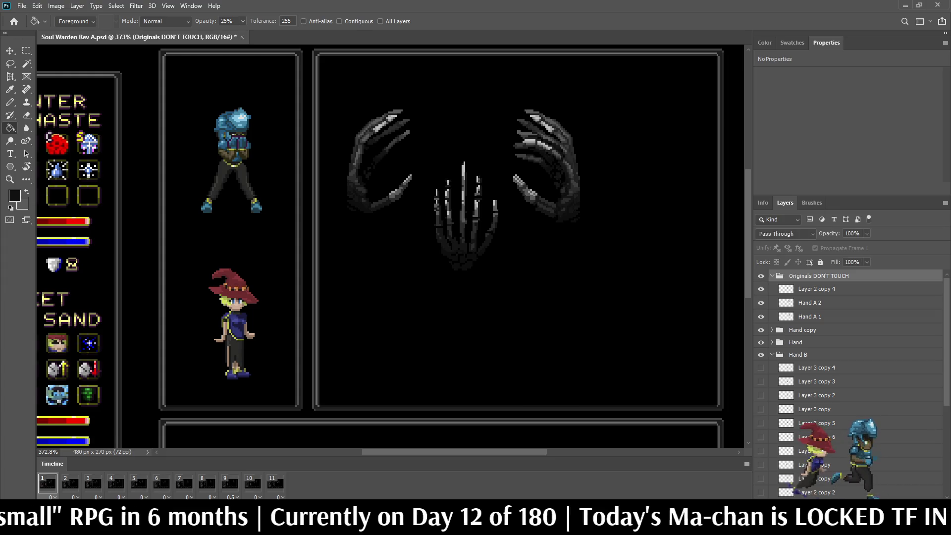
pyautogui.doubleClick(816, 289)
pyautogui.write('Hand')
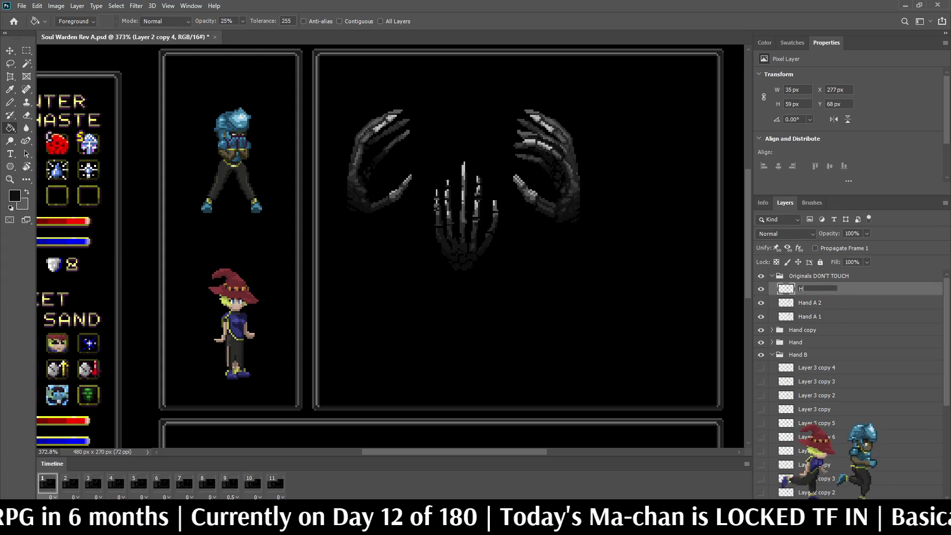
pyautogui.press('Return')
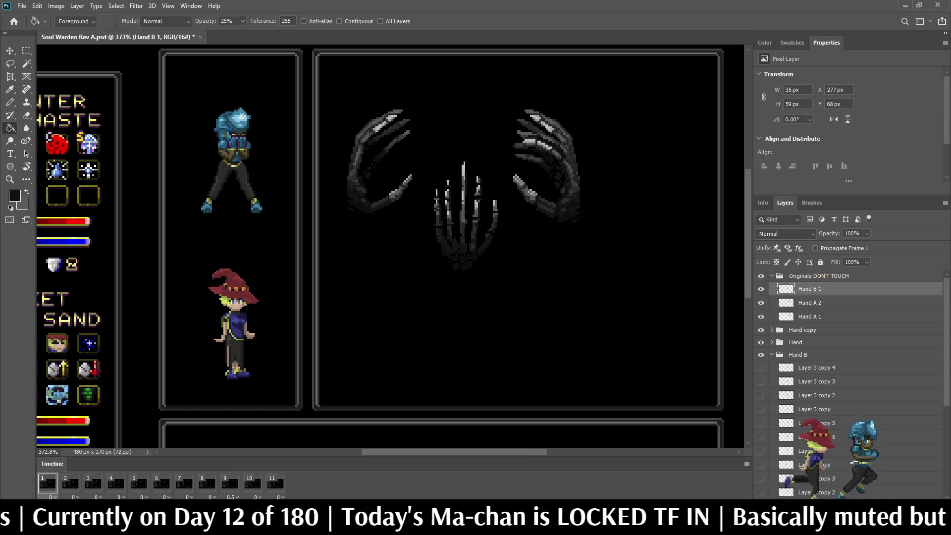
pyautogui.click(761, 276)
pyautogui.hotkey('ctrl', 's')
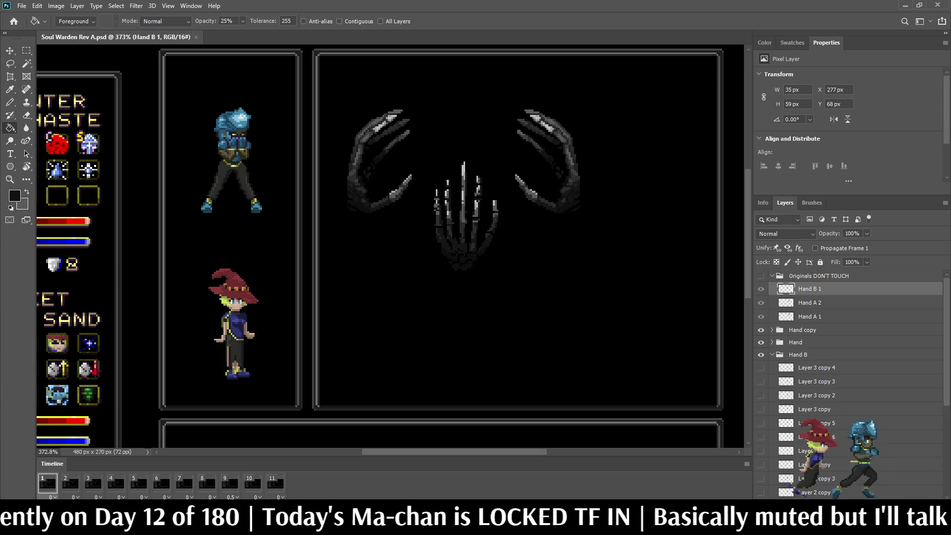
# Back up the Layer 3 hand pose as 'Hand B 2' inside Originals DON'T TOUCH and save
pyautogui.scroll(-3, 847, 382)
pyautogui.press('space')
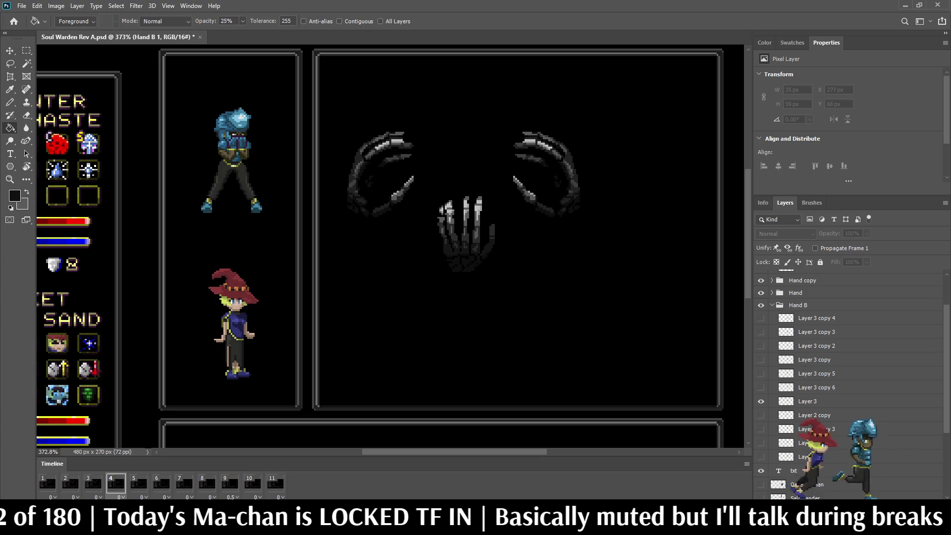
pyautogui.press('space')
pyautogui.hotkey('ctrl', ',')
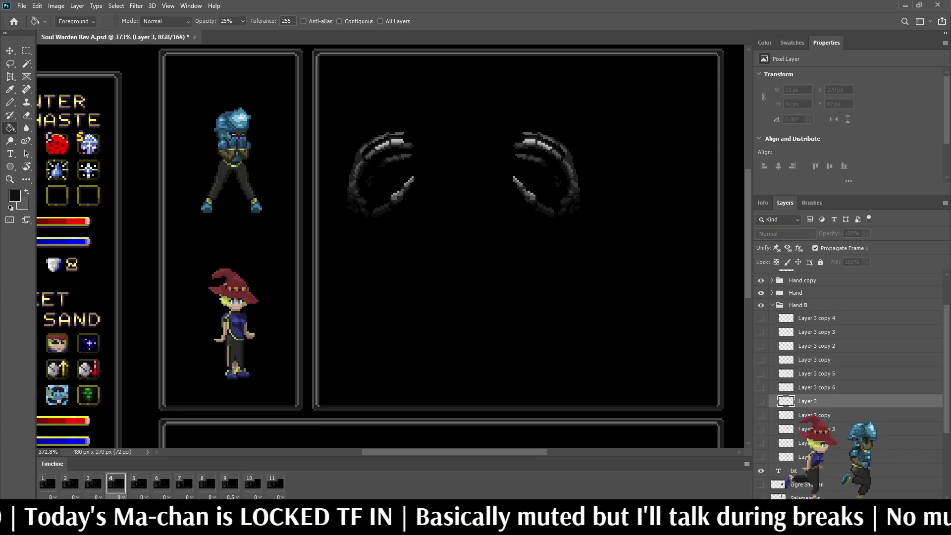
pyautogui.hotkey('ctrl', 'j')
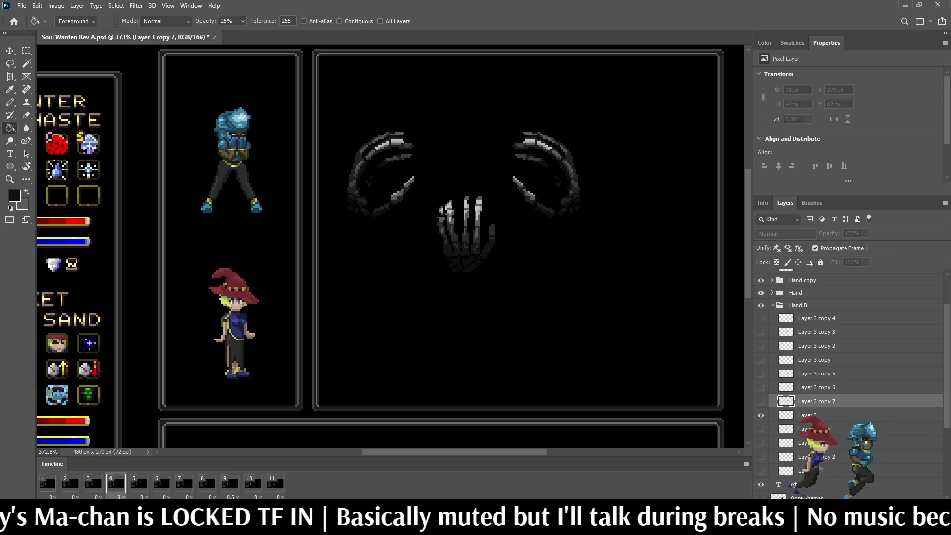
pyautogui.scroll(1, 847, 387)
pyautogui.moveTo(813, 425); pyautogui.dragTo(812, 283)
pyautogui.doubleClick(816, 288)
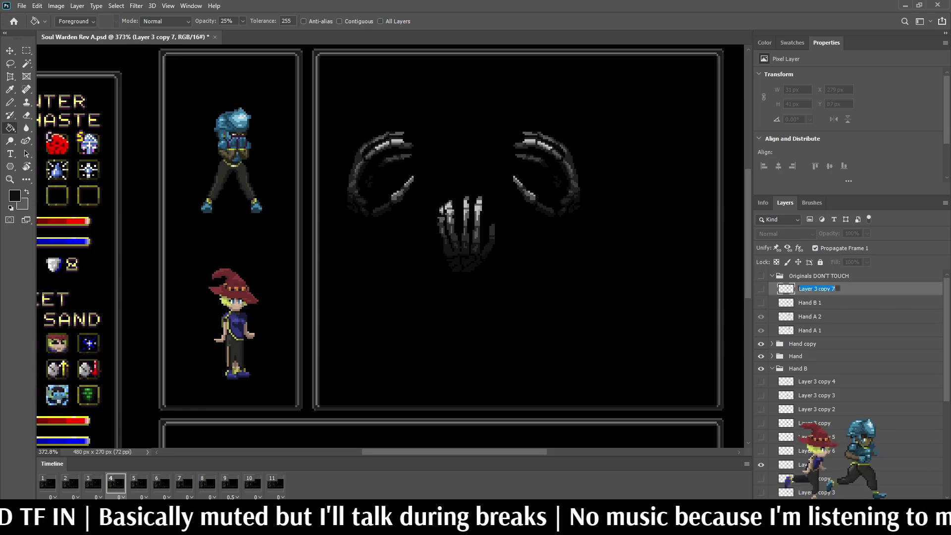
pyautogui.write('Hand B 2')
pyautogui.press('Return')
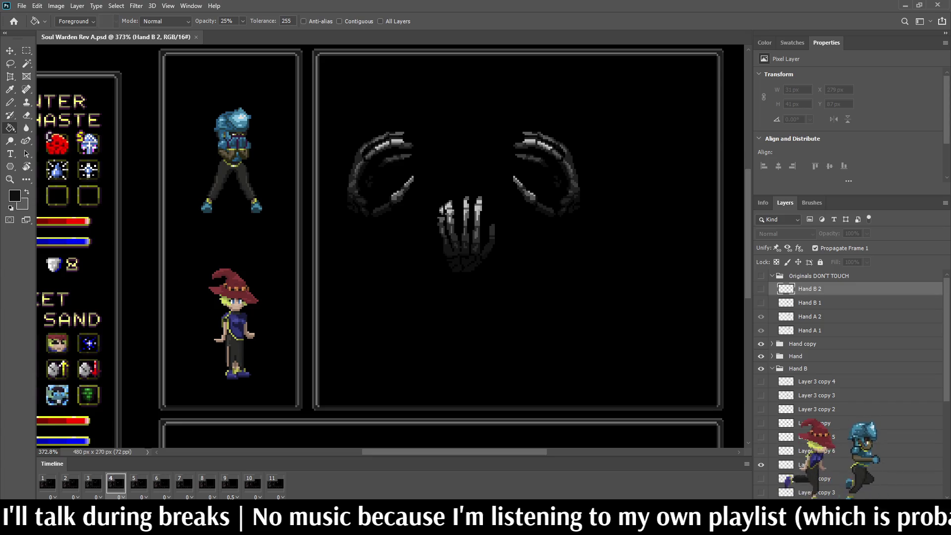
pyautogui.click(771, 276)
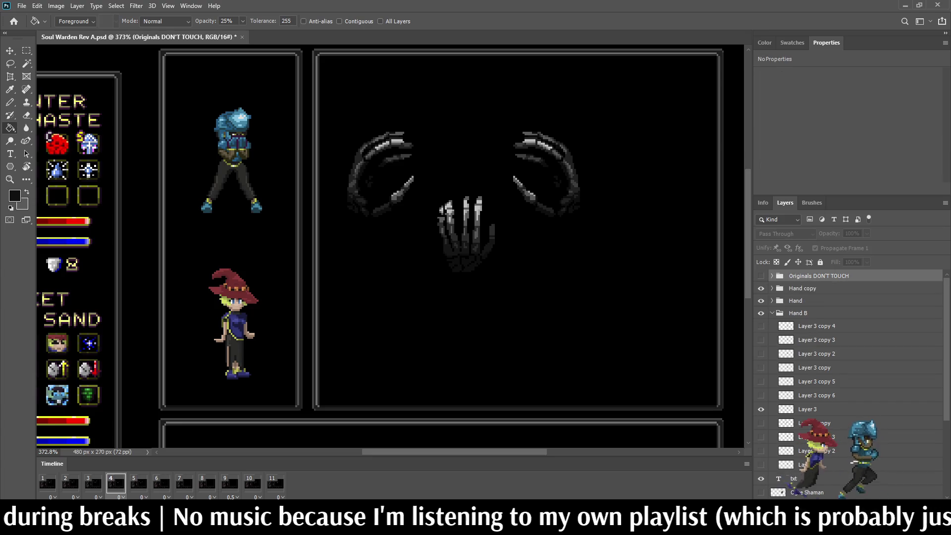
pyautogui.hotkey('ctrl', 's')
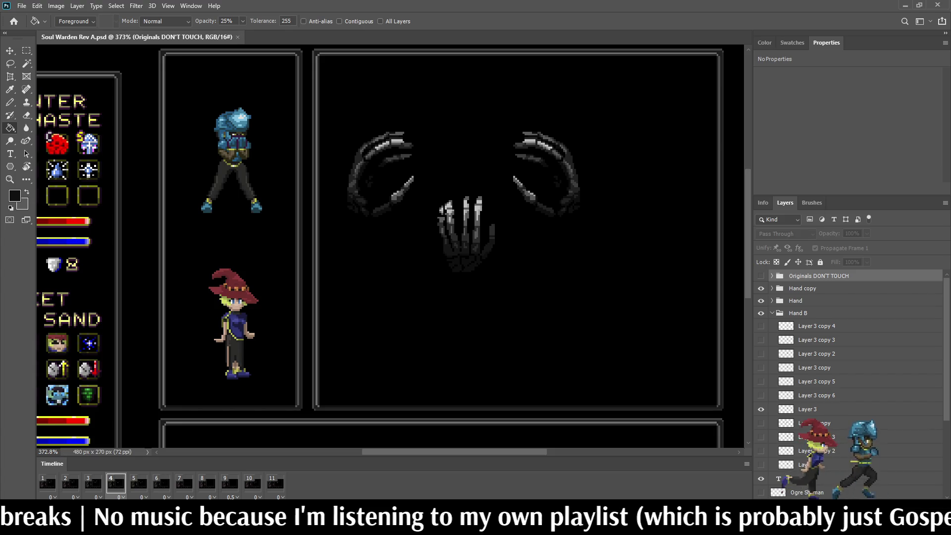
# Save, then duplicate the Layer 2 hand and move Layer 2 copy 4 out of Hand B to the top level
pyautogui.hotkey('ctrl', '1')
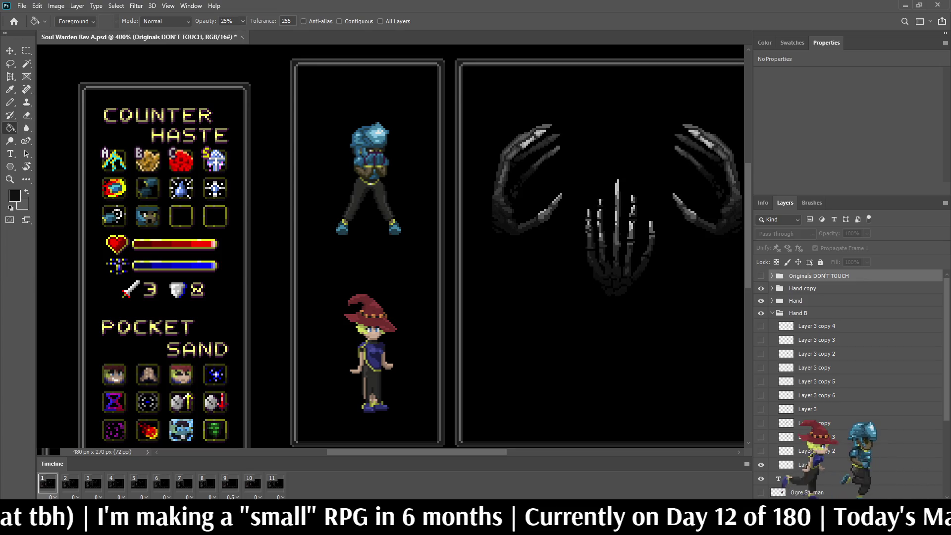
pyautogui.scroll(-3, 391, 248)
pyautogui.scroll(3, 391, 248)
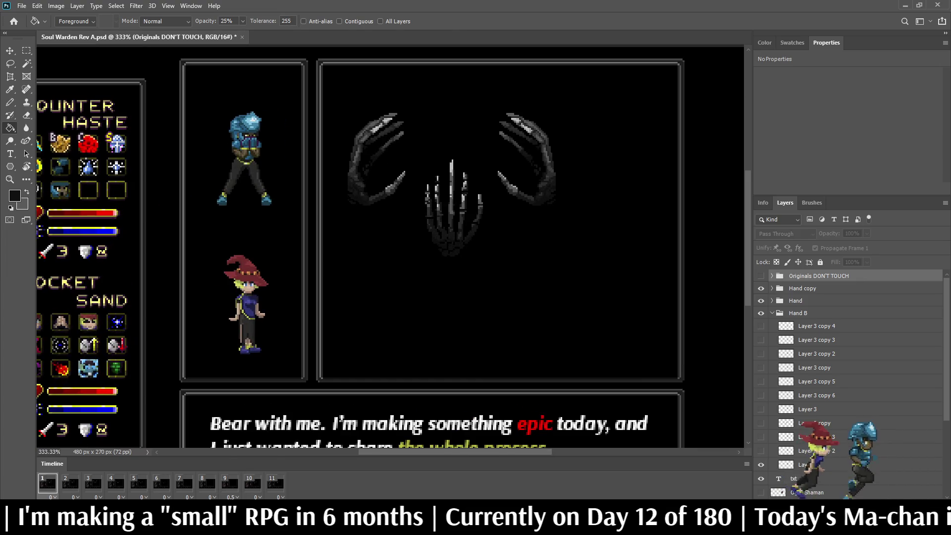
pyautogui.hotkey('ctrl', 's')
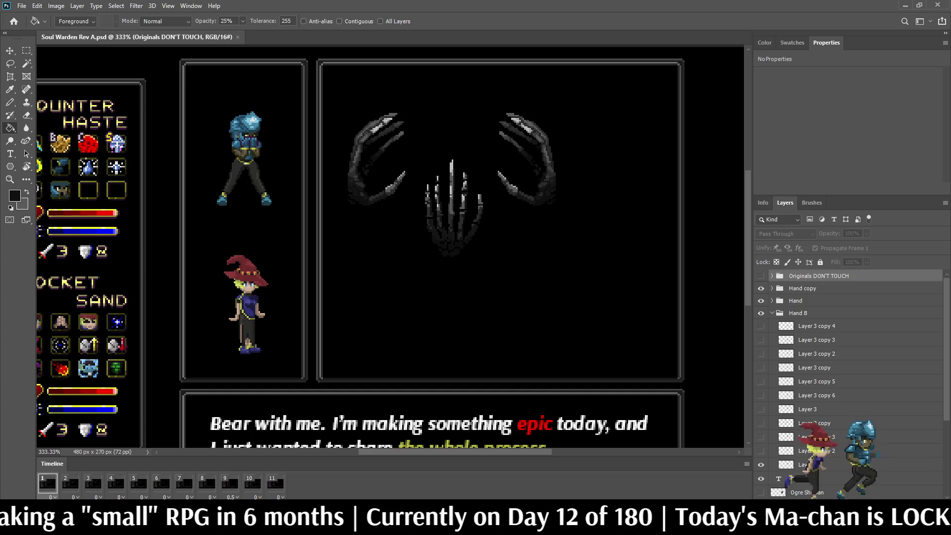
pyautogui.click(798, 313)
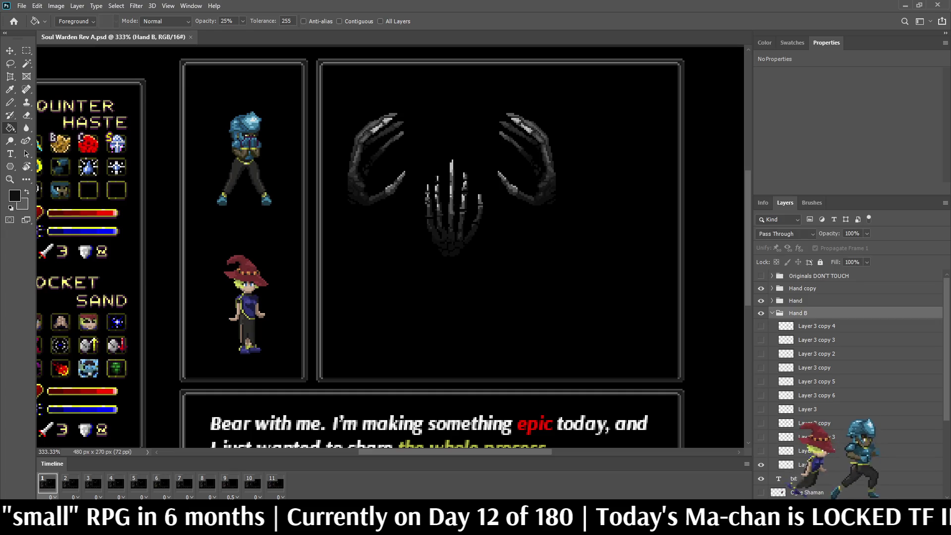
pyautogui.click(772, 313)
pyautogui.click(772, 313)
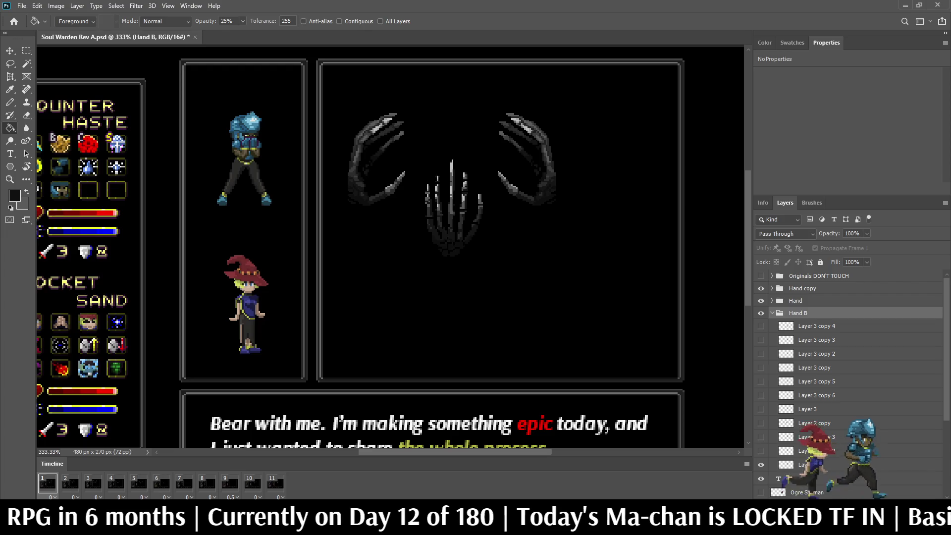
pyautogui.click(804, 464)
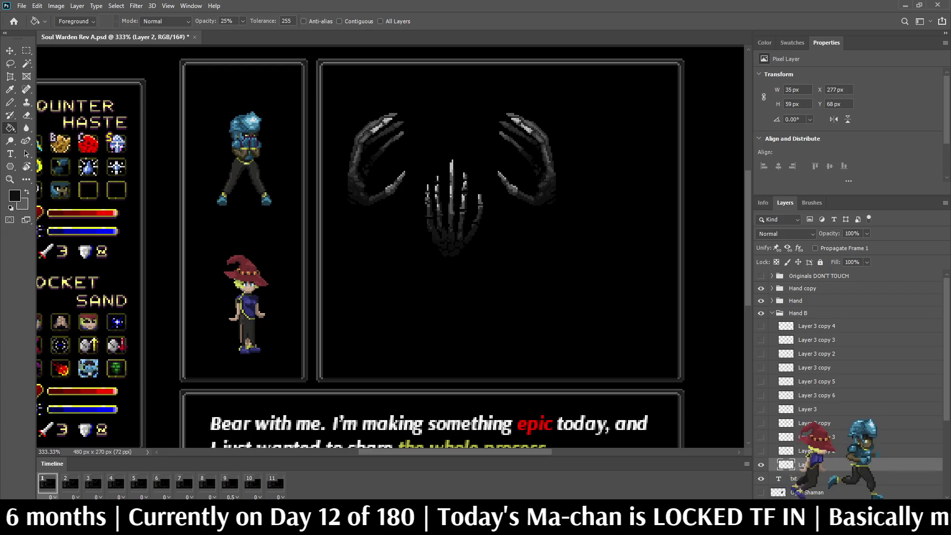
pyautogui.click(761, 465)
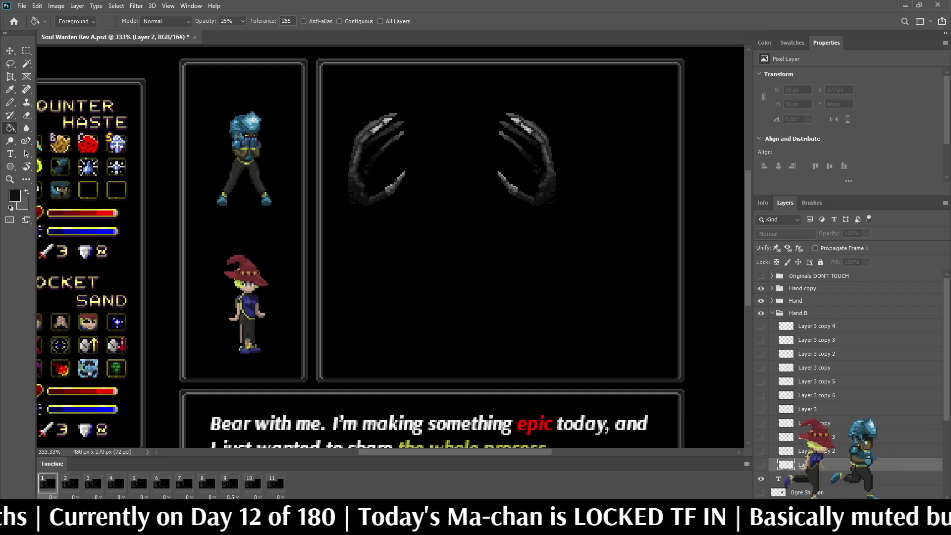
pyautogui.hotkey('ctrl', 'j')
pyautogui.click(761, 465)
pyautogui.moveTo(812, 464); pyautogui.dragTo(812, 282)
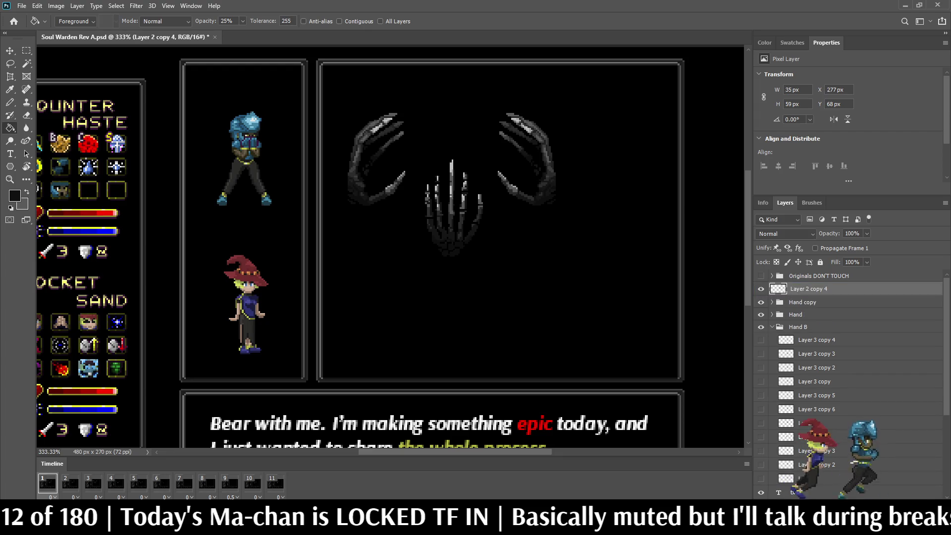
# Collapse Hand B and nudge the central hand copy one pixel right
pyautogui.click(772, 327)
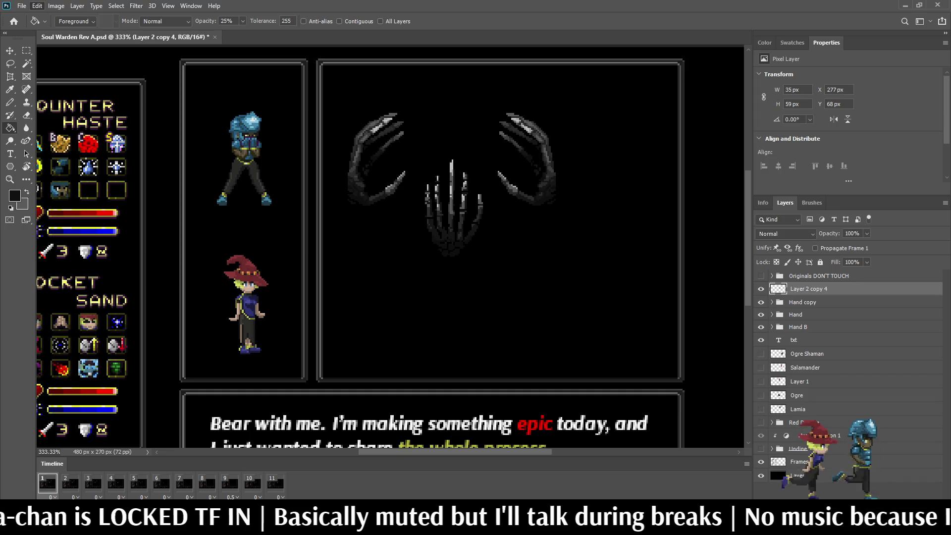
pyautogui.press('Right')
pyautogui.press('Right')
pyautogui.press('Right')
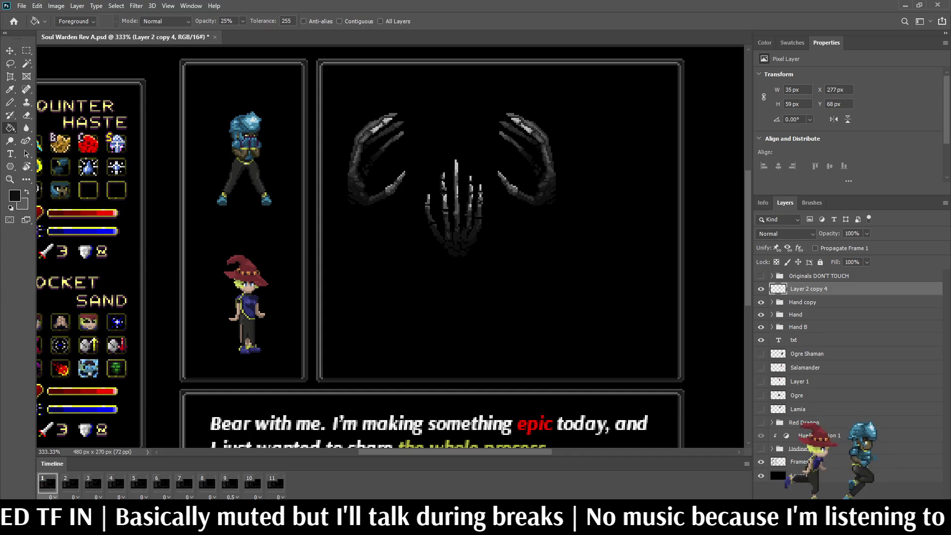
pyautogui.scroll(3, 446, 164)
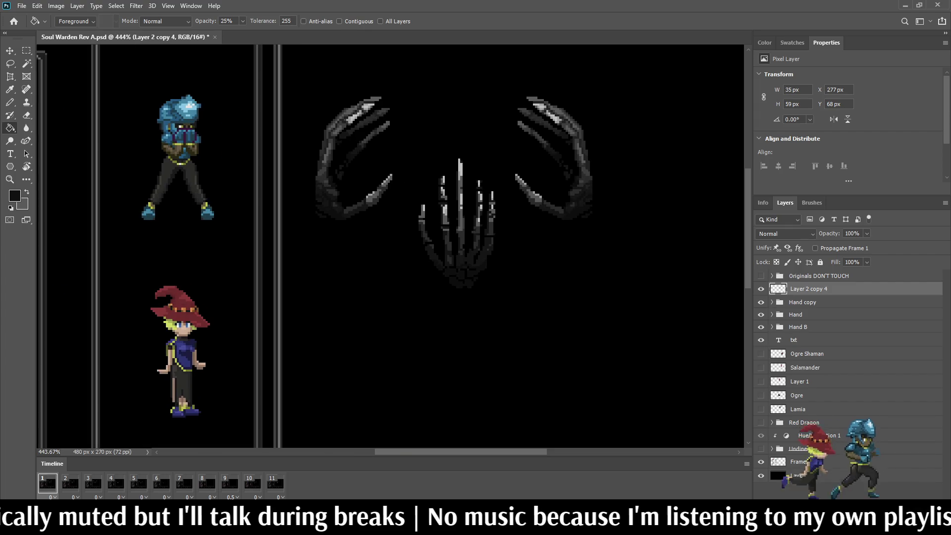
pyautogui.scroll(3, 476, 180)
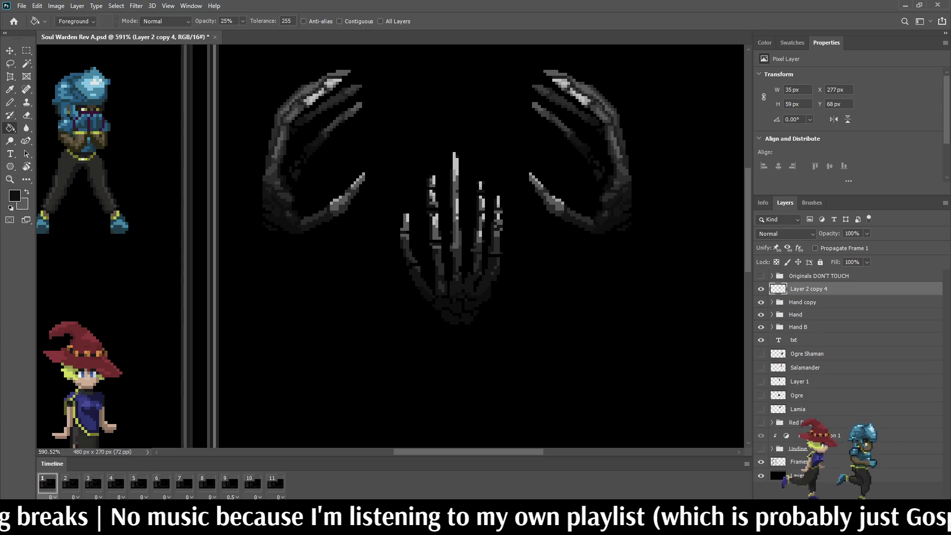
pyautogui.scroll(4, 422, 251)
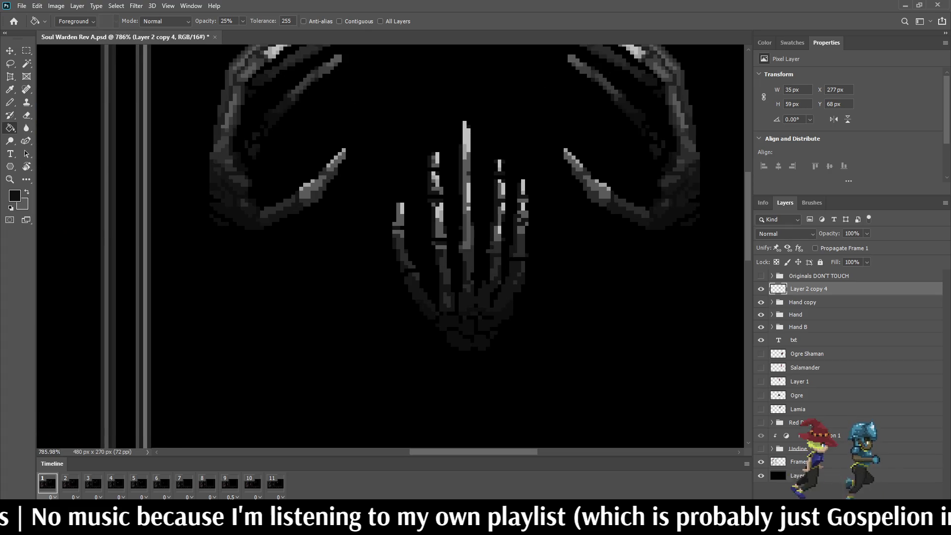
# With the Eraser active, zoom in and out on the three skeletal hands, then save
pyautogui.press('e')
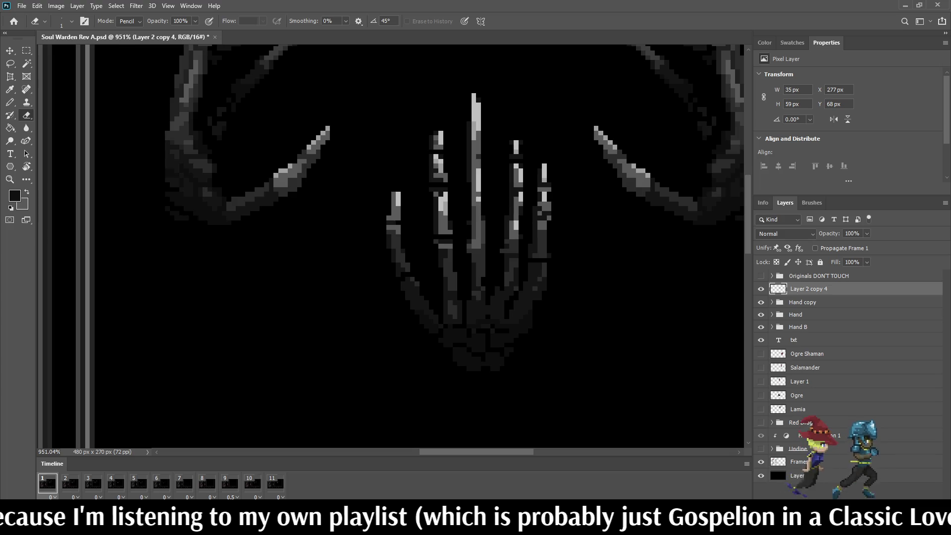
pyautogui.scroll(-3, 421, 269)
pyautogui.scroll(-1, 418, 234)
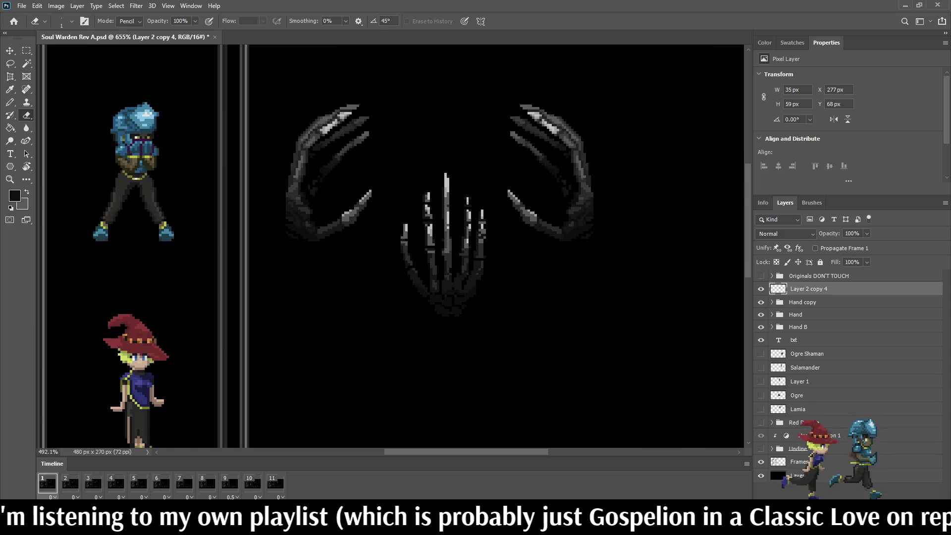
pyautogui.scroll(-2, 417, 233)
pyautogui.scroll(1, 436, 191)
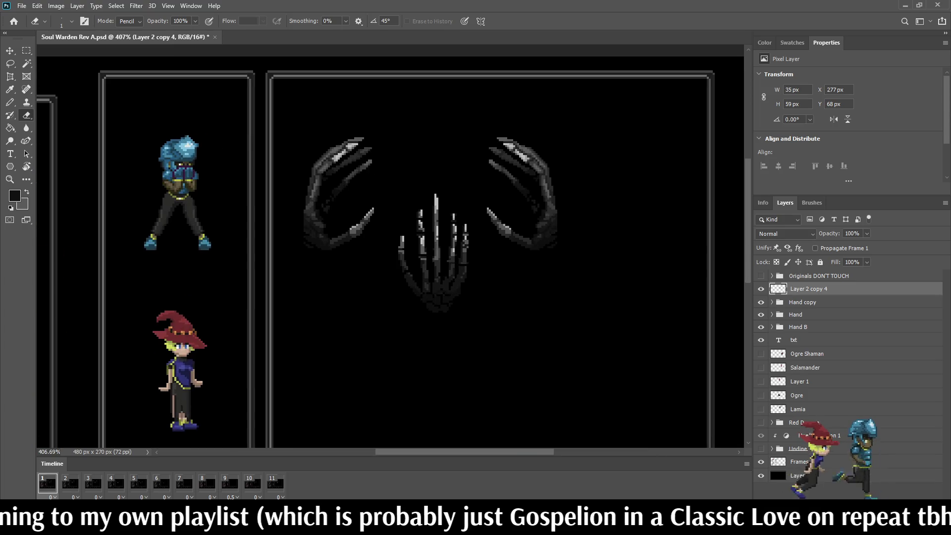
pyautogui.scroll(1, 436, 193)
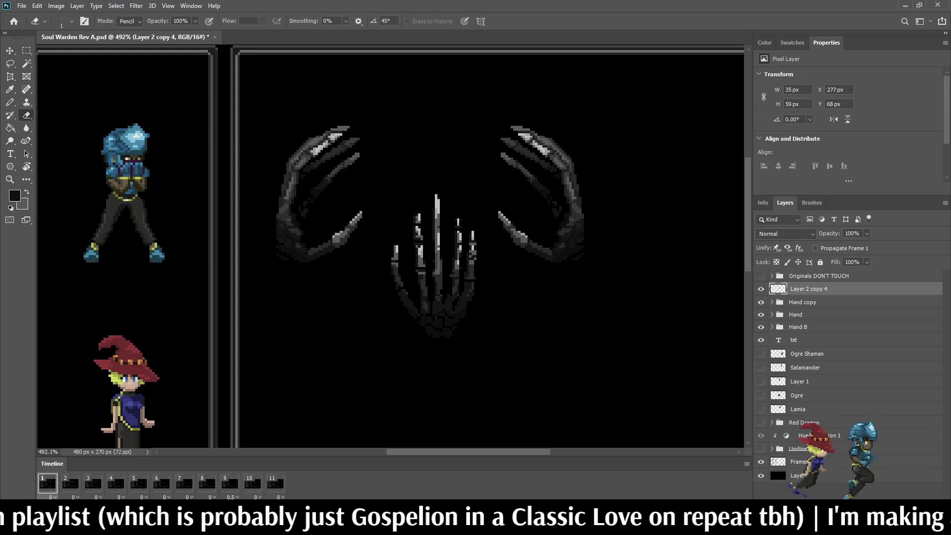
pyautogui.scroll(-1, 436, 193)
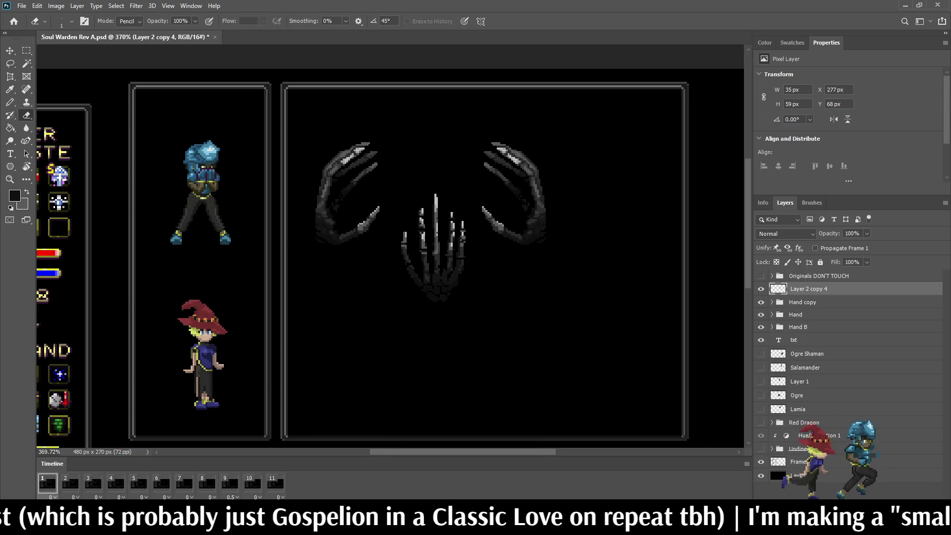
pyautogui.scroll(-1, 436, 193)
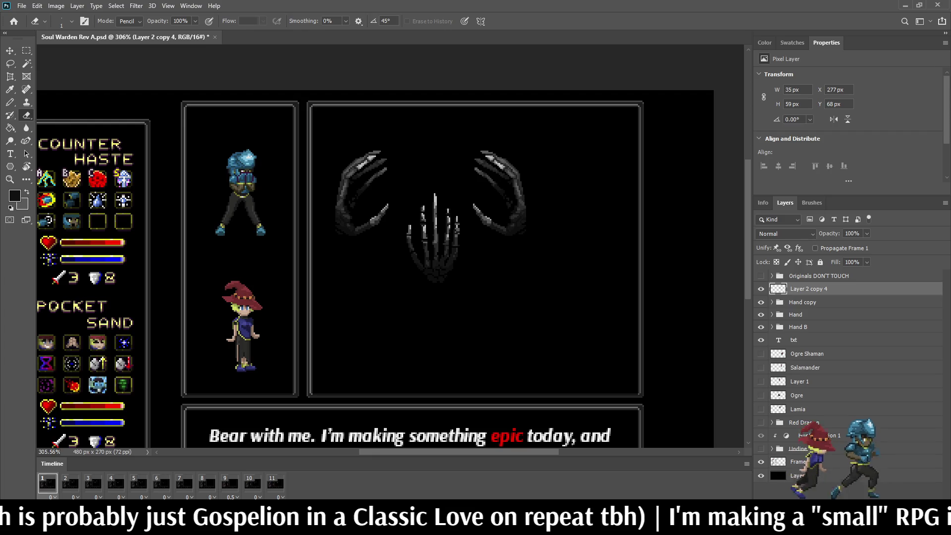
pyautogui.scroll(4, 436, 213)
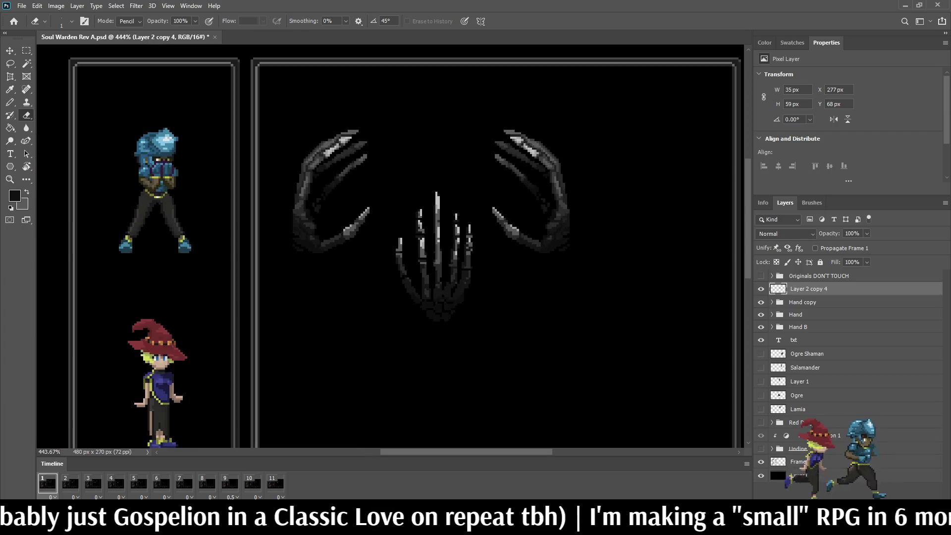
pyautogui.hotkey('ctrl', 's')
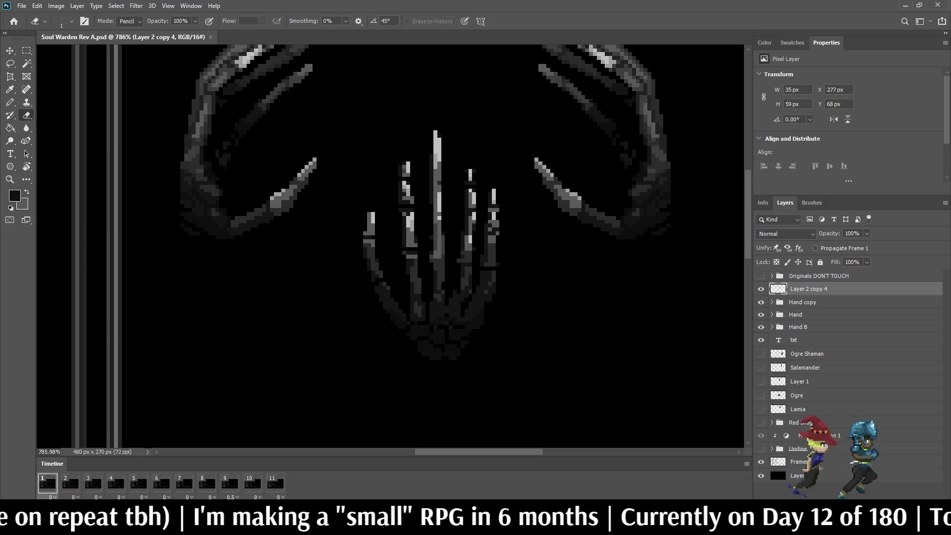
pyautogui.scroll(-3, 390, 247)
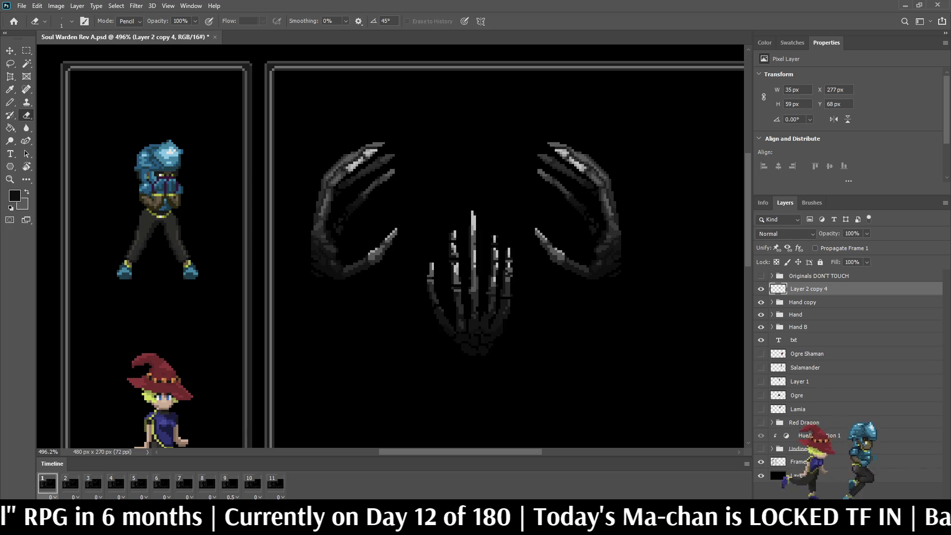
pyautogui.scroll(-3, 391, 247)
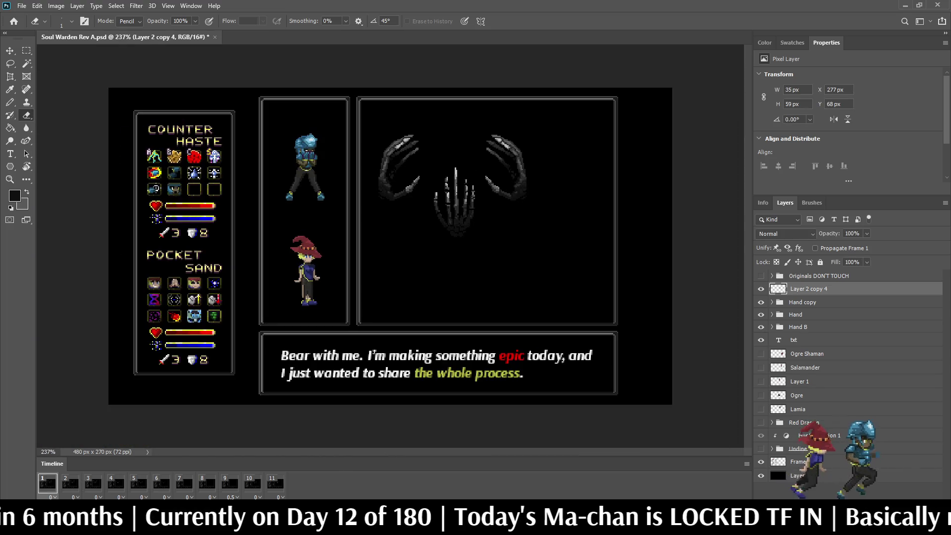
# Nudge the copied skeletal hand to X 377, Y 78, right of and below the right claw
pyautogui.hotkey('ctrl', 't')
pyautogui.hotkey('shift', 'Down')
pyautogui.hotkey('shift', 'Down')
pyautogui.hotkey('shift', 'Down')
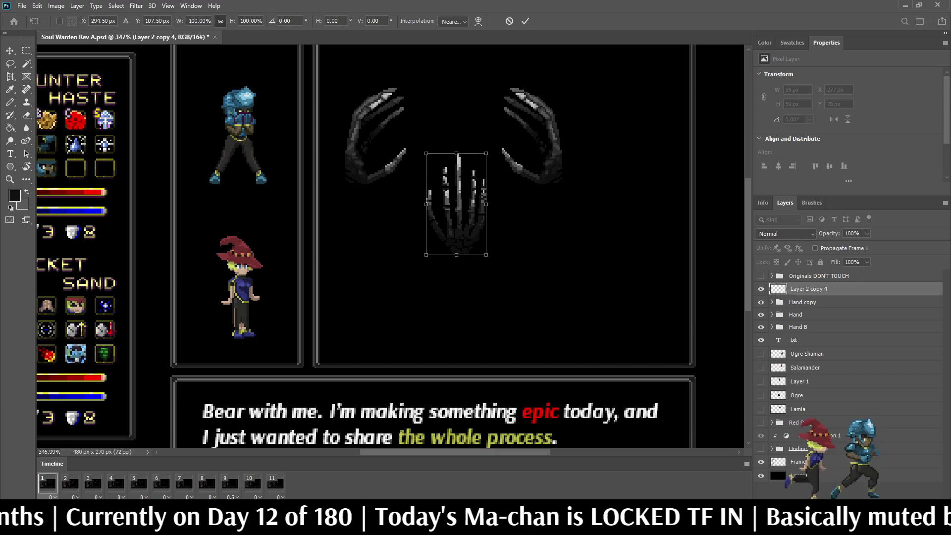
pyautogui.hotkey('shift', 'Right')
pyautogui.hotkey('shift', 'Right')
pyautogui.hotkey('shift', 'Right')
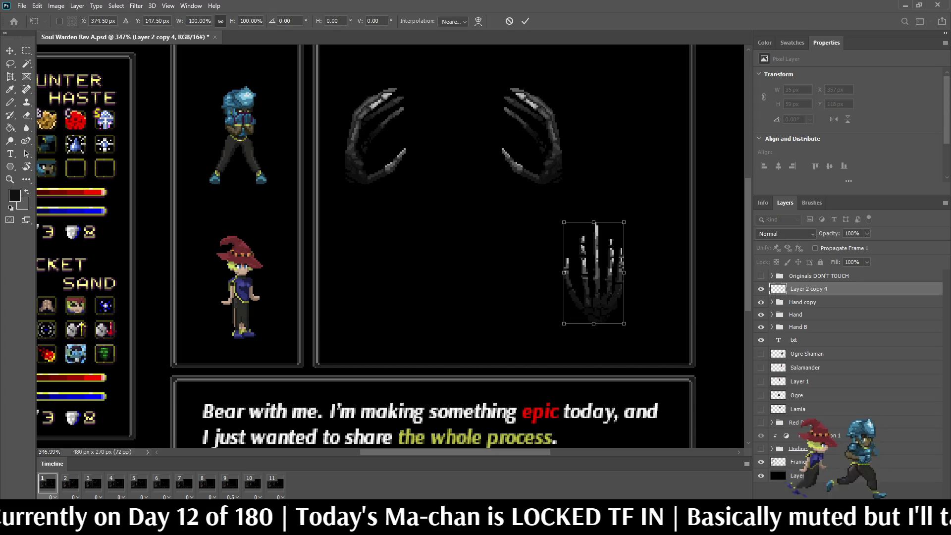
pyautogui.hotkey('shift', 'Right')
pyautogui.hotkey('shift', 'Up')
pyautogui.hotkey('shift', 'Up')
pyautogui.hotkey('shift', 'Right')
pyautogui.hotkey('shift', 'Up')
pyautogui.hotkey('shift', 'Up')
pyautogui.press('Return')
pyautogui.press('e')
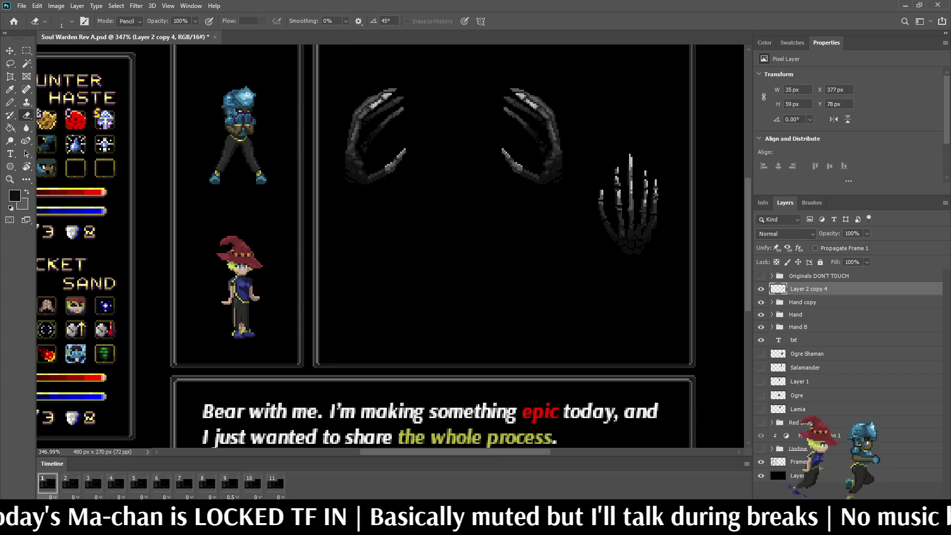
# Show and select the original Layer 2 hand in Hand B, then play the animation preview
pyautogui.click(771, 326)
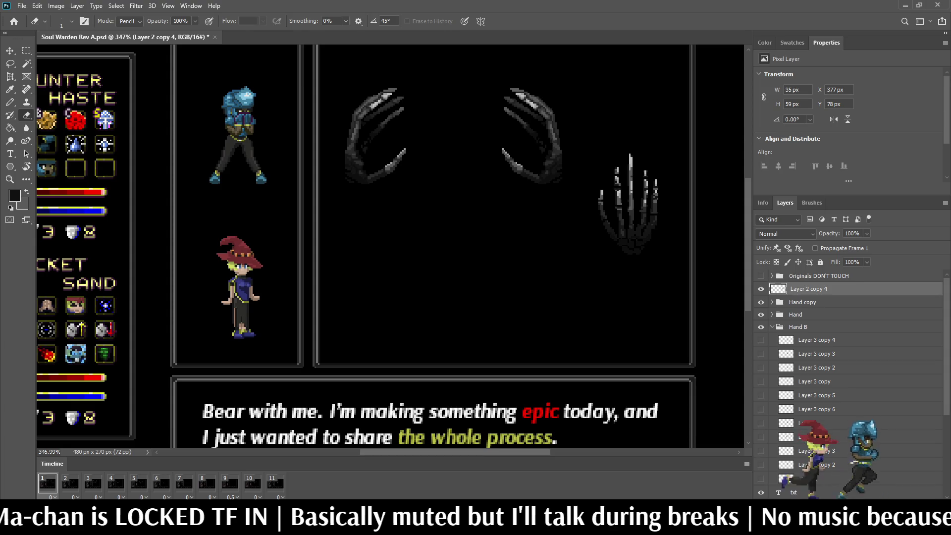
pyautogui.click(762, 478)
pyautogui.click(793, 478)
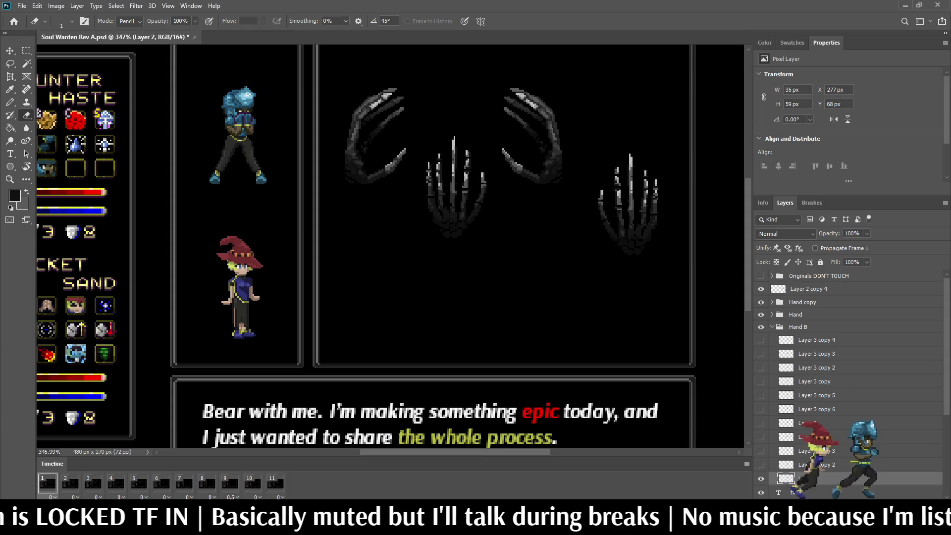
pyautogui.press('space')
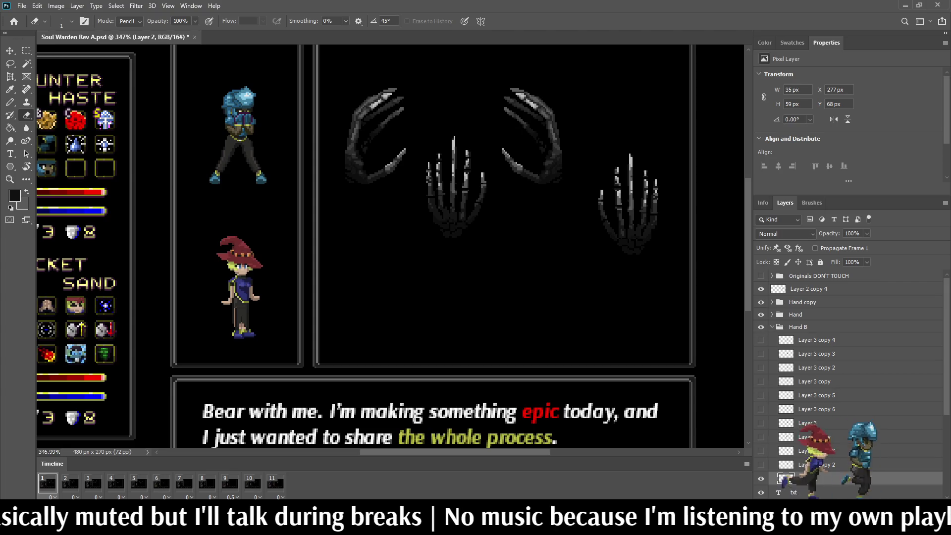
# Collapse Hand B, reselect Layer 2 copy 4, fit the mockup on screen and save
pyautogui.click(772, 327)
pyautogui.click(808, 288)
pyautogui.hotkey('ctrl', '0')
pyautogui.scroll(3, 576, 186)
pyautogui.hotkey('ctrl', 's')
pyautogui.scroll(2, 584, 201)
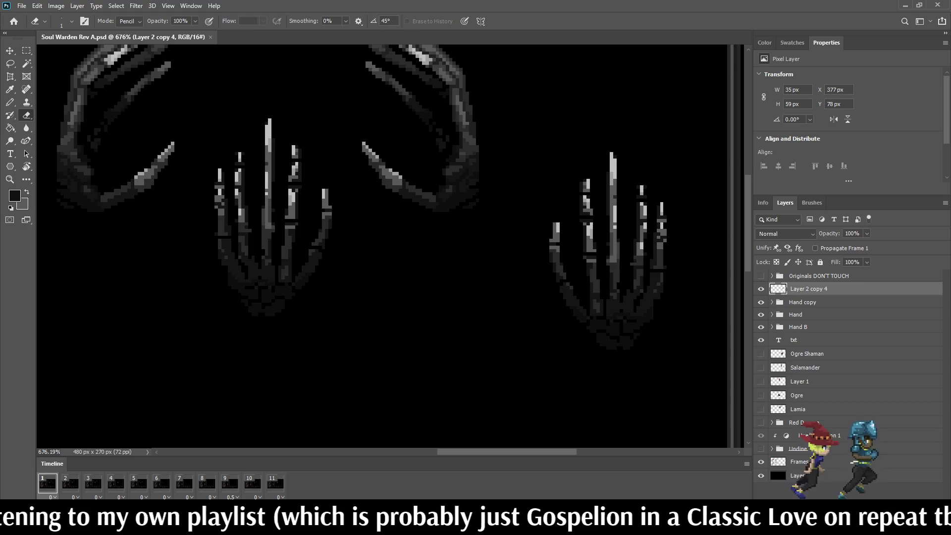
pyautogui.scroll(-3, 460, 248)
pyautogui.scroll(2, 460, 248)
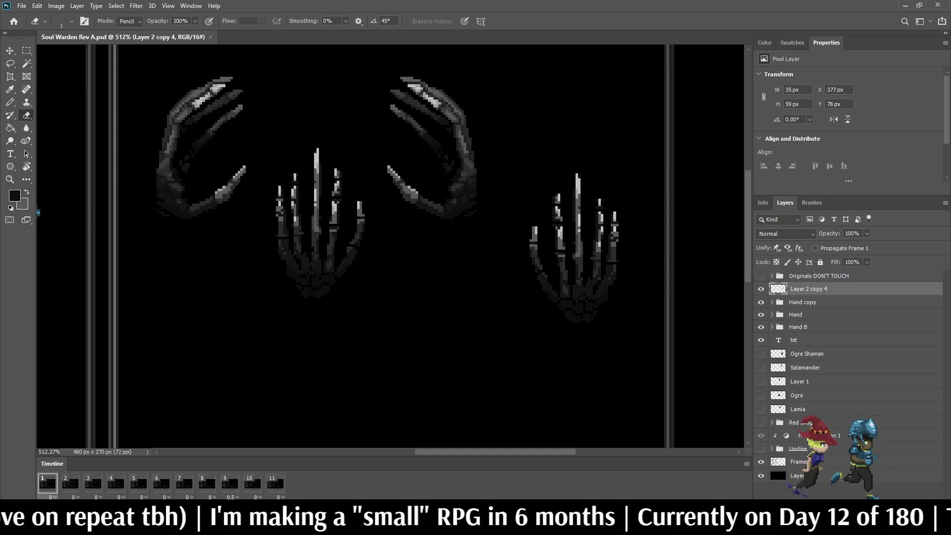
pyautogui.scroll(-5, 715, 146)
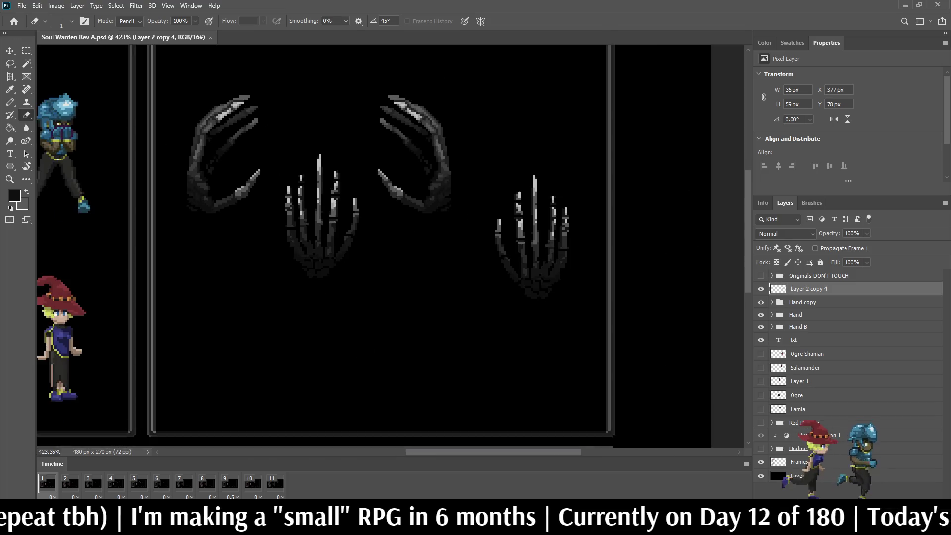
pyautogui.scroll(4, 668, 189)
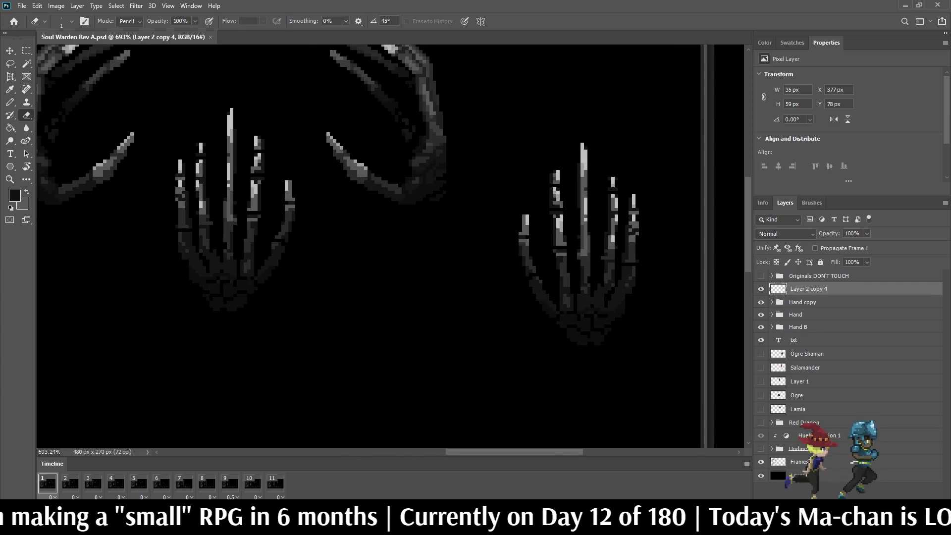
# Fill Layer 2 copy 4's selected pixels with 25% black to dim the right-side hand
pyautogui.keyDown('ctrl'); pyautogui.click(777, 288); pyautogui.keyUp('ctrl')
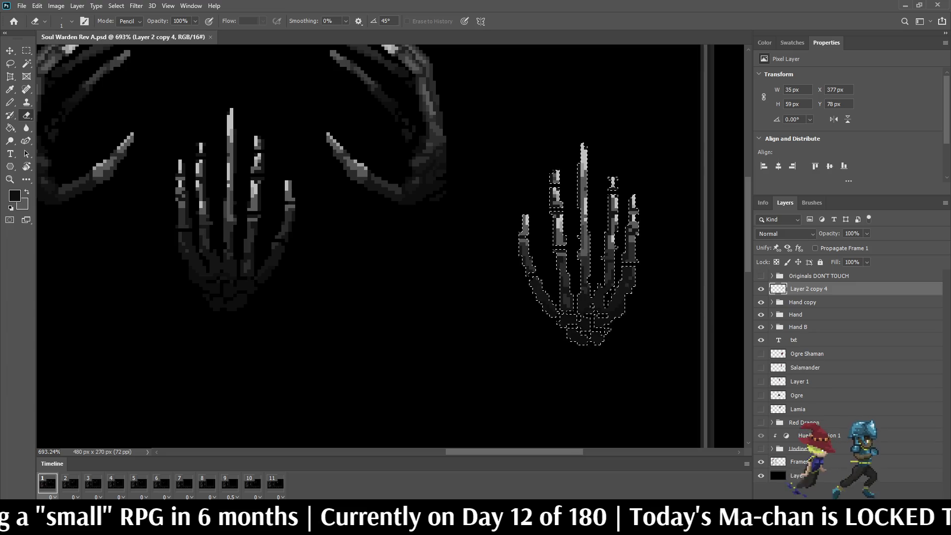
pyautogui.press('g')
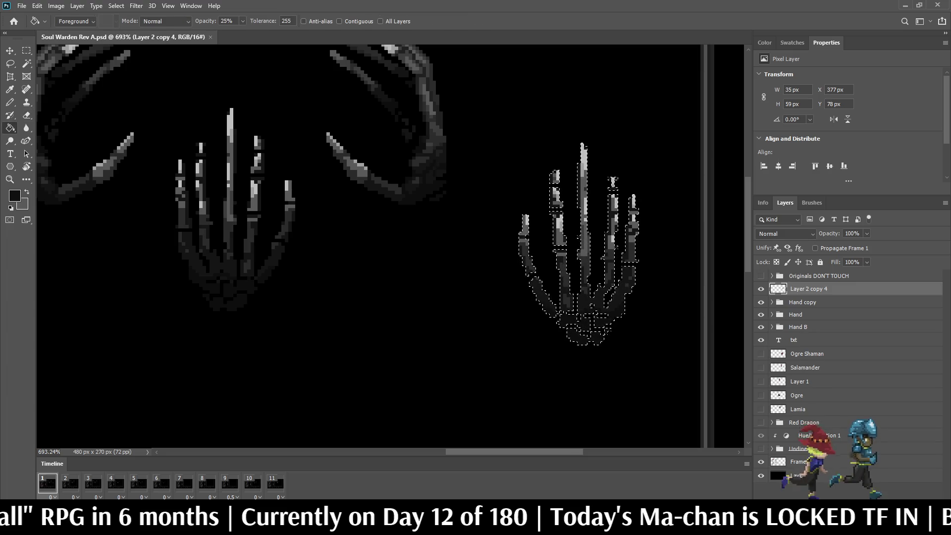
pyautogui.hotkey('alt', 'BackSpace')
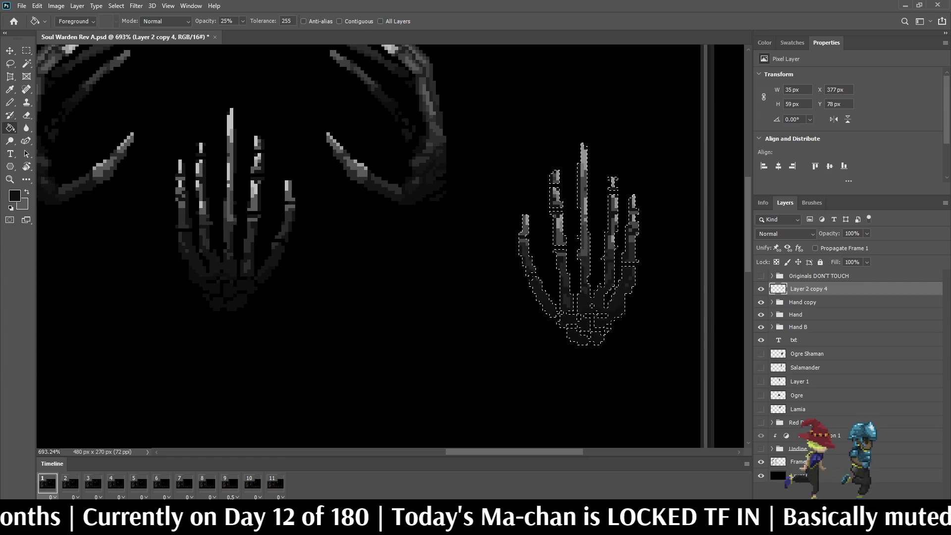
pyautogui.scroll(-5, 390, 248)
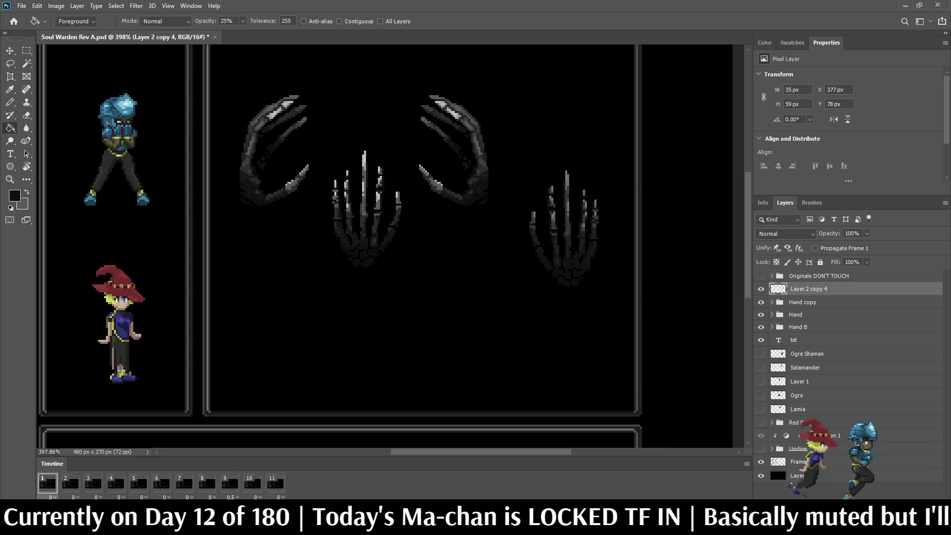